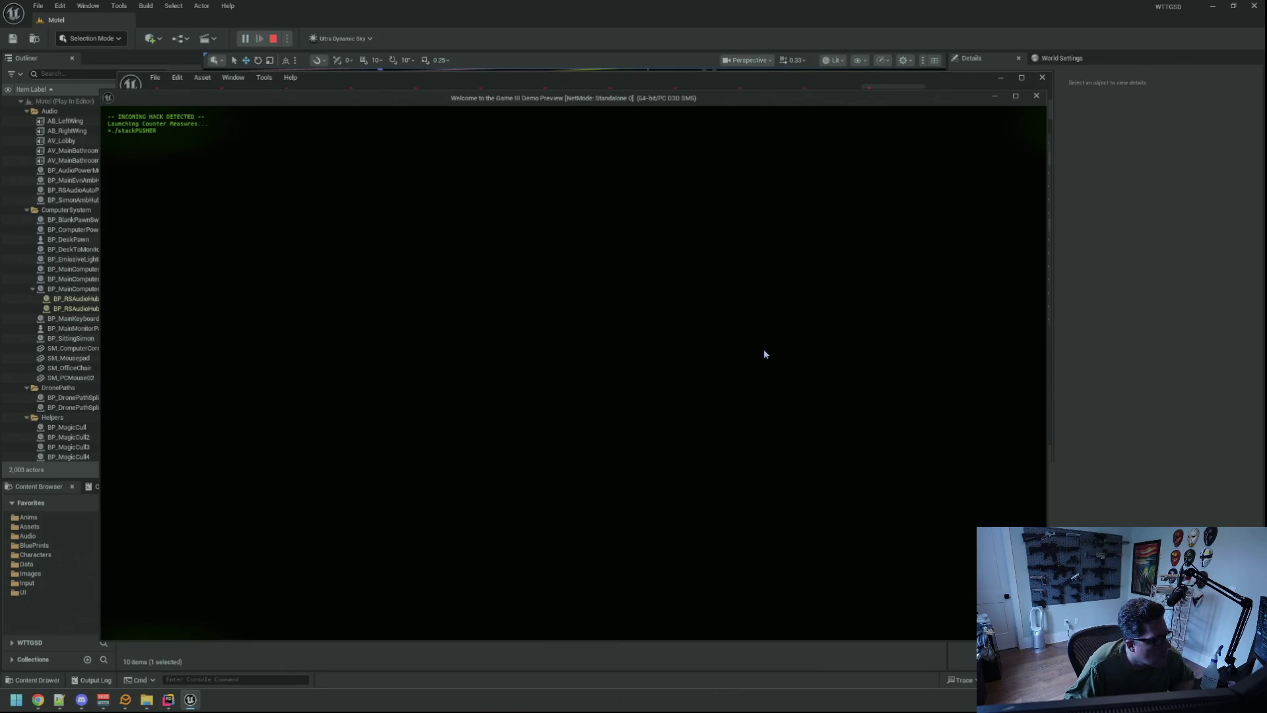
# - Playtest the StackPusher board, moving the crosshair to push stacks toward the upper left, then stop
pyautogui.moveTo(562, 475)
pyautogui.mouseDown()
pyautogui.moveTo(590, 396)
pyautogui.moveTo(575, 414)
pyautogui.moveTo(554, 394)
pyautogui.moveTo(593, 374)
pyautogui.moveTo(574, 394)
pyautogui.moveTo(593, 338)
pyautogui.moveTo(576, 374)
pyautogui.moveTo(574, 357)
pyautogui.moveTo(632, 335)
pyautogui.moveTo(613, 333)
pyautogui.moveTo(606, 358)
pyautogui.moveTo(632, 317)
pyautogui.moveTo(577, 366)
pyautogui.moveTo(633, 315)
pyautogui.moveTo(623, 277)
pyautogui.moveTo(595, 335)
pyautogui.moveTo(613, 279)
pyautogui.moveTo(573, 333)
pyautogui.moveTo(593, 334)
pyautogui.mouseUp()
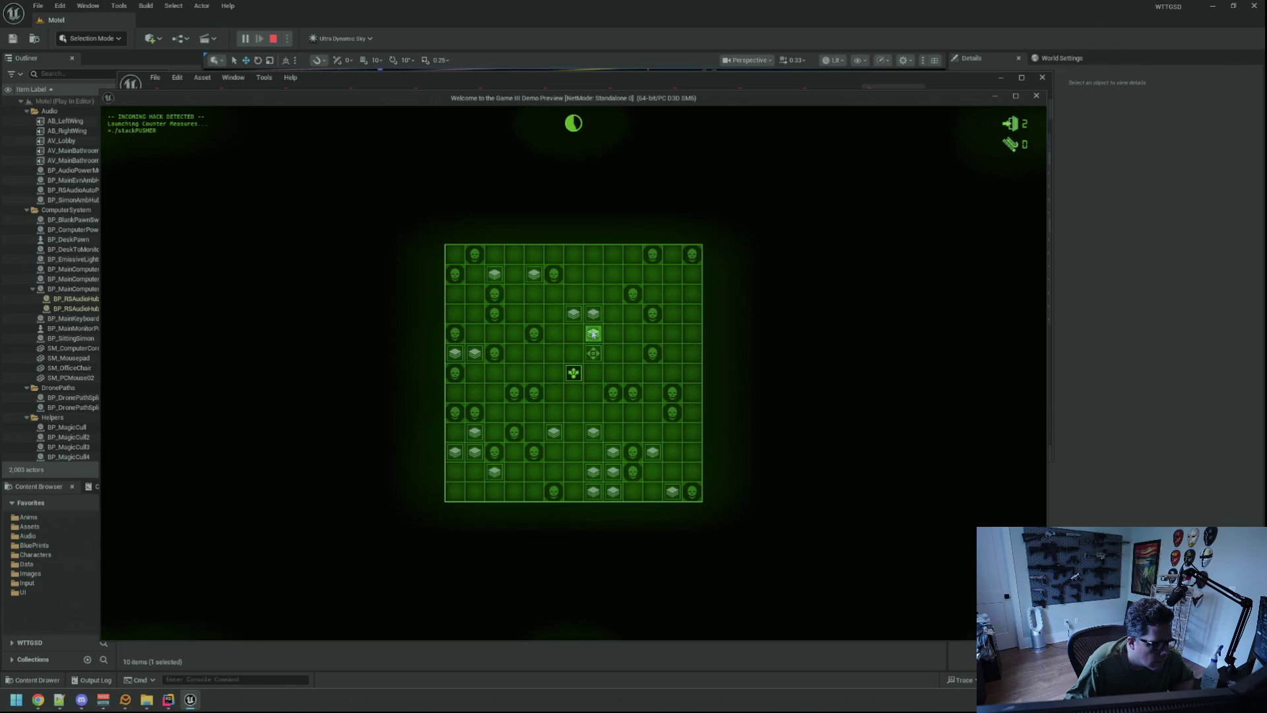
pyautogui.click(594, 334)
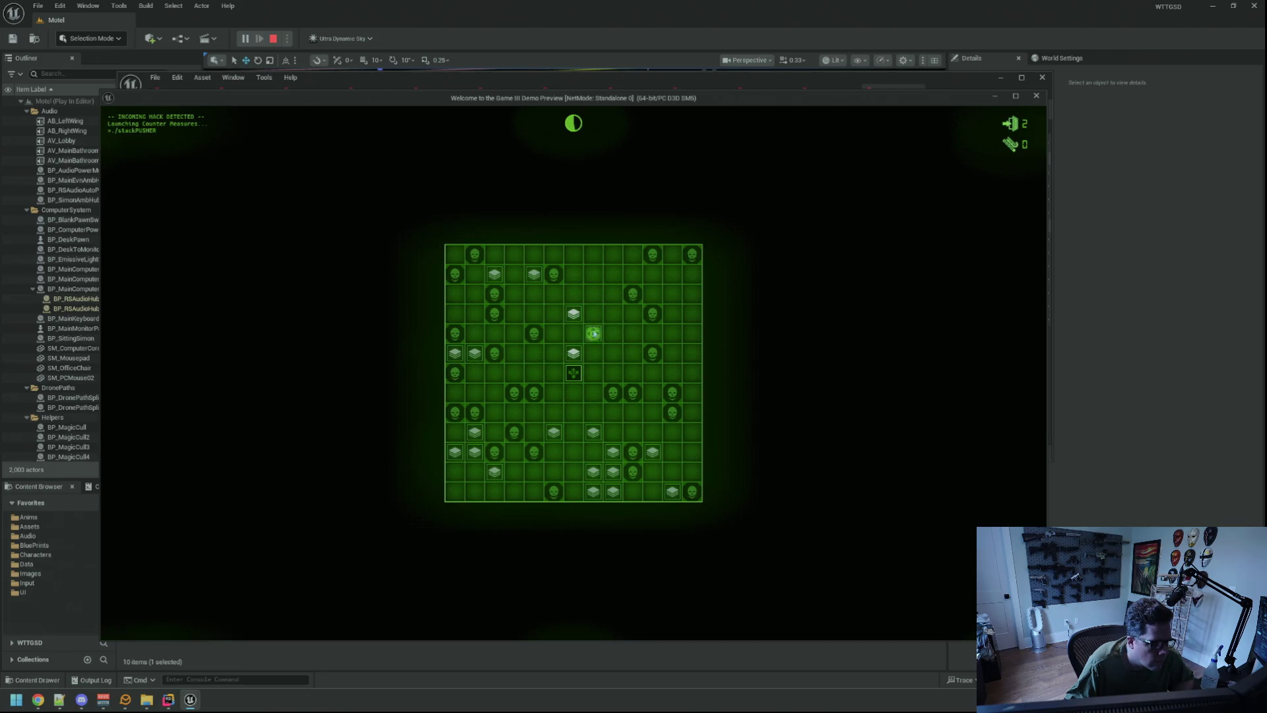
pyautogui.click(593, 354)
pyautogui.click(593, 354)
pyautogui.click(588, 305)
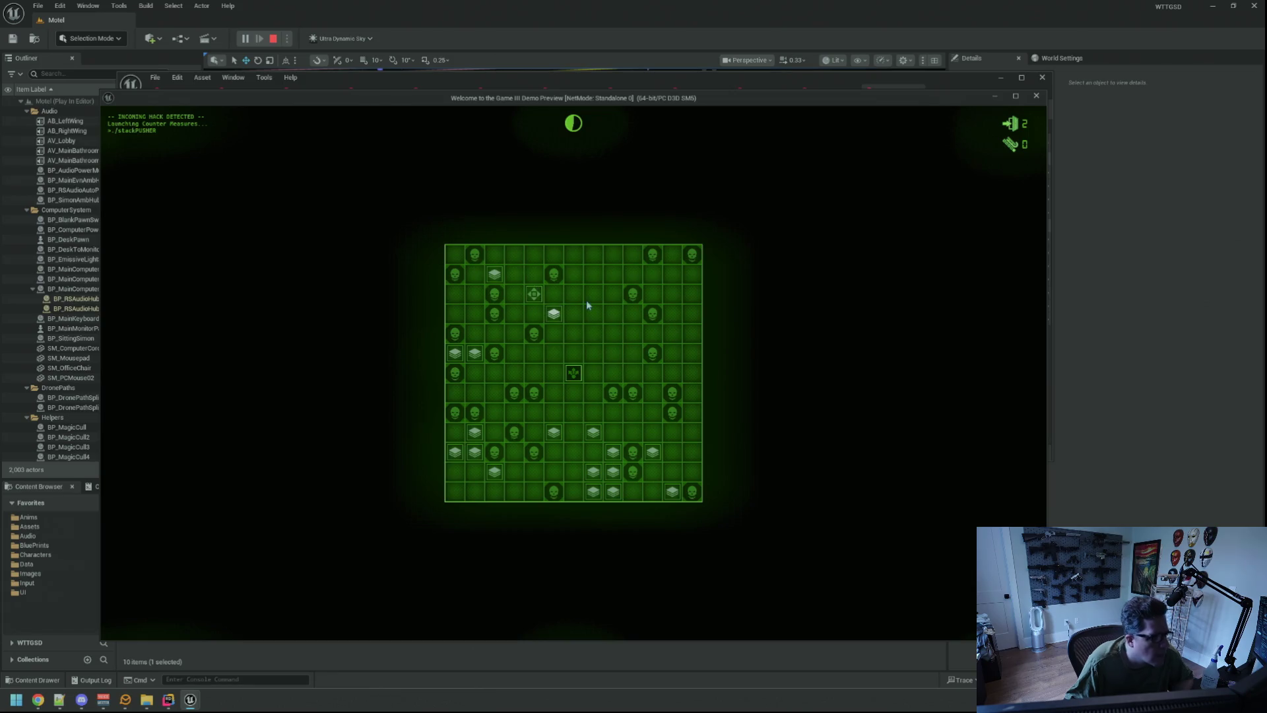
pyautogui.press('Escape')
# - Set SPTier10 Matrix Size to 15, Num Of Stacks to 30–34 and Dead Zones to 30–38
pyautogui.click(527, 172)
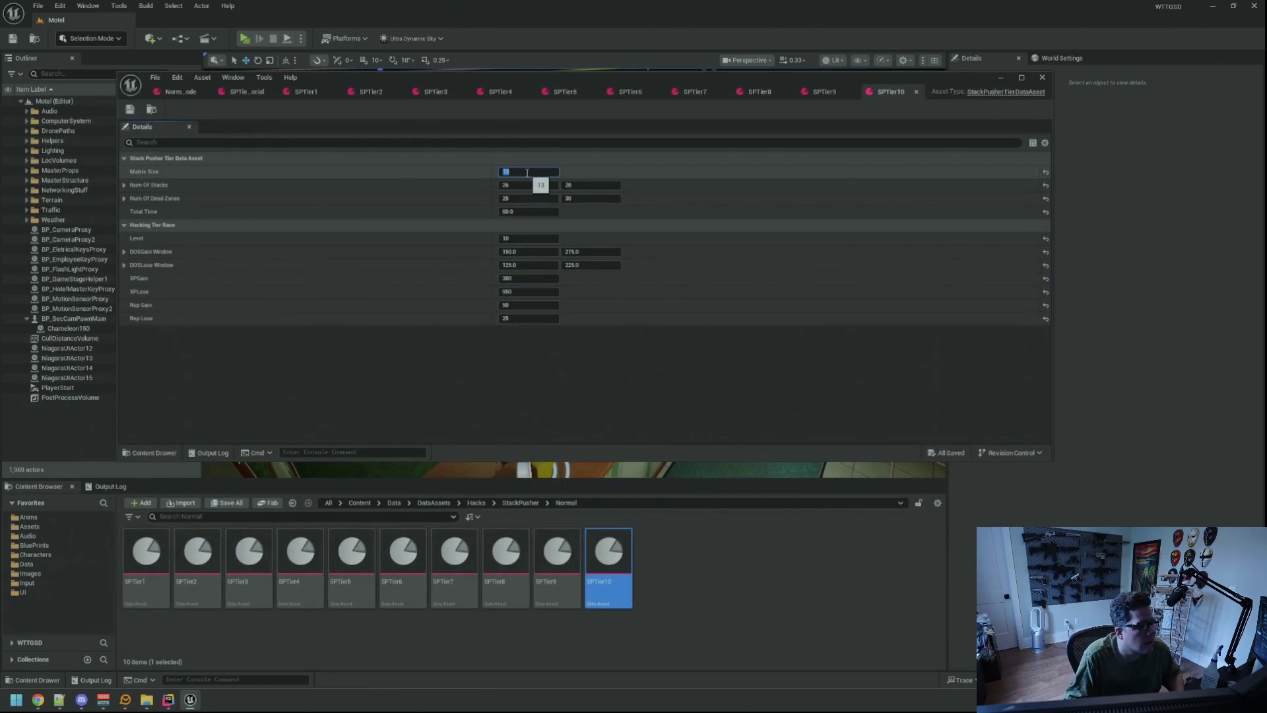
pyautogui.press('Tab')
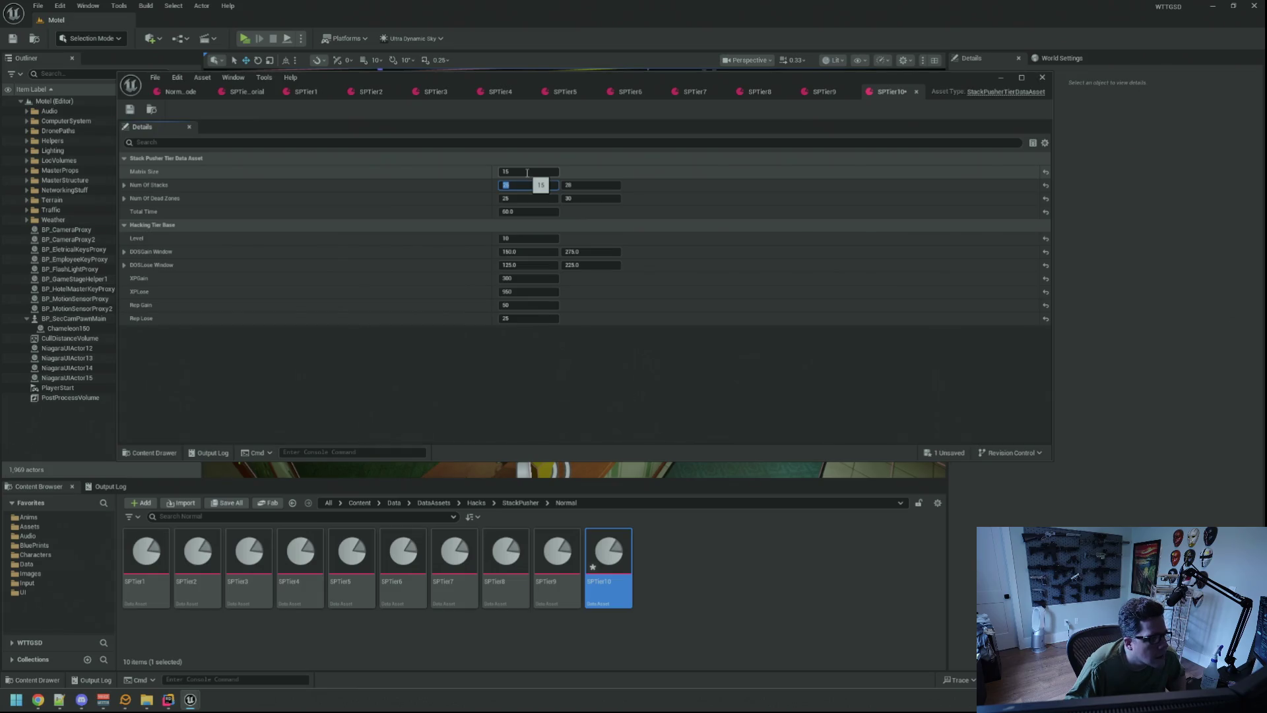
pyautogui.write('30')
pyautogui.press('Tab')
pyautogui.press('Tab')
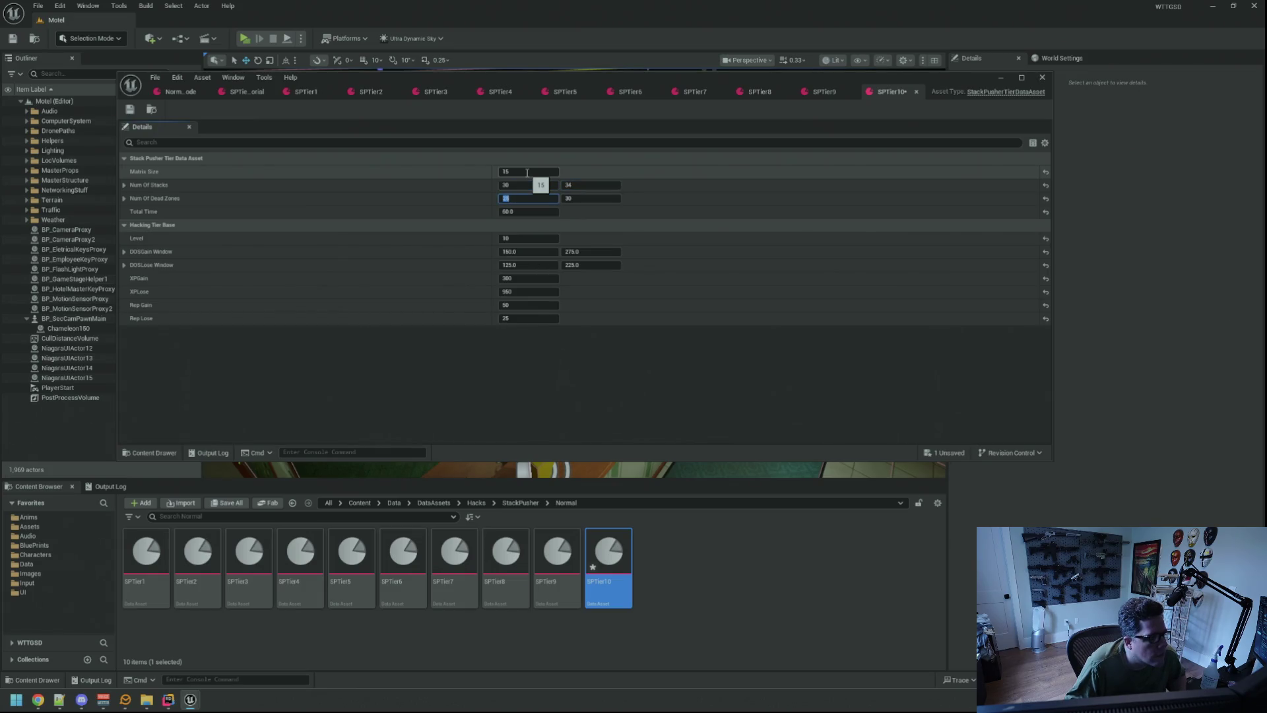
pyautogui.press('Tab')
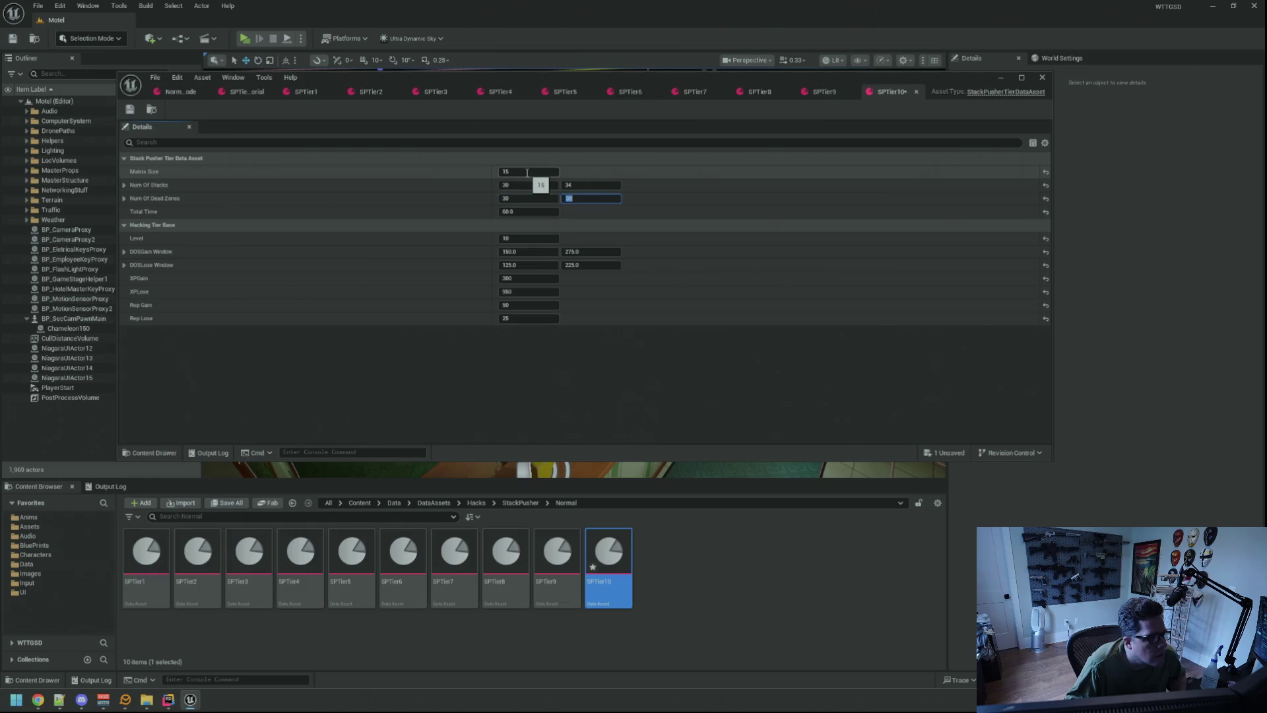
# - Set SPTier10 Total Time to 80.0, save the asset and launch a play session
pyautogui.click(531, 210)
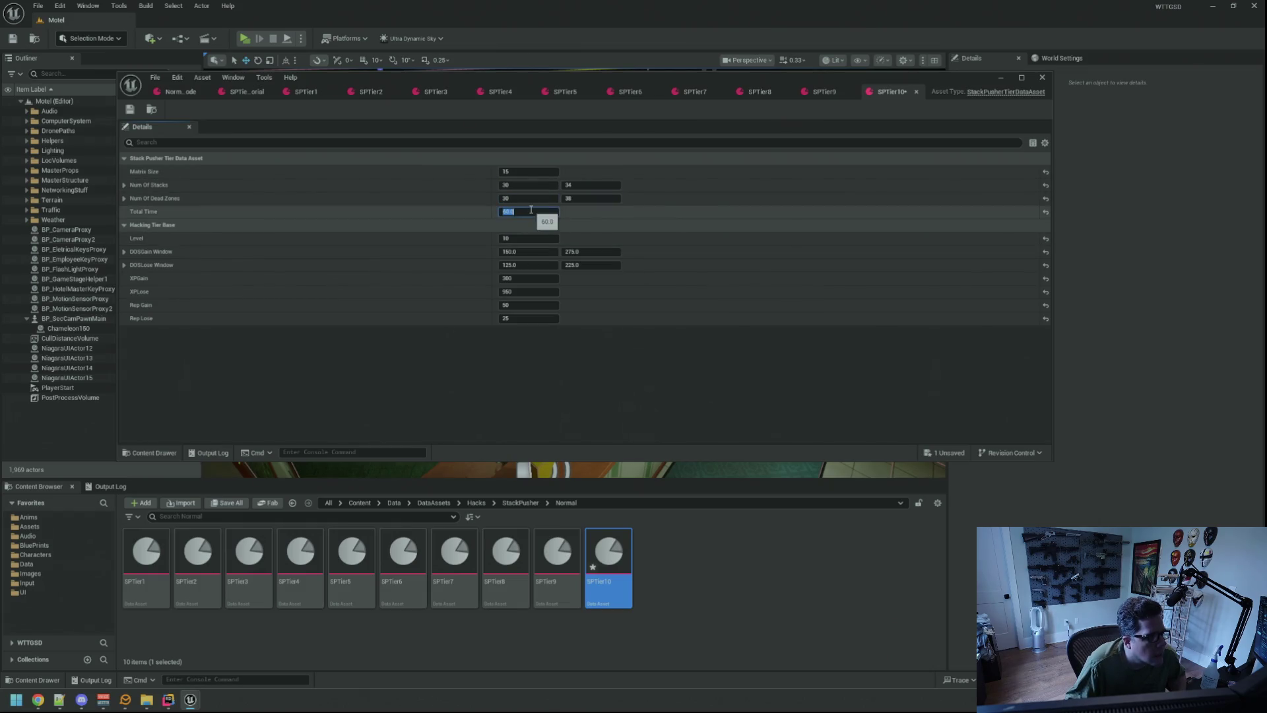
pyautogui.write('80')
pyautogui.press('Return')
pyautogui.hotkey('ctrl', 's')
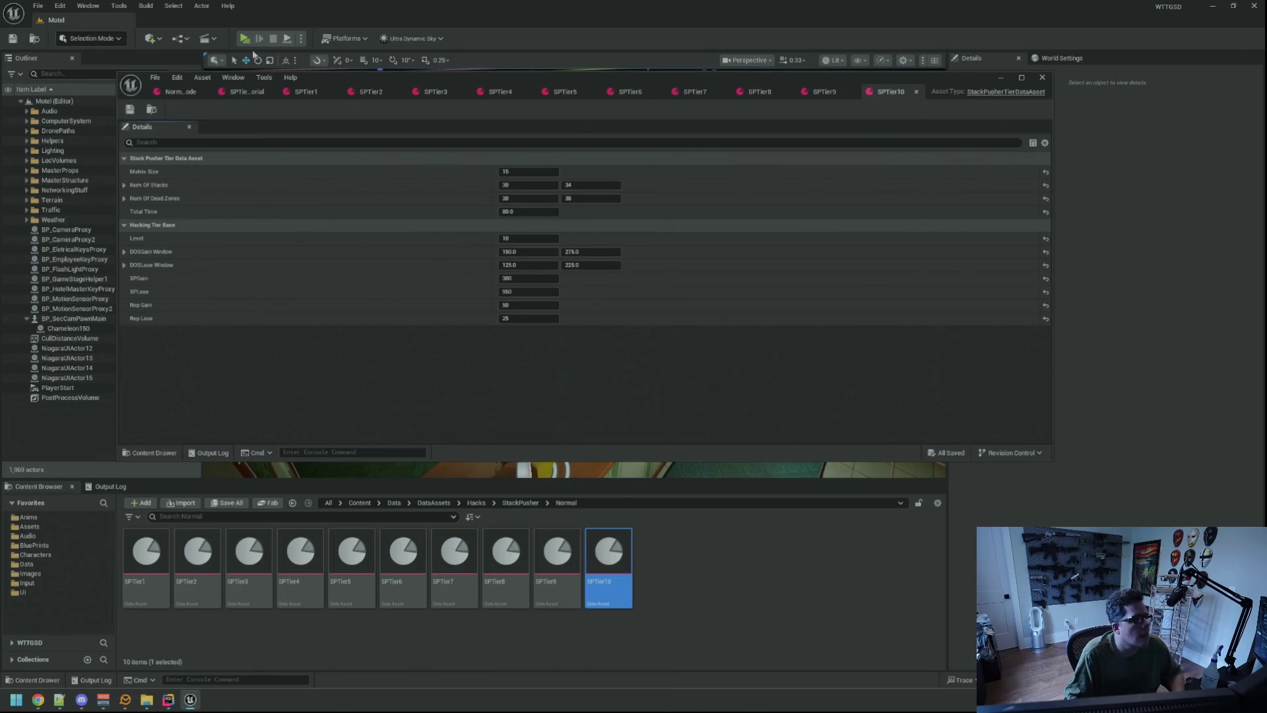
pyautogui.hotkey('alt', 'p')
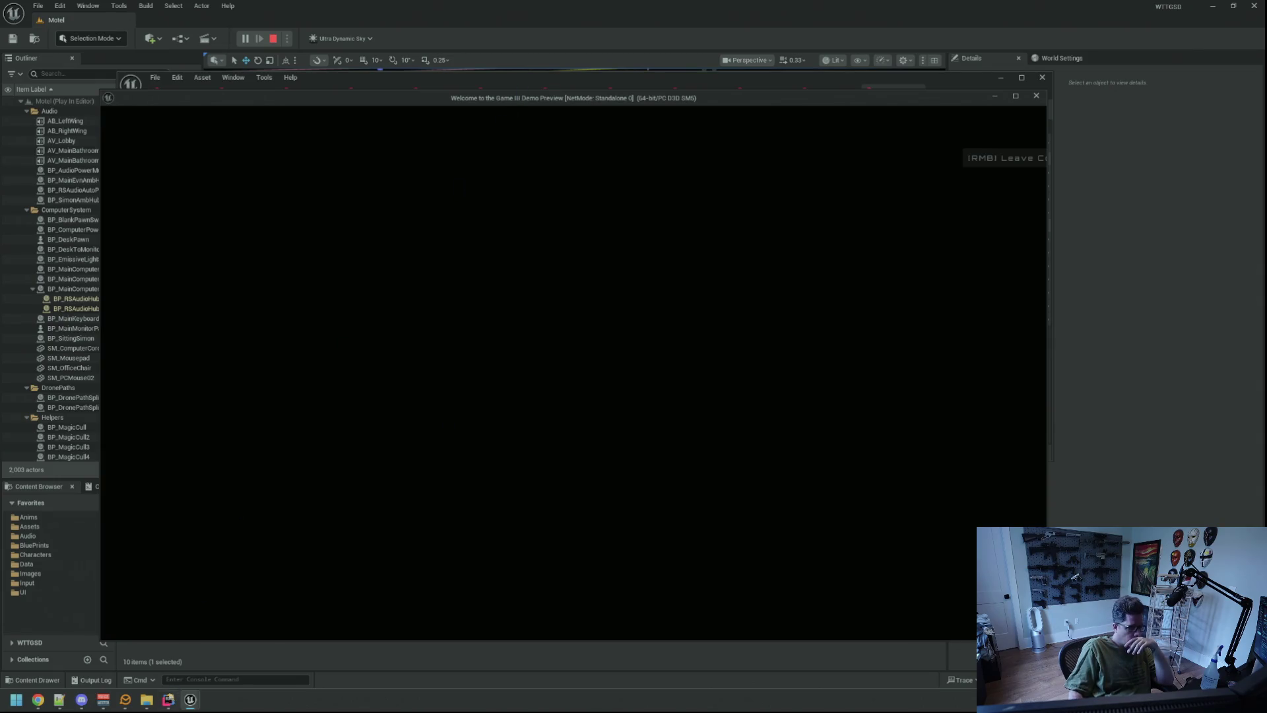
# - Review the UMainComputer::HackLost tween code around lines 360–369 in Rider
pyautogui.hotkey('alt', 'Tab')
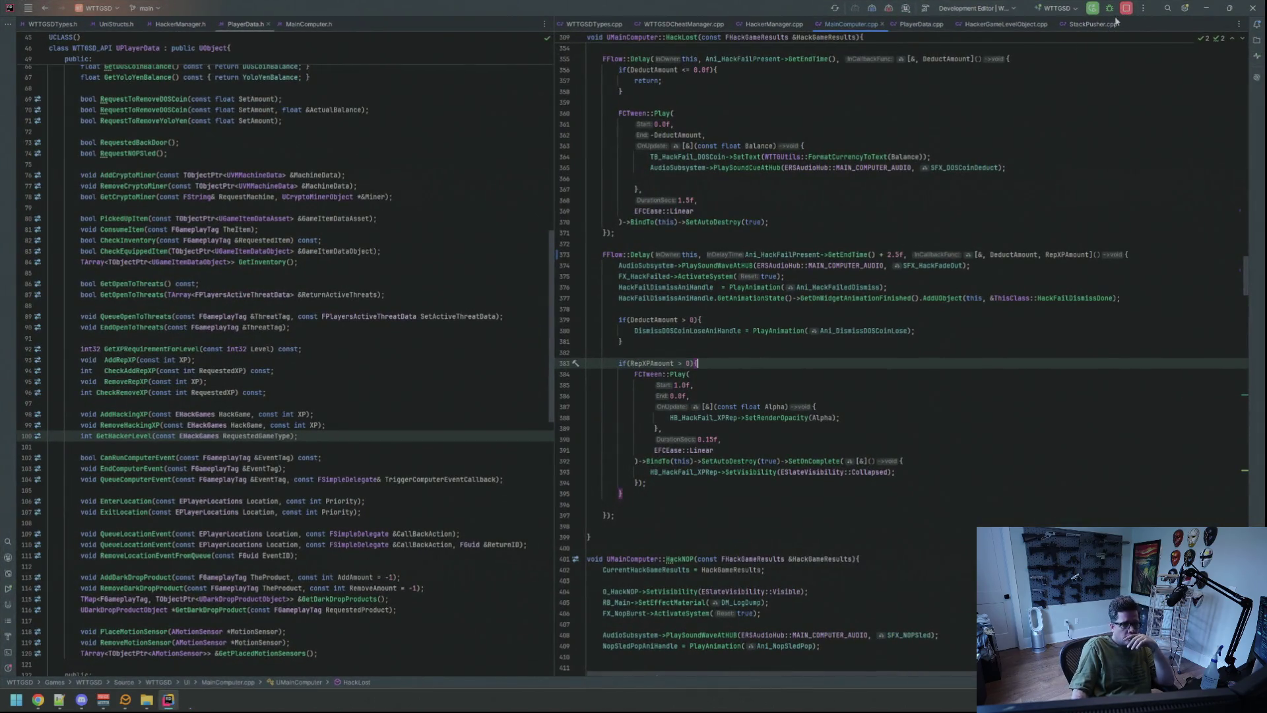
pyautogui.click(1104, 113)
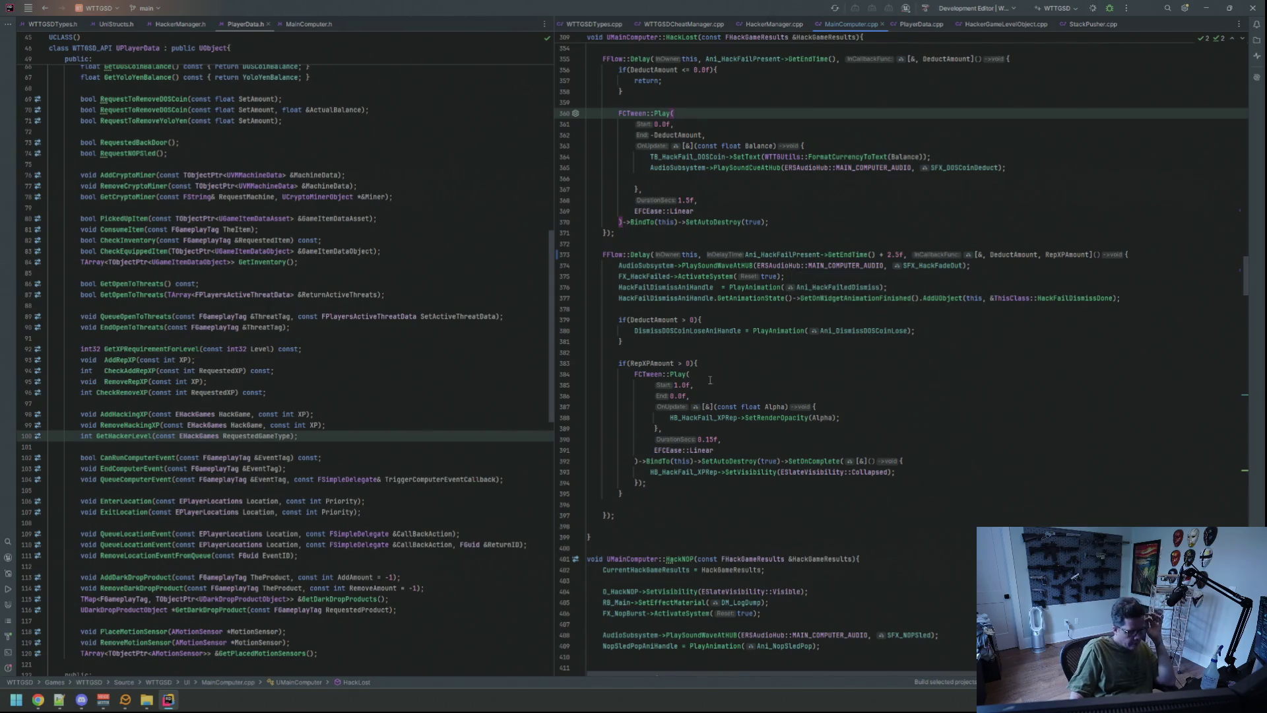
pyautogui.press('Down')
pyautogui.press('Down')
pyautogui.press('Down')
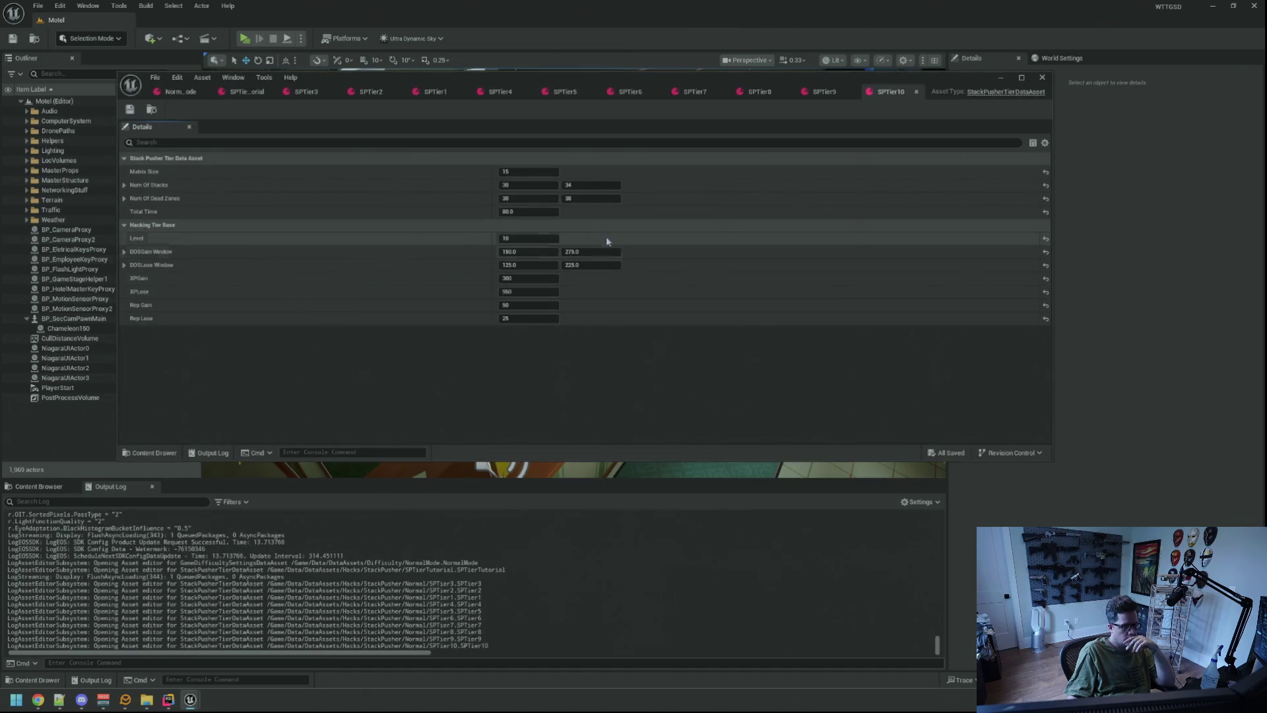
# - Change SPTier10 to 20–24 stacks and 18–22 dead zones, then save it
pyautogui.click(855, 93)
pyautogui.click(889, 93)
pyautogui.click(528, 185)
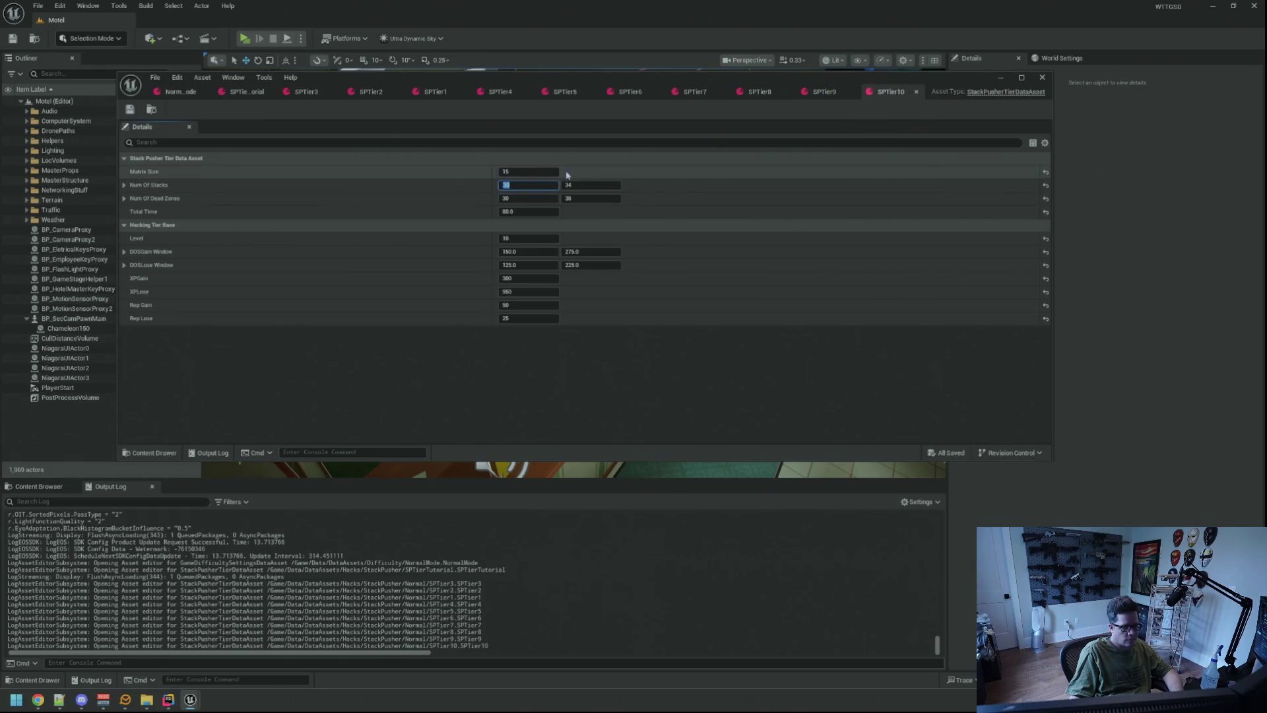
pyautogui.write('20')
pyautogui.press('Tab')
pyautogui.write('2')
pyautogui.press('Tab')
pyautogui.press('Tab')
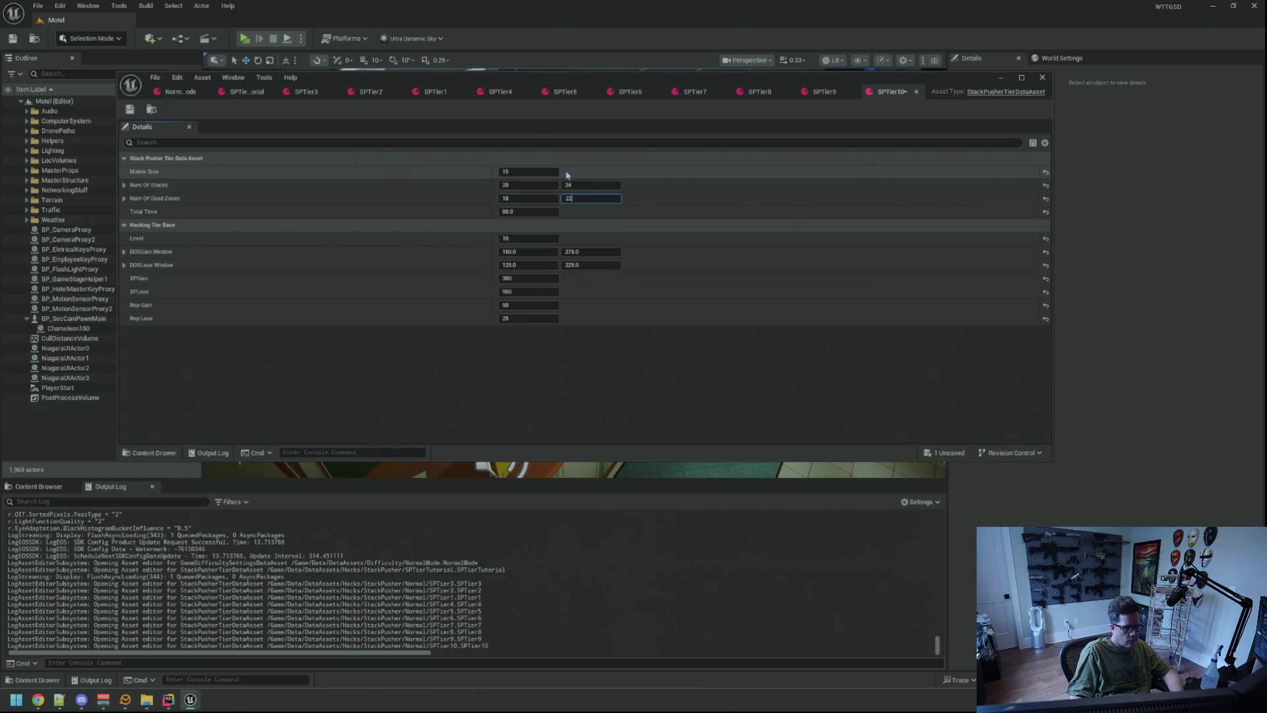
pyautogui.click(547, 407)
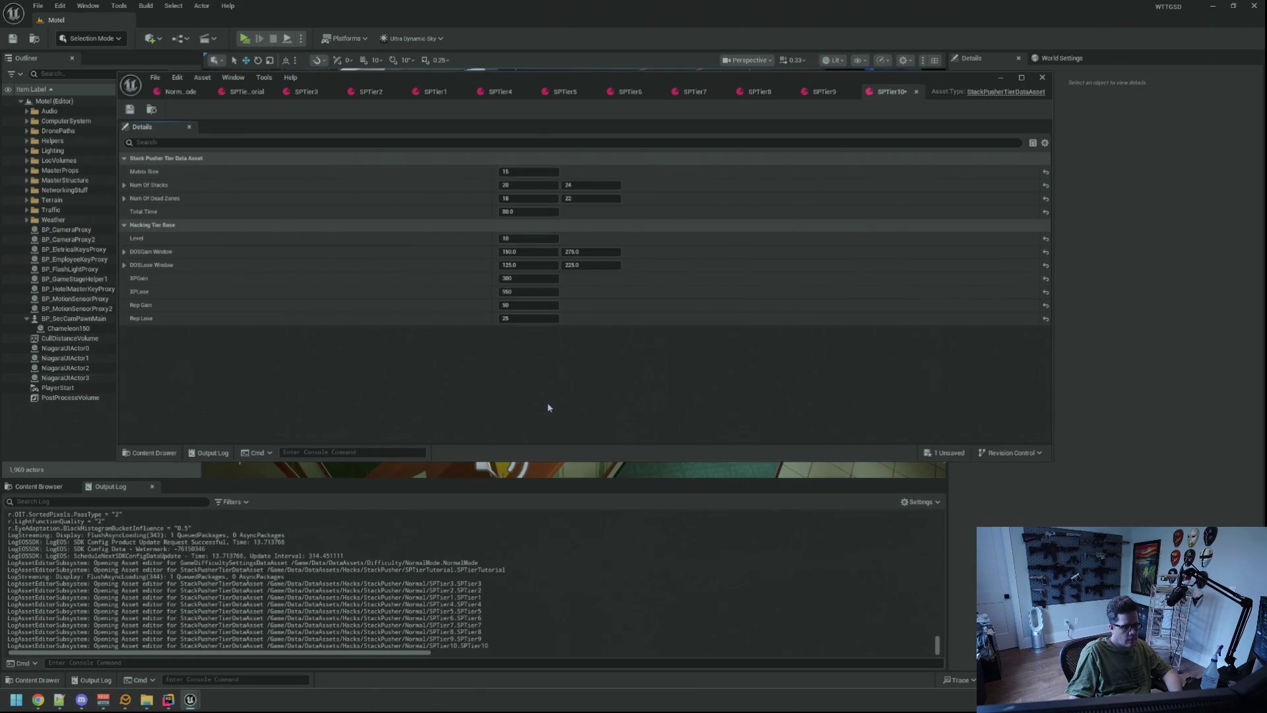
pyautogui.hotkey('ctrl', 's')
# - Inspect StackPusher's Hacking Level Data tiers in the NormalMode difficulty settings, then launch the game
pyautogui.click(178, 92)
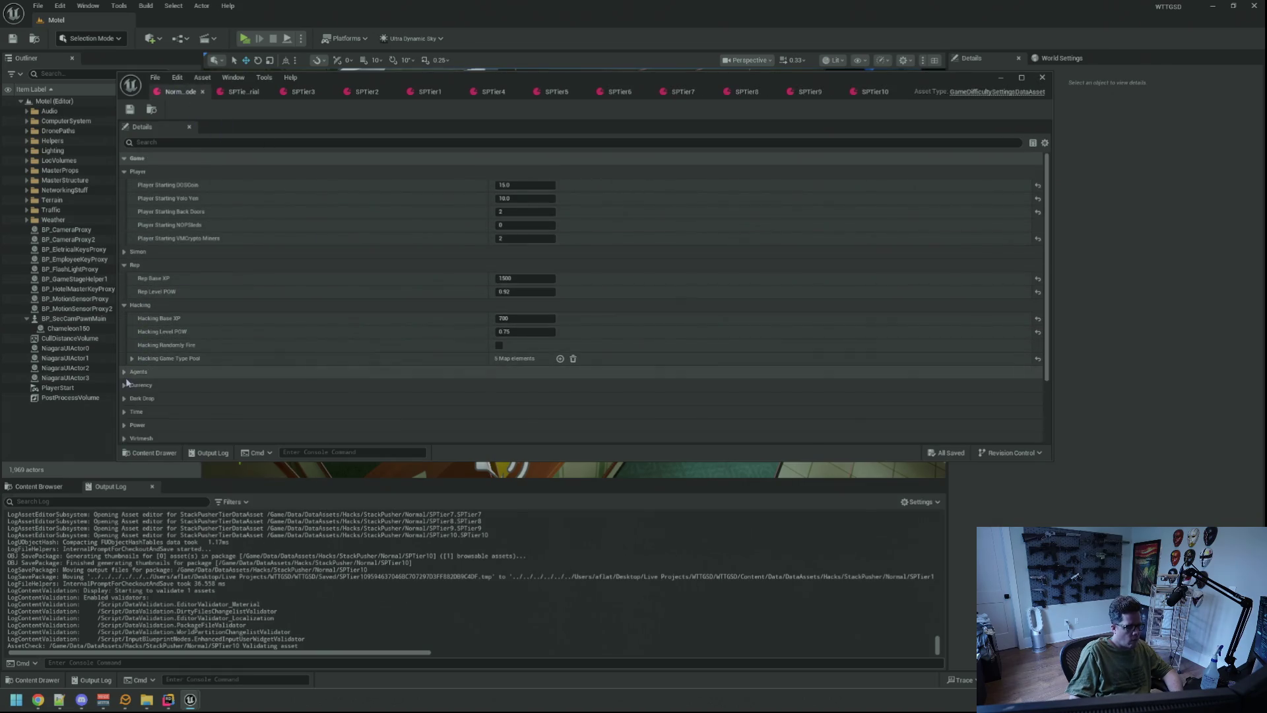
pyautogui.scroll(-3, 163, 349)
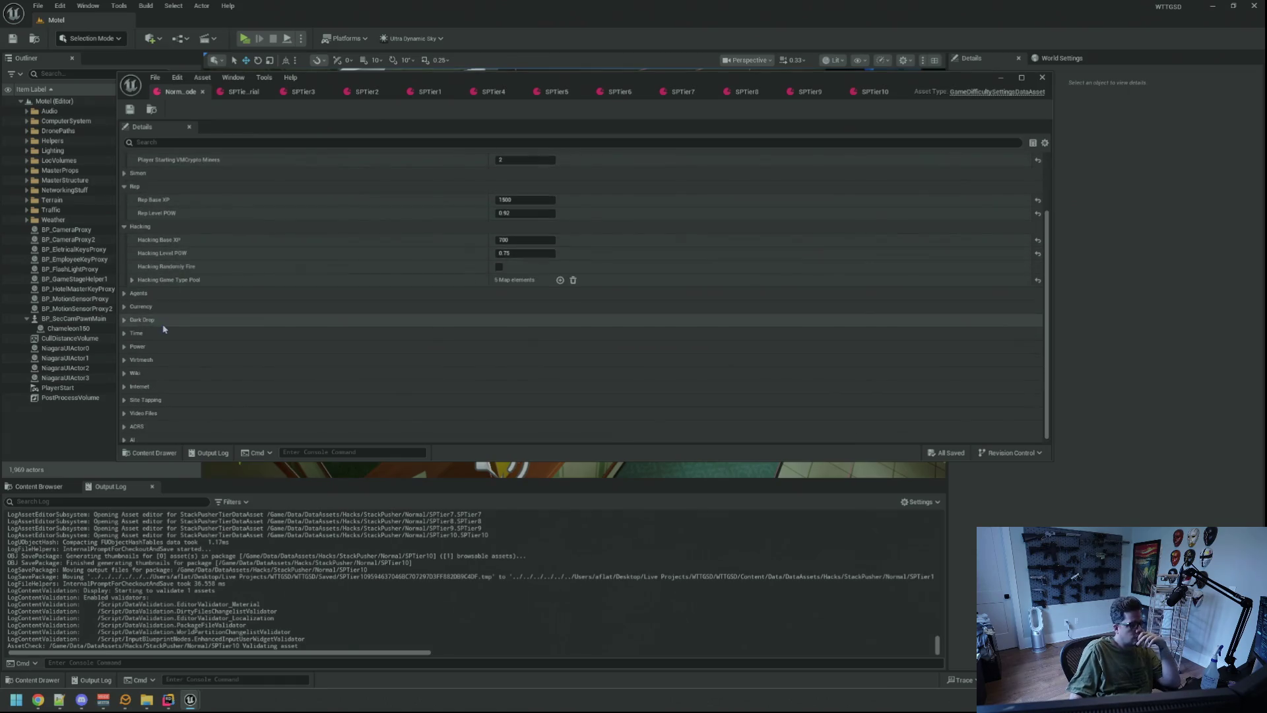
pyautogui.scroll(3, 152, 343)
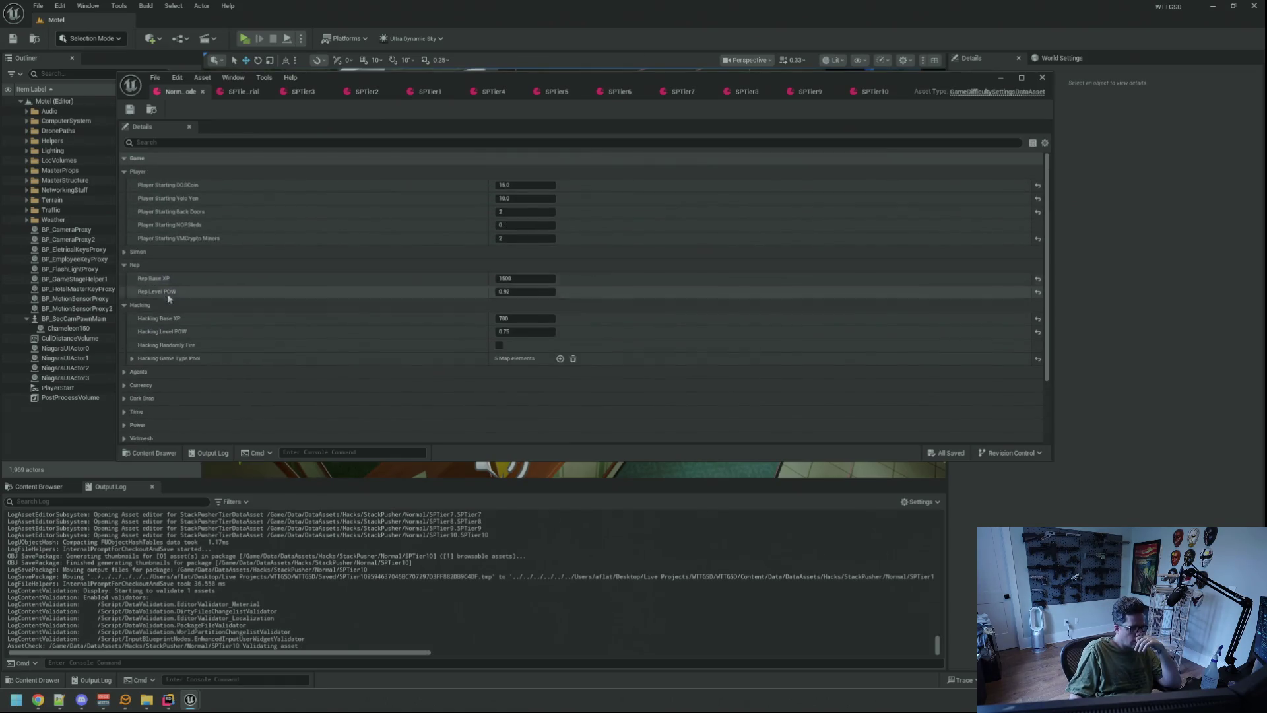
pyautogui.click(132, 359)
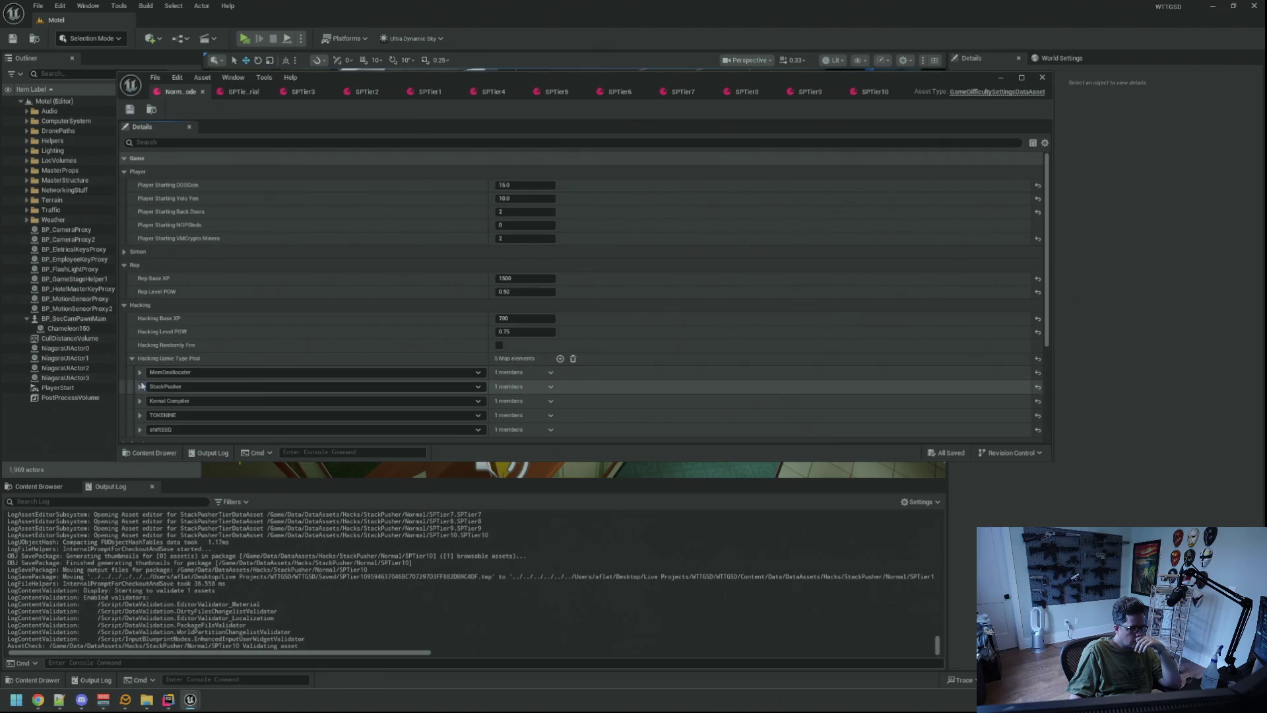
pyautogui.click(140, 387)
pyautogui.click(148, 400)
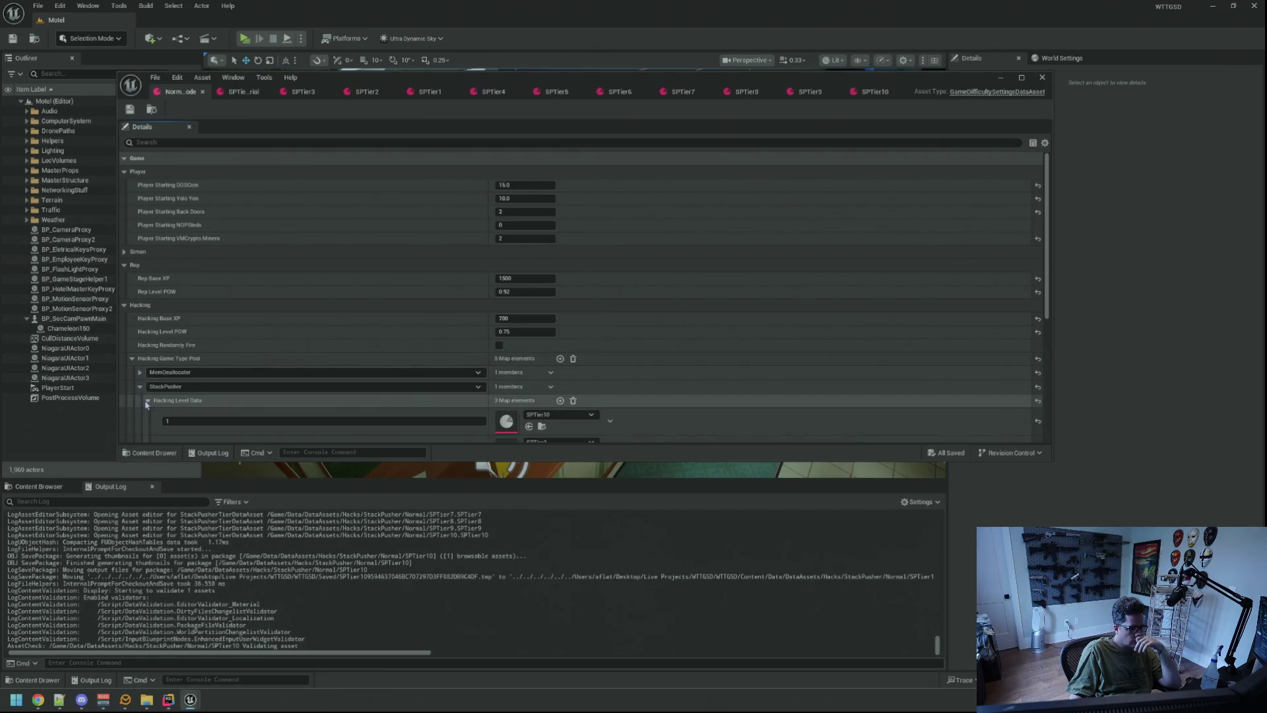
pyautogui.click(38, 487)
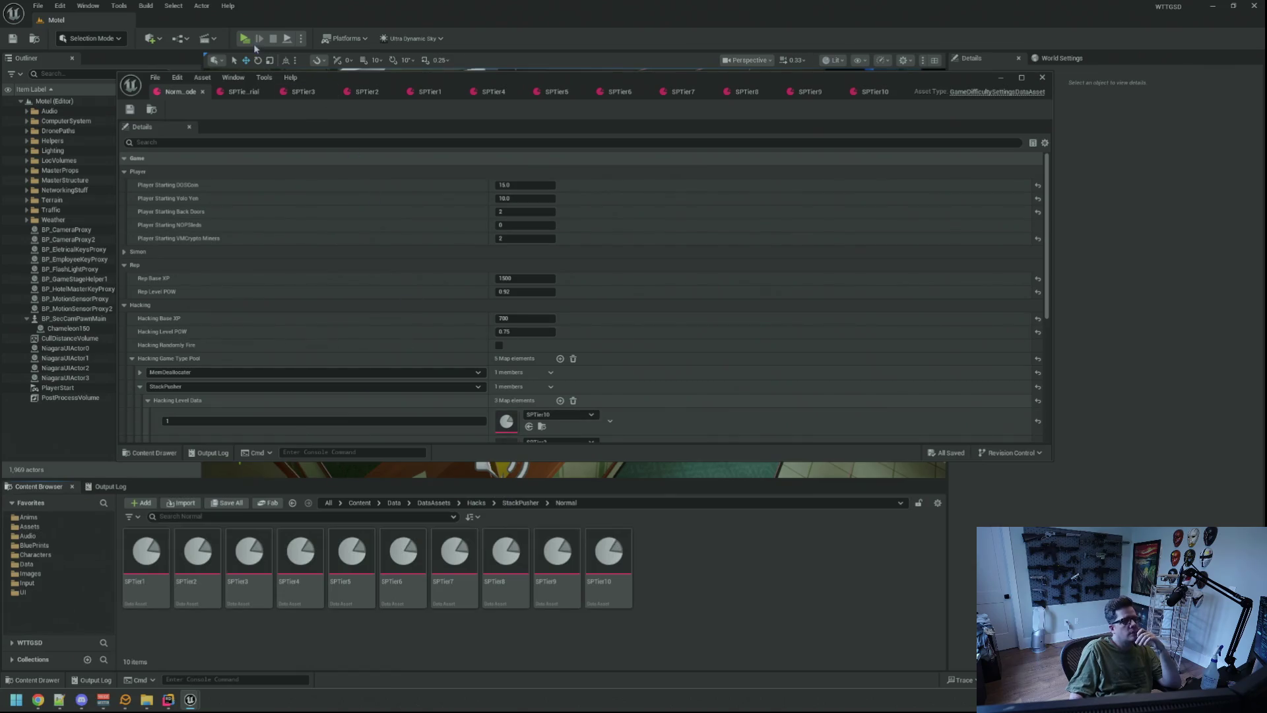
pyautogui.click(245, 39)
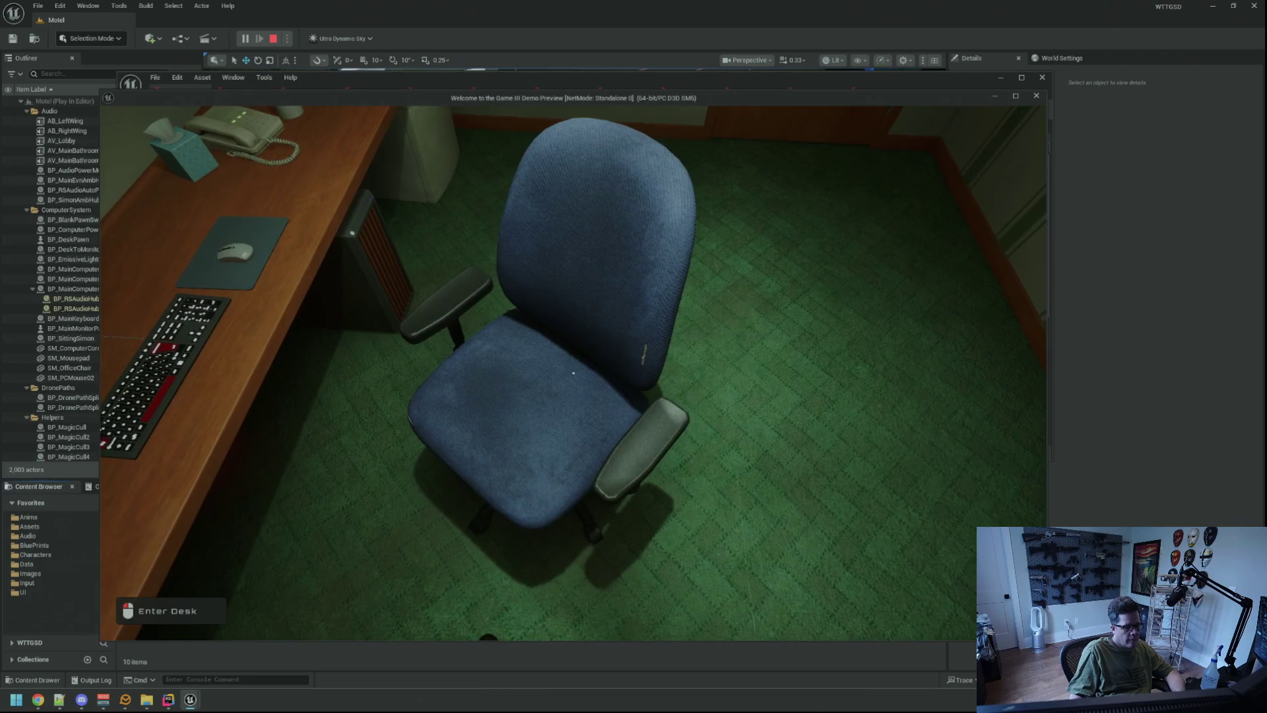
# - Sit at the desk computer and run TriggerHack 2 from the in-game console
pyautogui.click(573, 373)
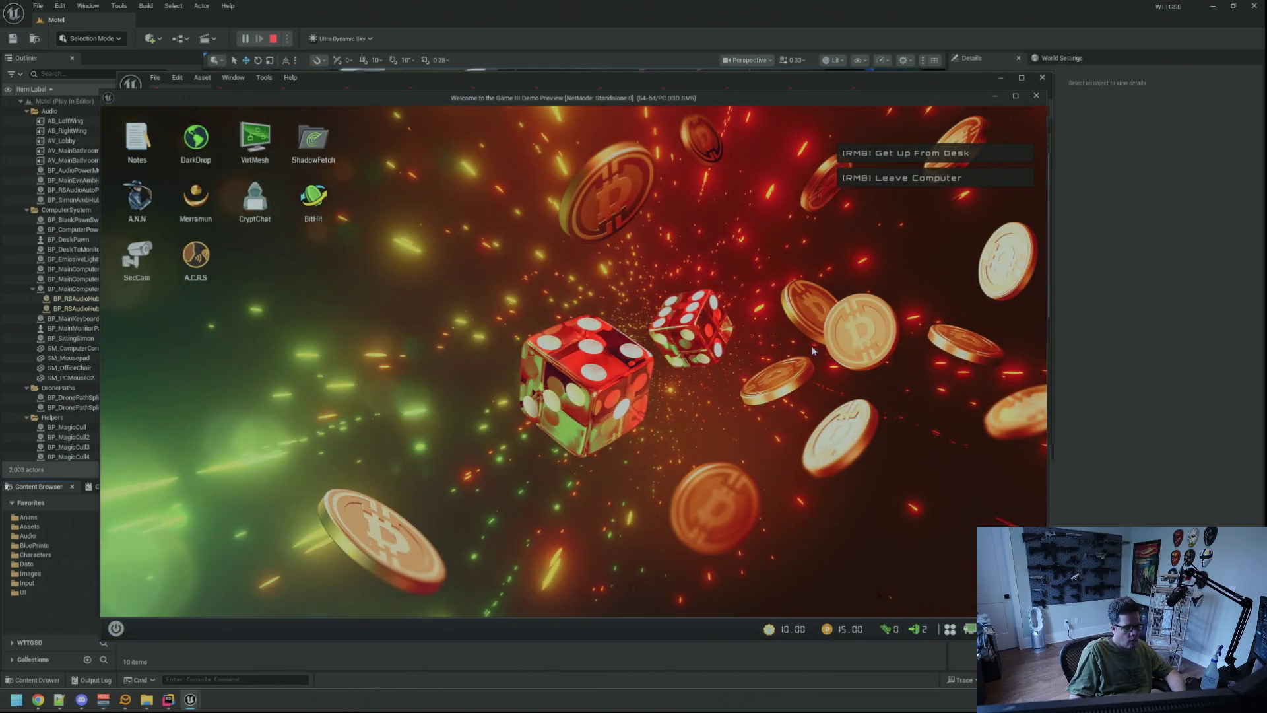
pyautogui.press('`')
pyautogui.press('Up')
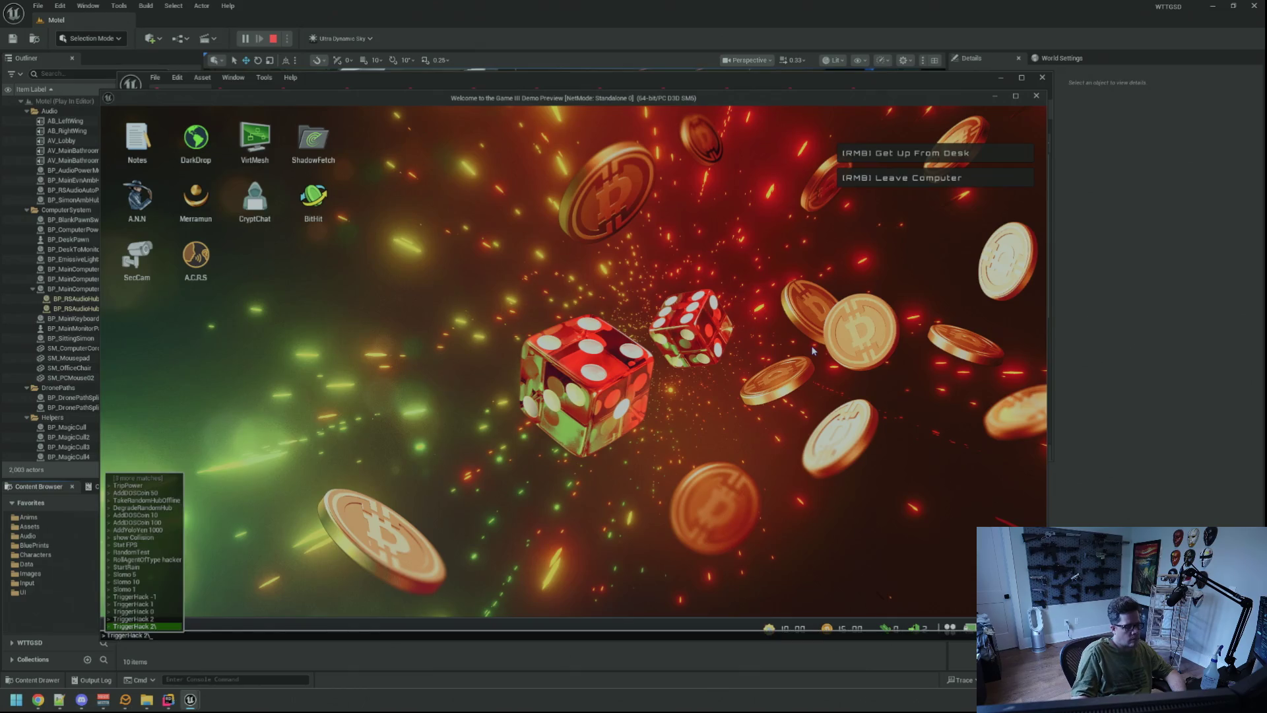
pyautogui.press('Return')
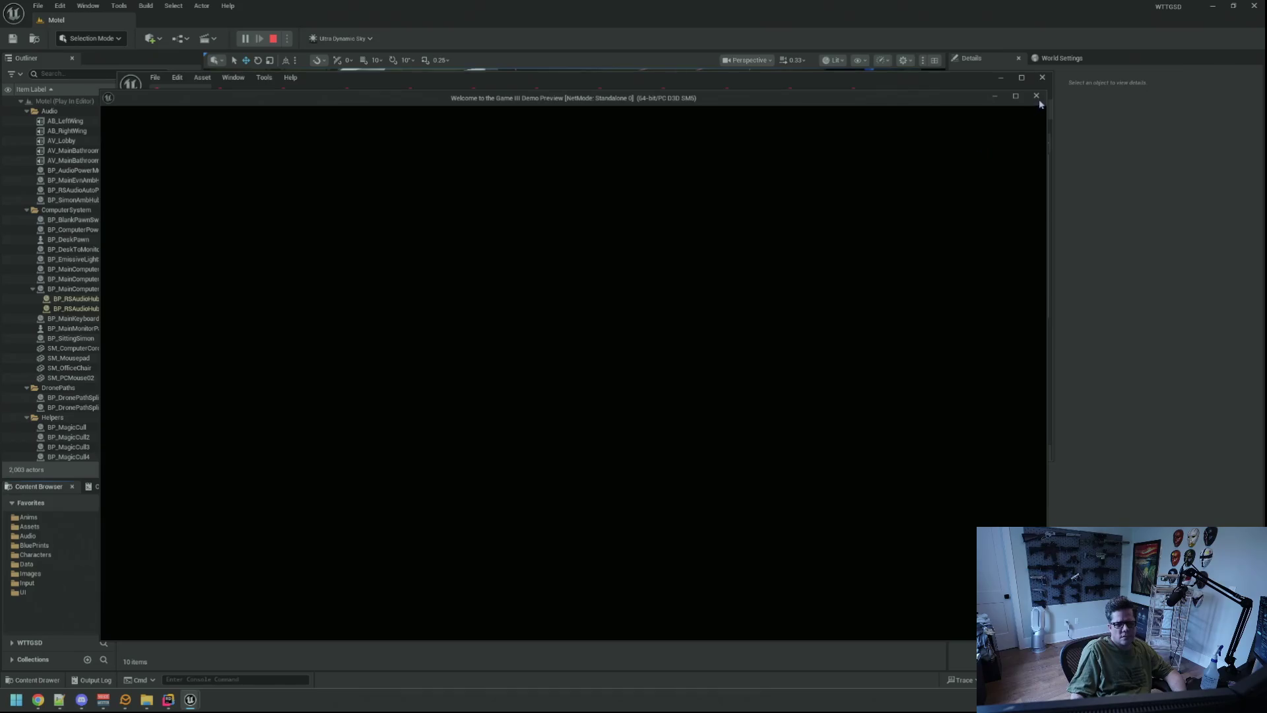
pyautogui.moveTo(191, 700)
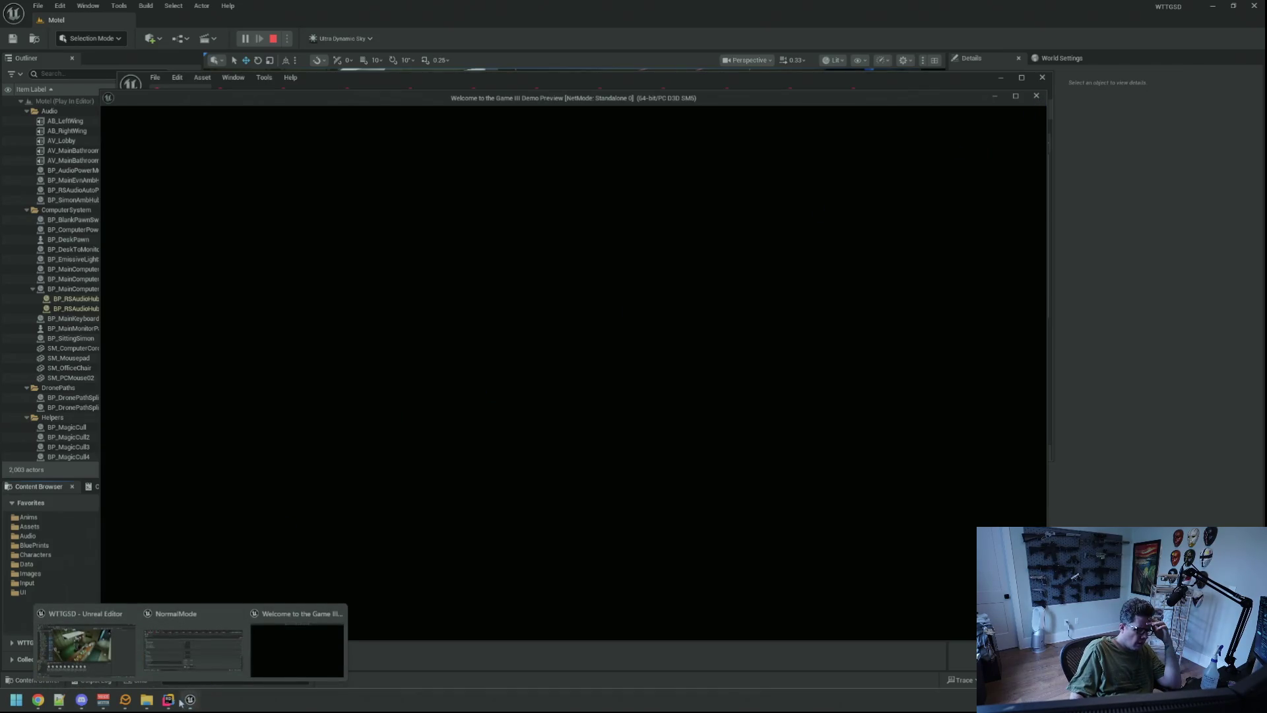
# - Stop the running Unreal session from Rider, relaunch the fresh build and bring the editor forward
pyautogui.click(169, 699)
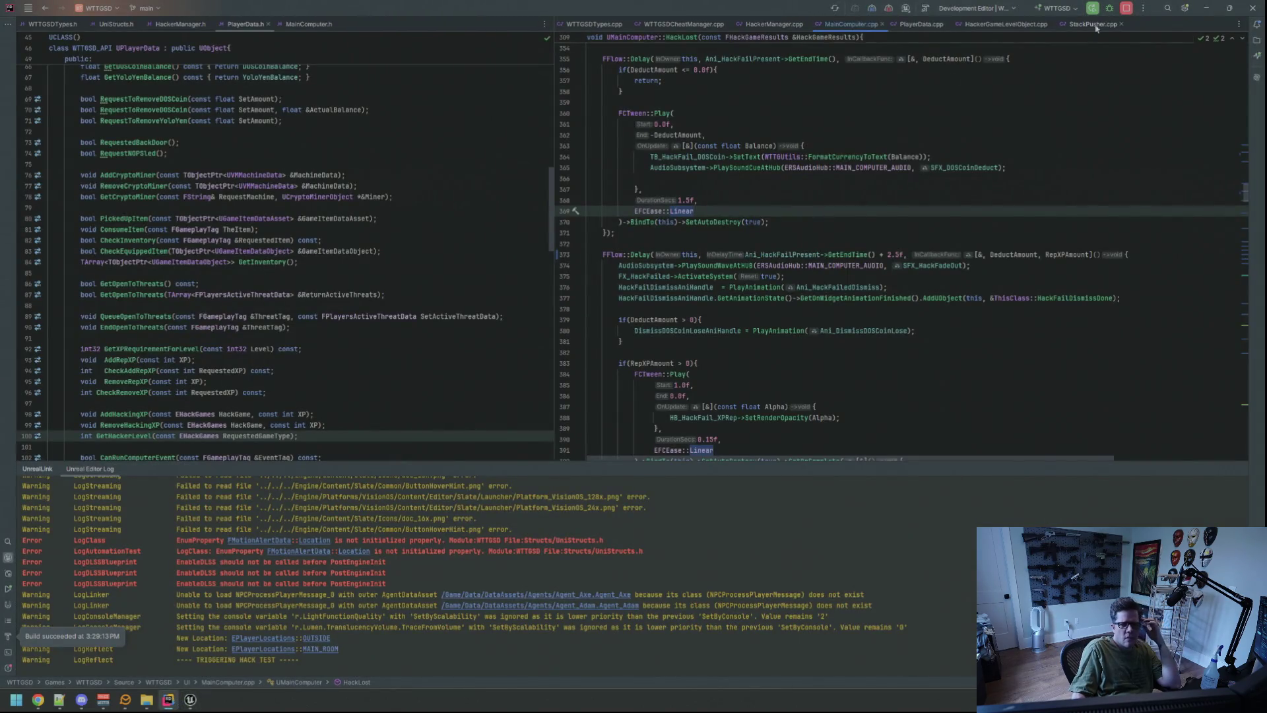
pyautogui.click(1126, 9)
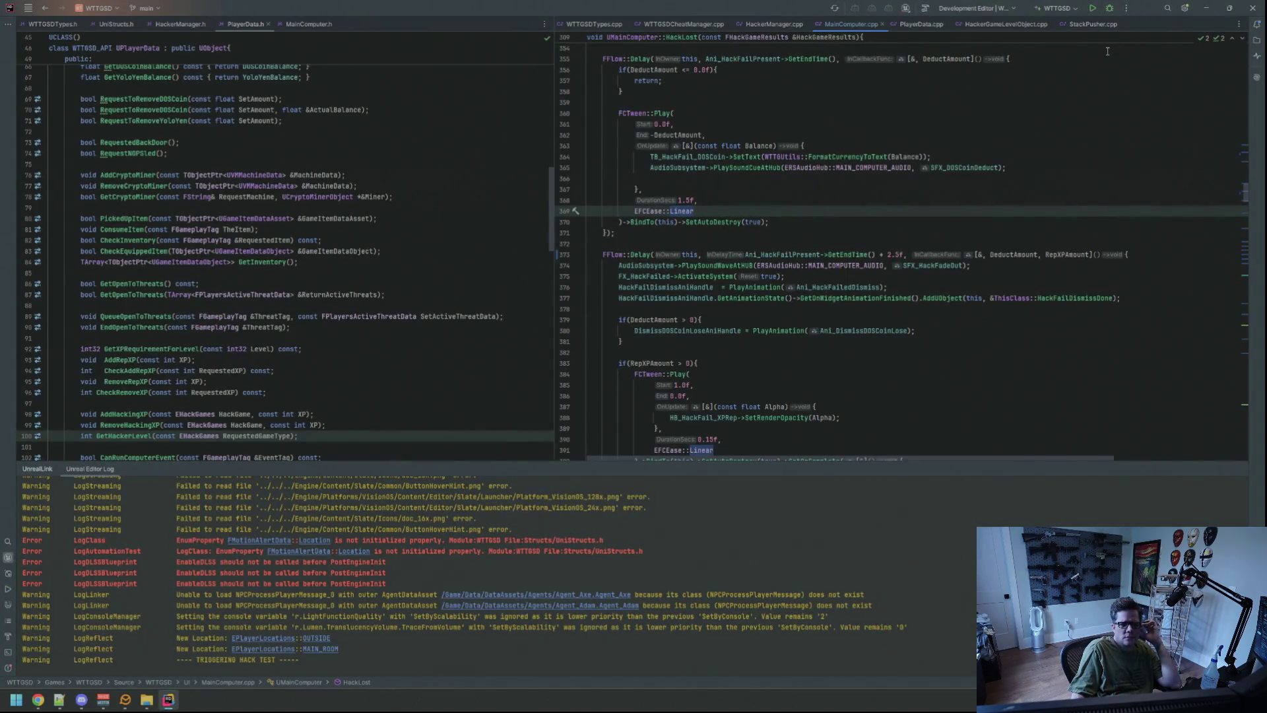
pyautogui.click(1048, 113)
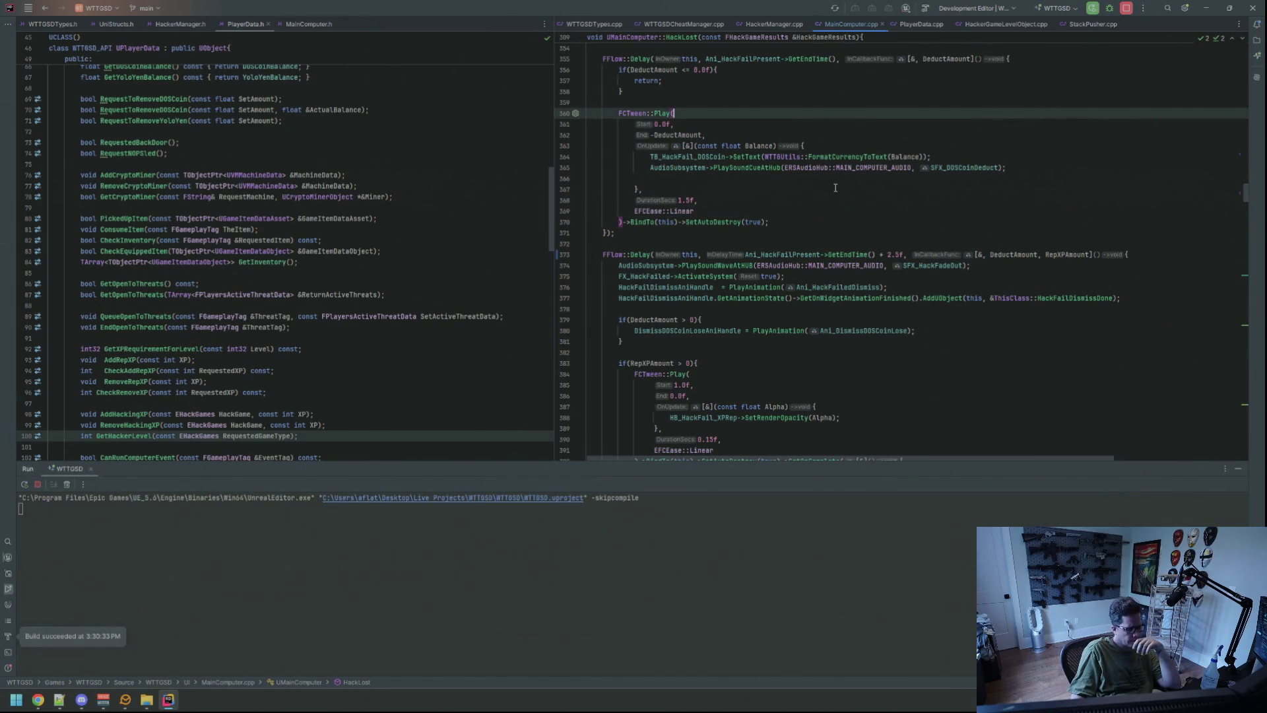
pyautogui.moveTo(640, 253)
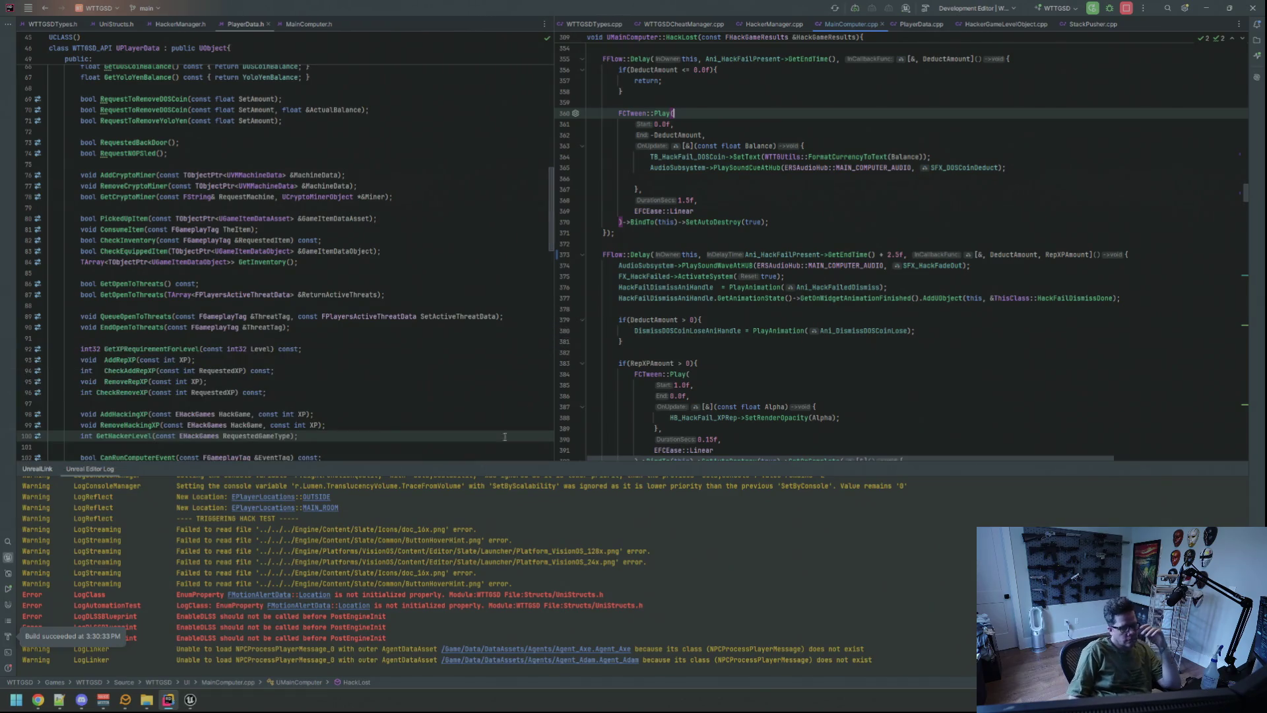
pyautogui.click(189, 702)
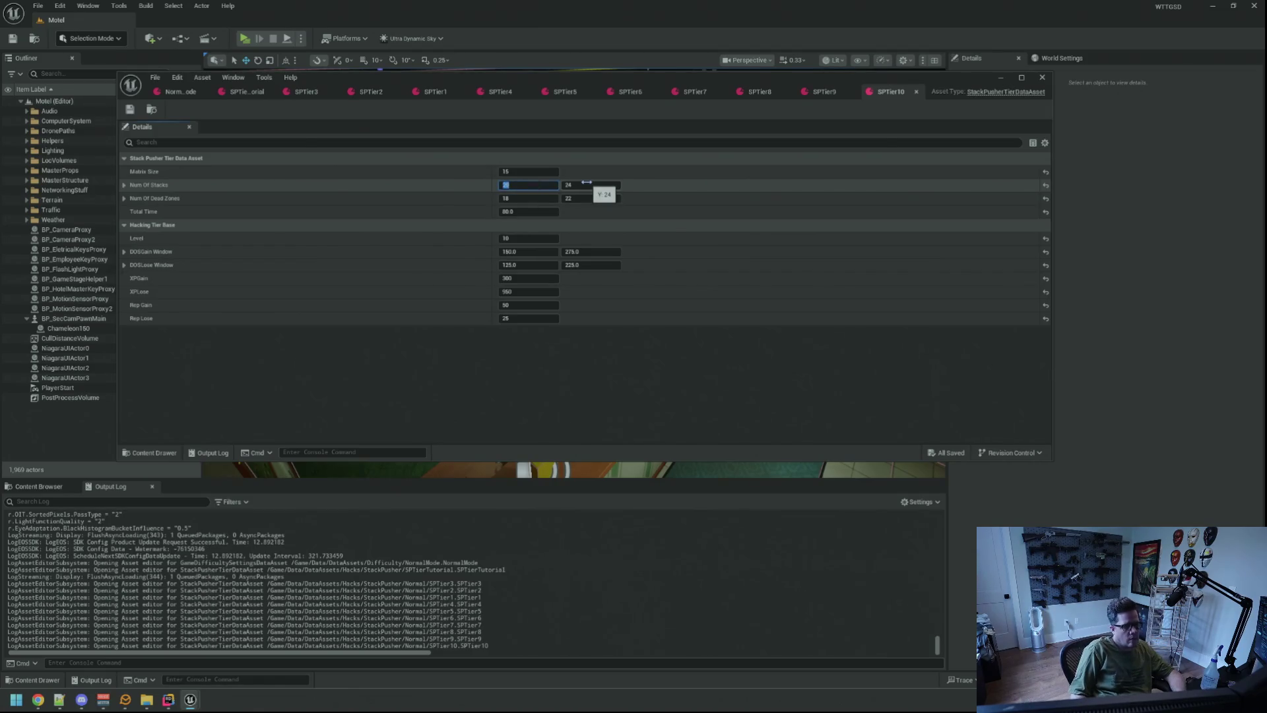
# - Start a Play-In-Editor session that loads the StackPusher hack board
pyautogui.hotkey('alt', 'p')
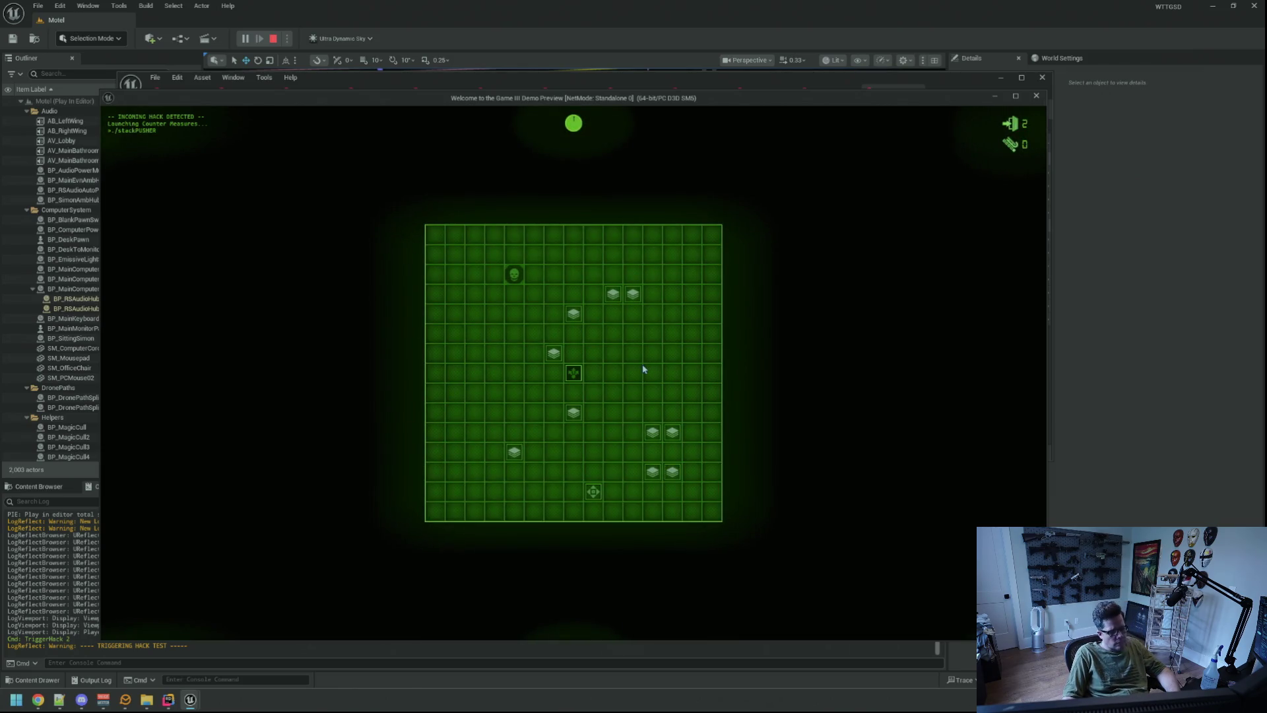
# - Stop play, set SPTier10 Num Of Stacks to 20–26, save, and relaunch the play test
pyautogui.press('Escape')
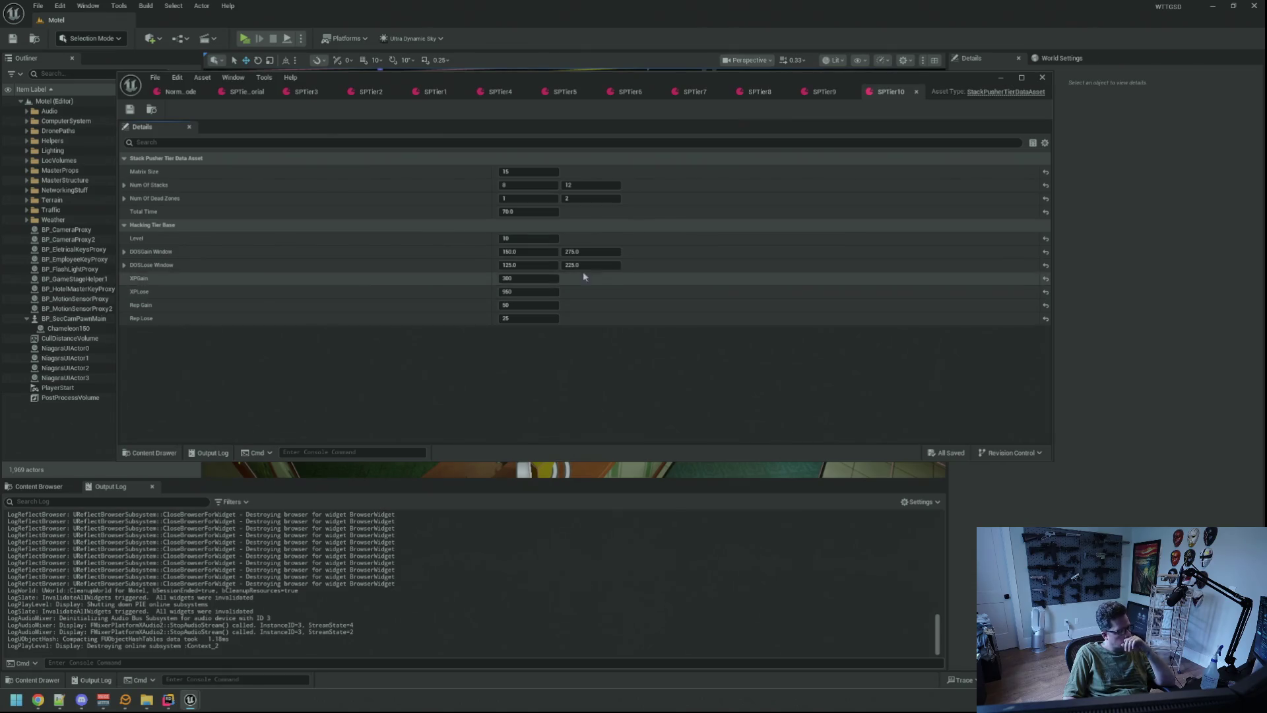
pyautogui.click(543, 185)
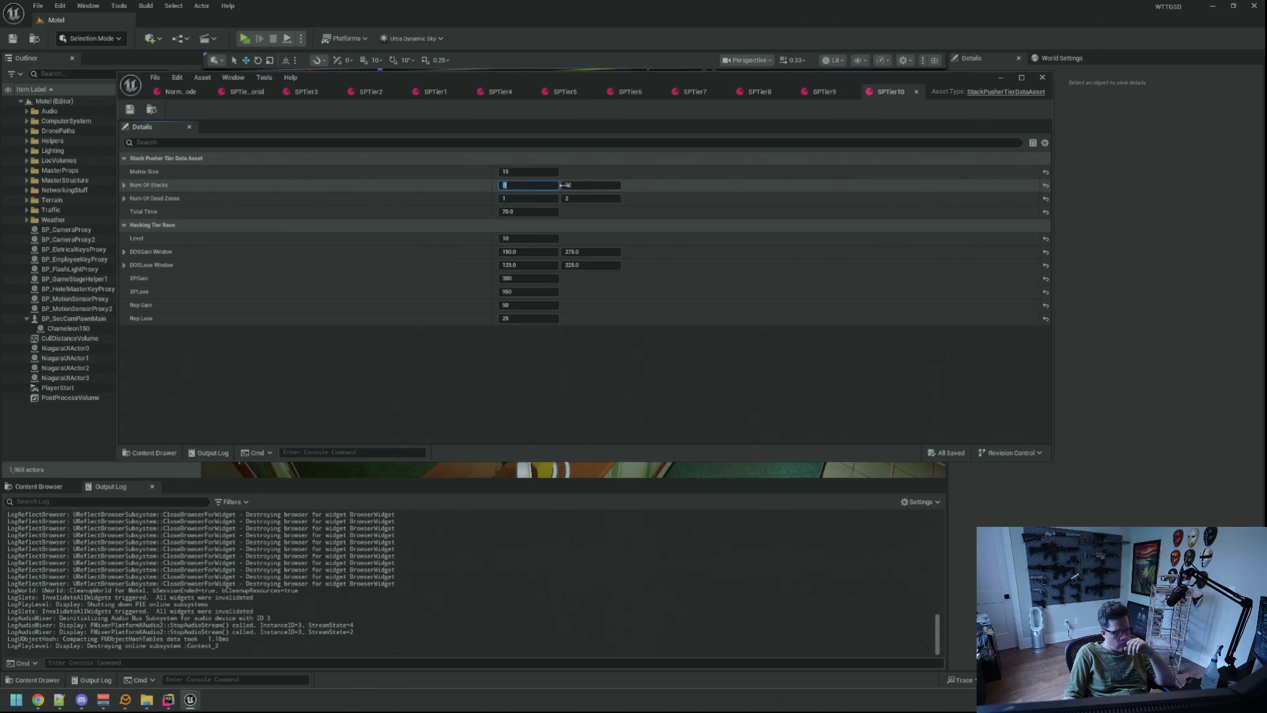
pyautogui.write('20')
pyautogui.press('Tab')
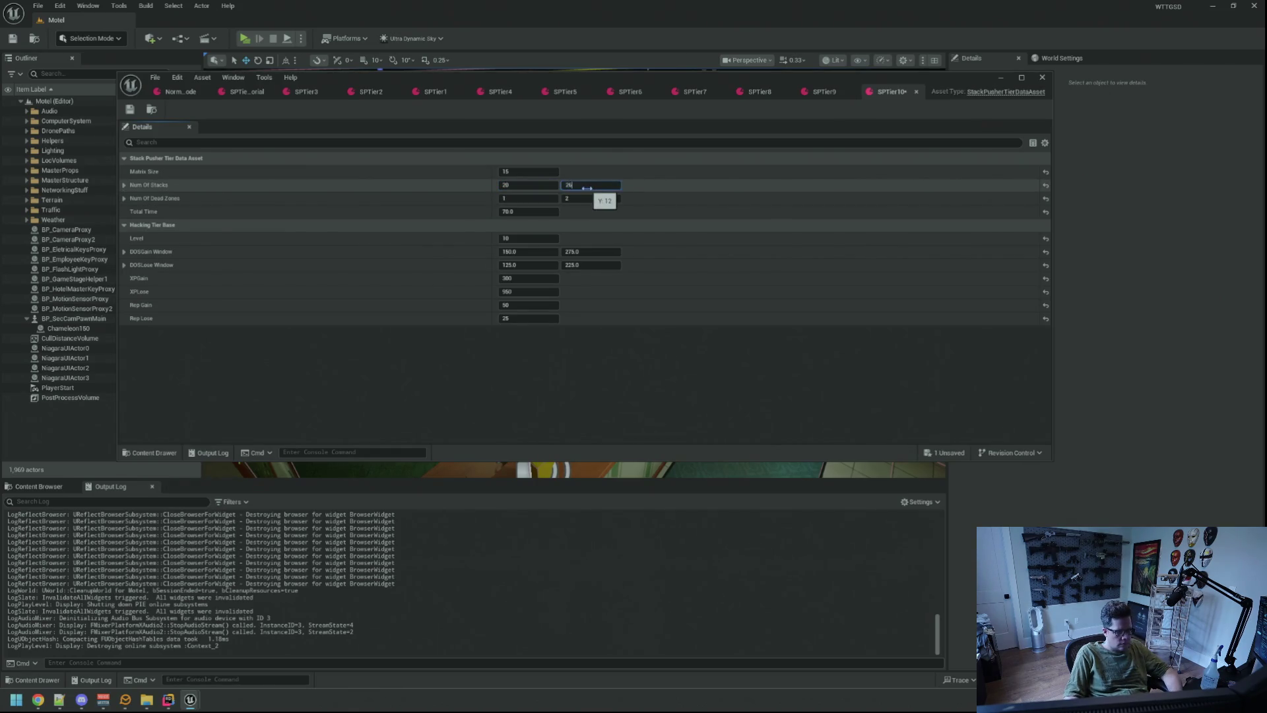
pyautogui.hotkey('ctrl', 's')
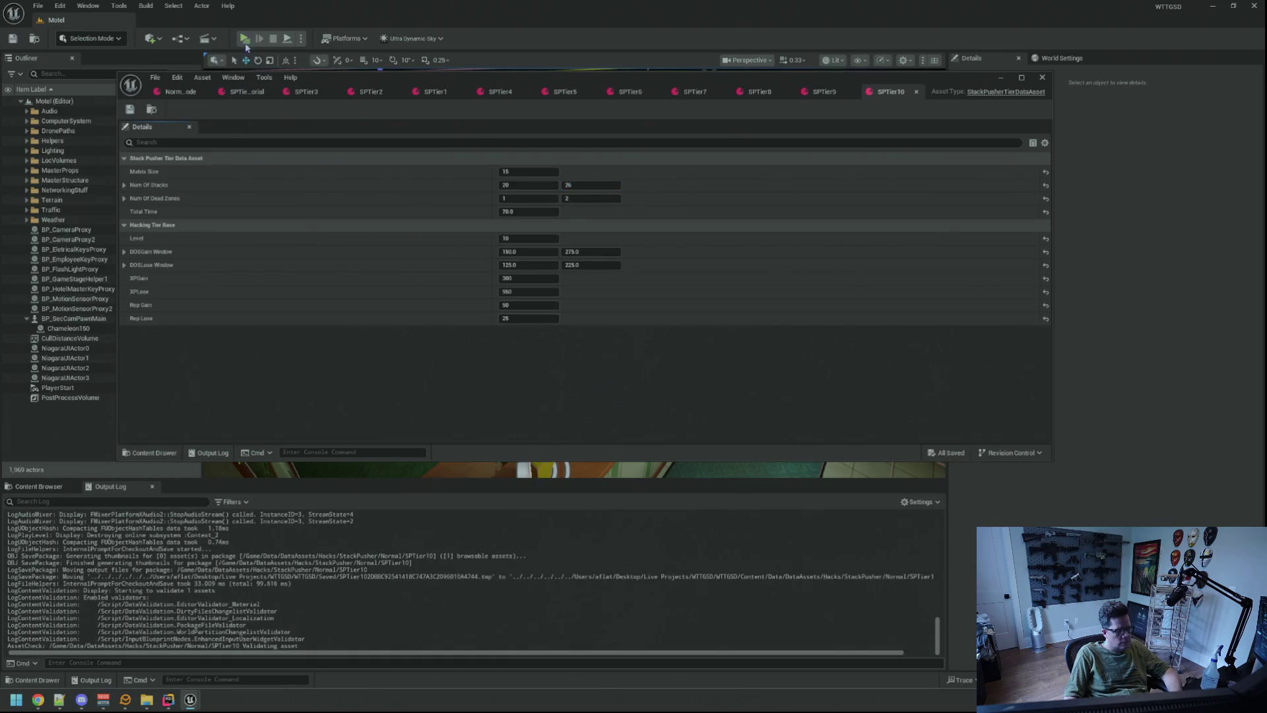
pyautogui.hotkey('alt', 'p')
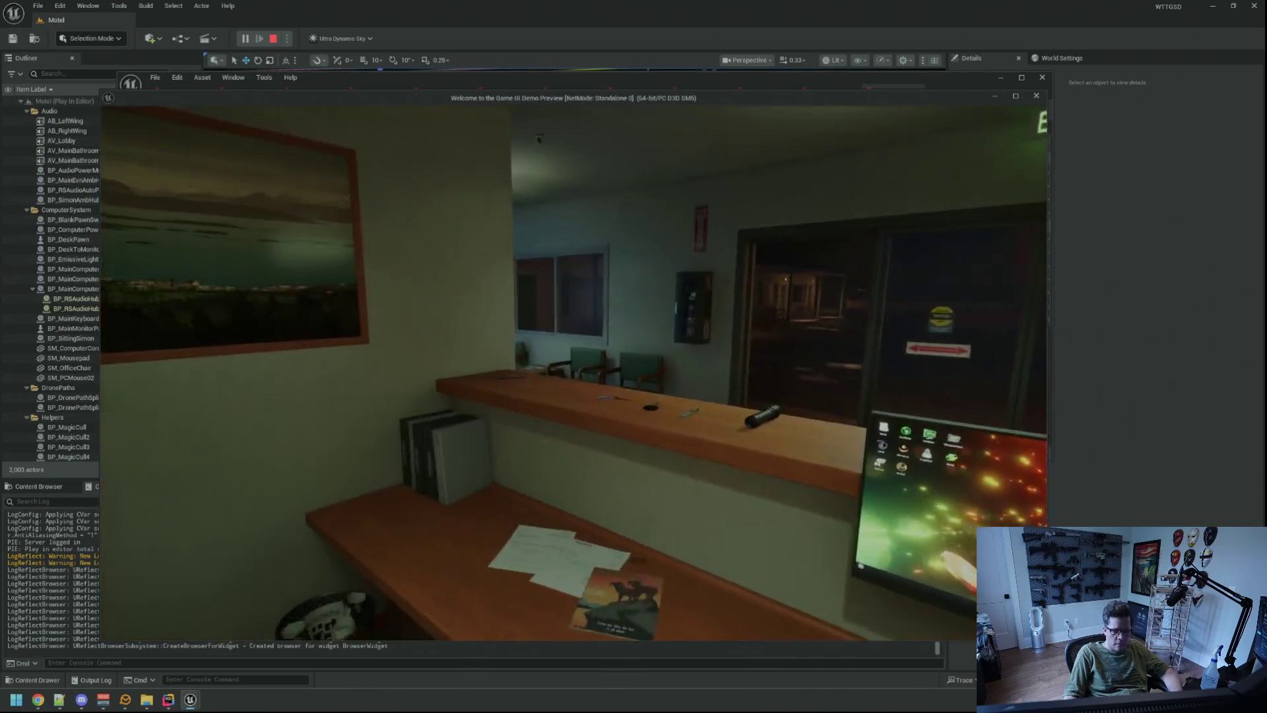
# - Sit at the desk computer in-game and run TriggerHack 2 from the console
pyautogui.click(573, 372)
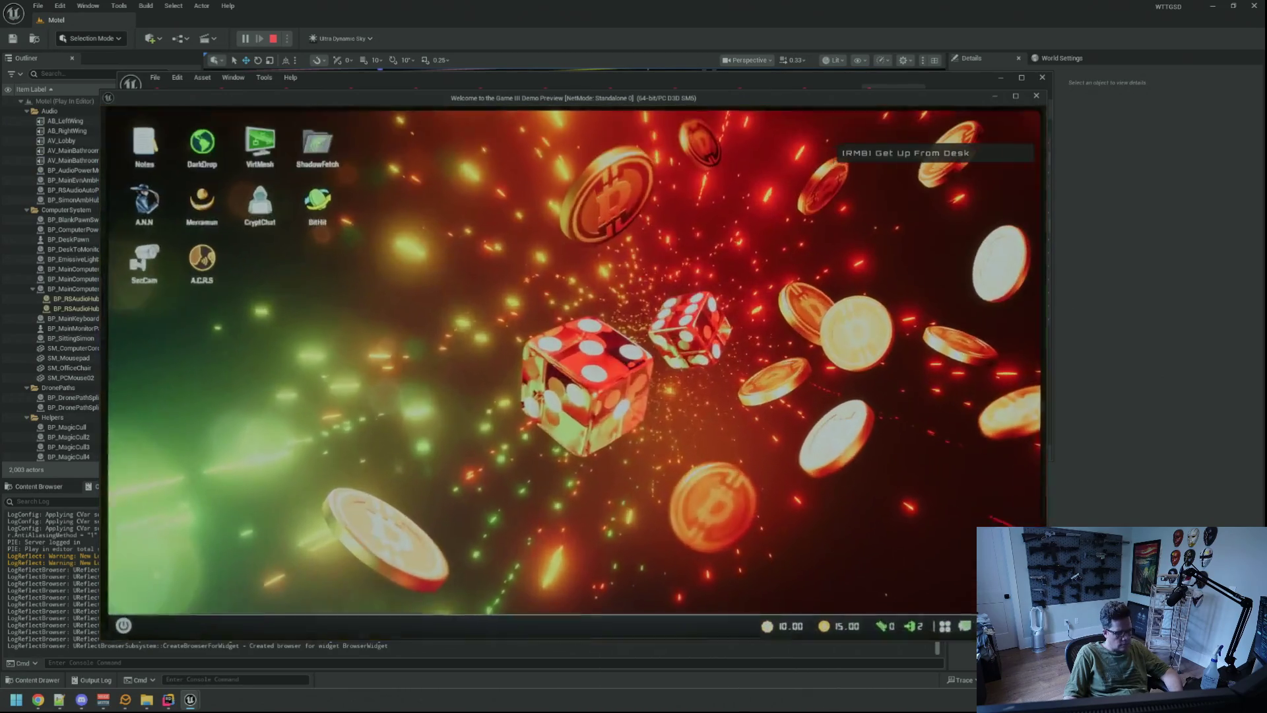
pyautogui.press('`')
pyautogui.press('Up')
pyautogui.press('Return')
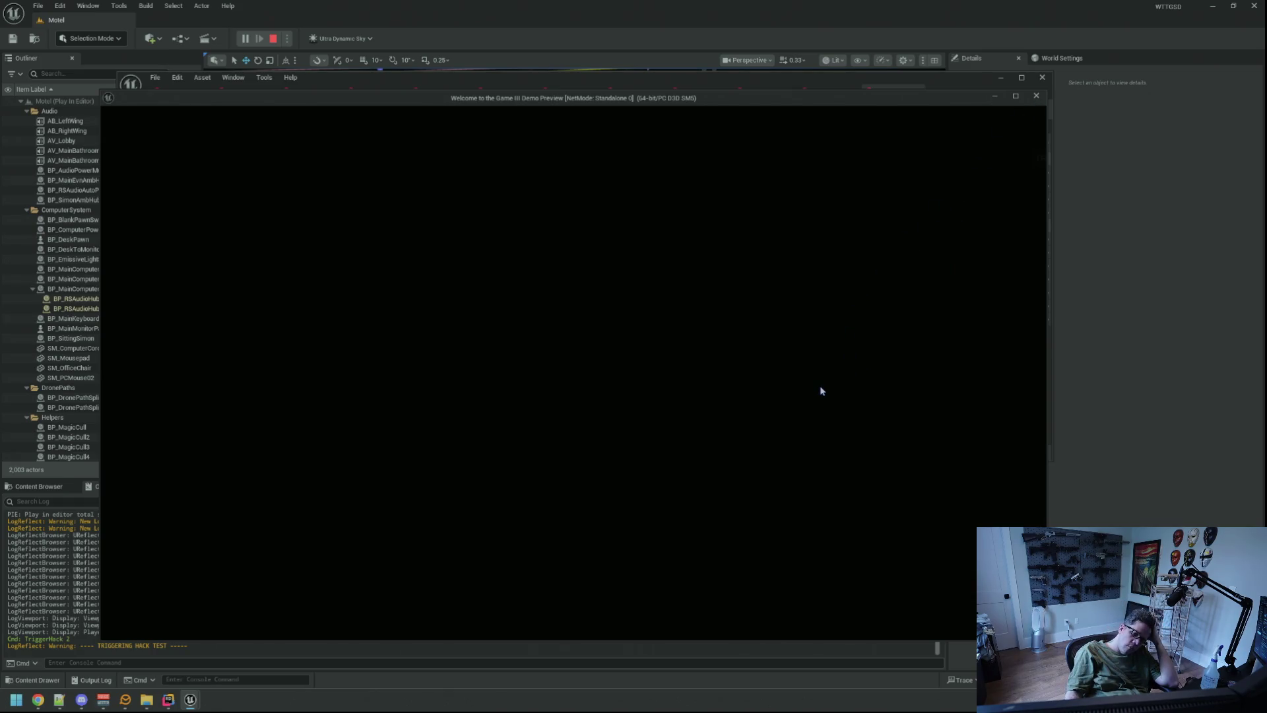
pyautogui.hotkey('alt', 'Tab')
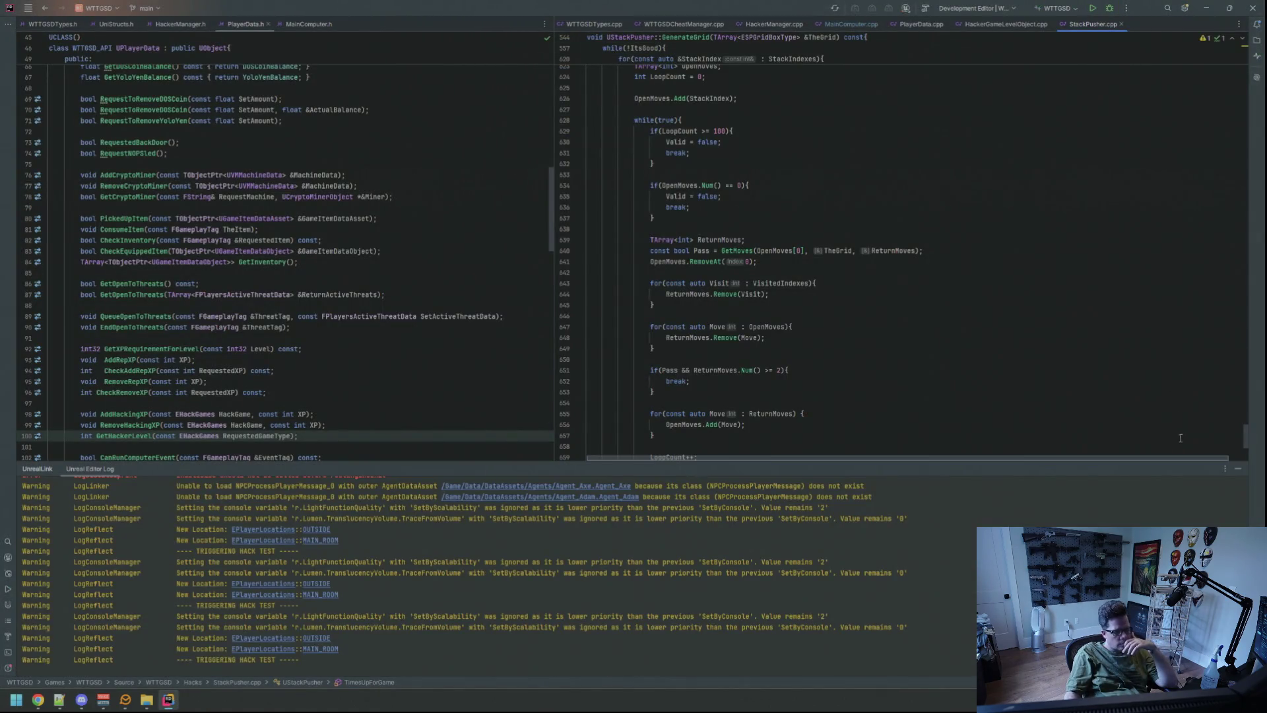
# - Close the editor log, review GenerateGrid and GetMoves in StackPusher.cpp, then rebuild and relaunch the editor
pyautogui.click(1231, 468)
pyautogui.scroll(15, 915, 303)
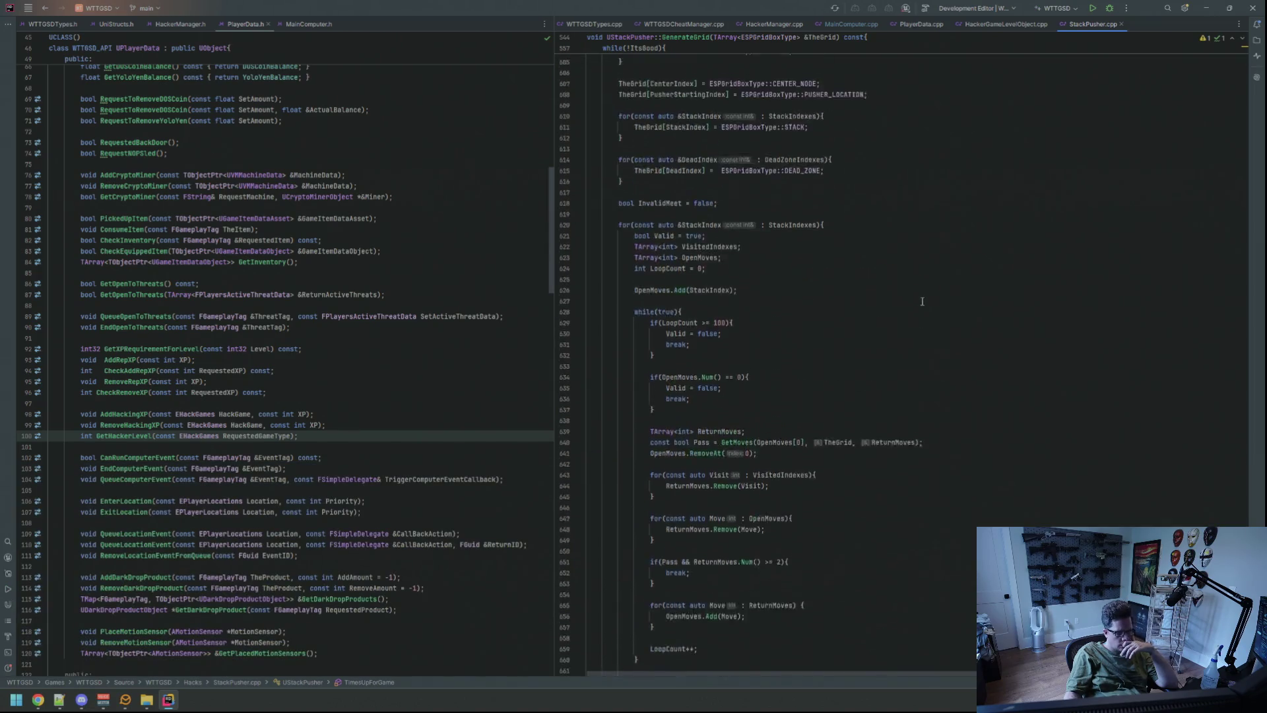
pyautogui.scroll(8, 918, 297)
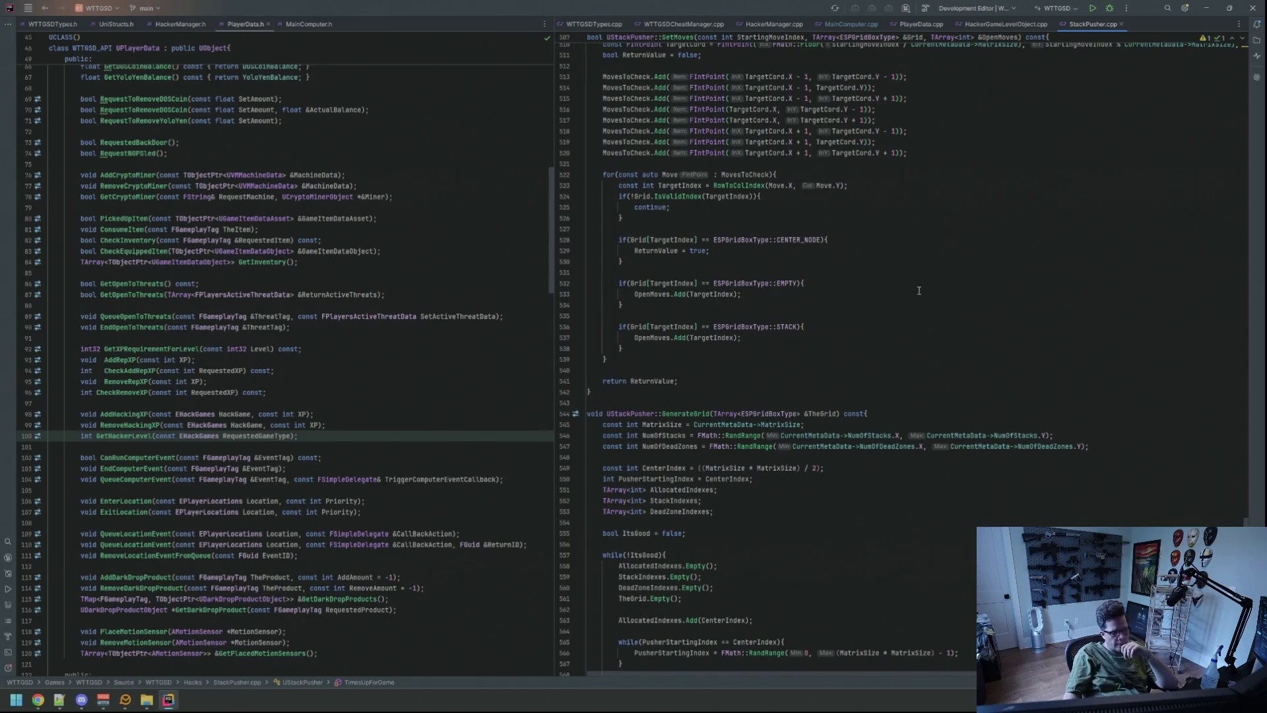
pyautogui.scroll(17, 919, 290)
pyautogui.scroll(5, 910, 330)
pyautogui.scroll(-5, 912, 326)
pyautogui.scroll(-15, 913, 325)
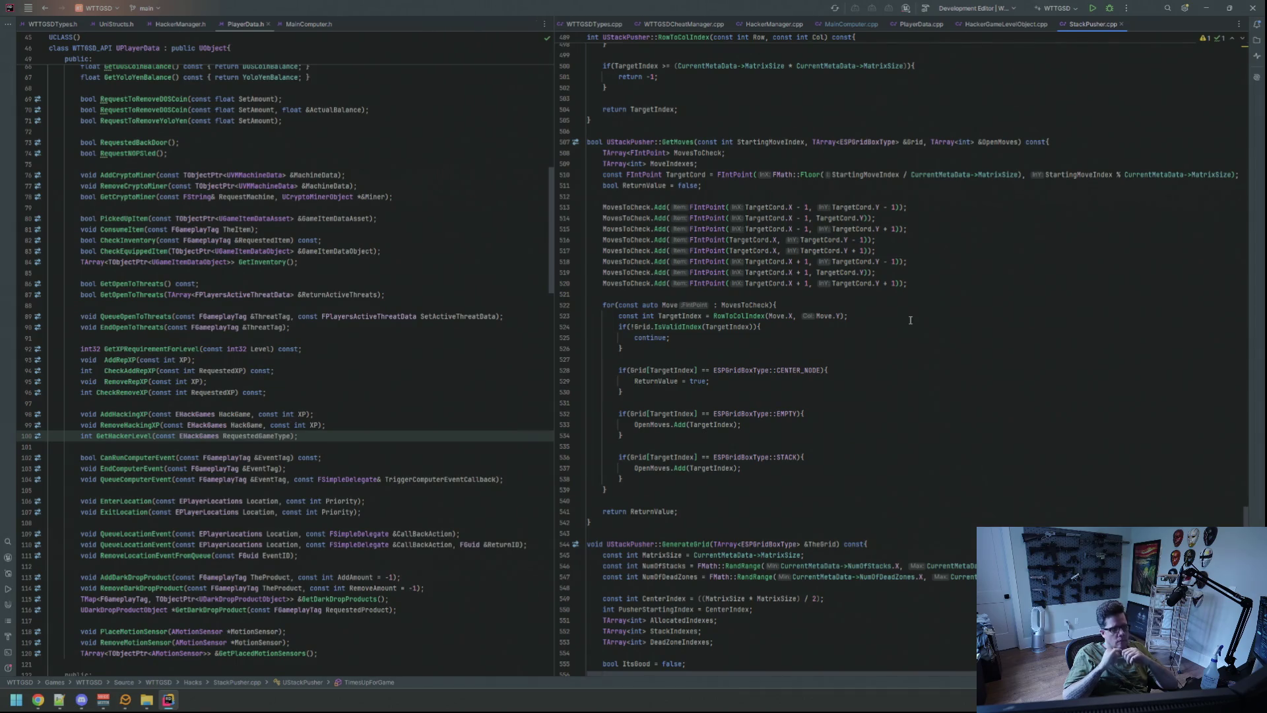
pyautogui.scroll(-20, 910, 320)
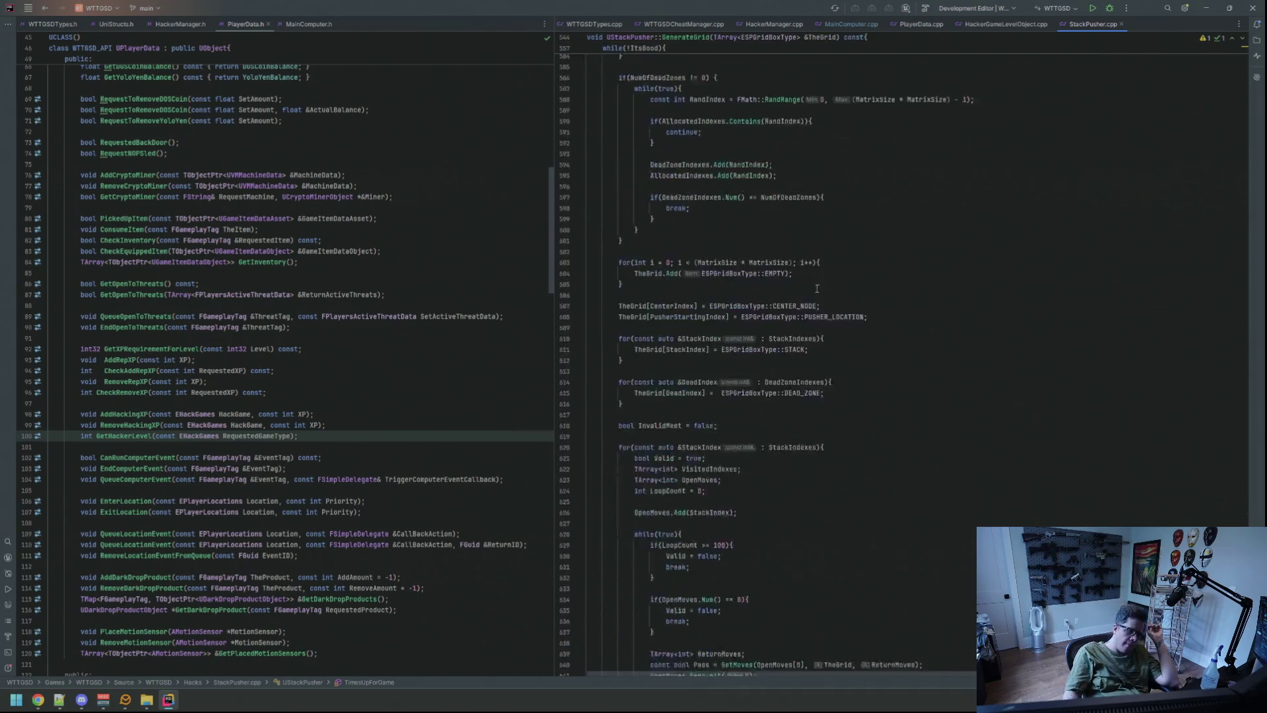
pyautogui.click(755, 435)
pyautogui.click(1091, 9)
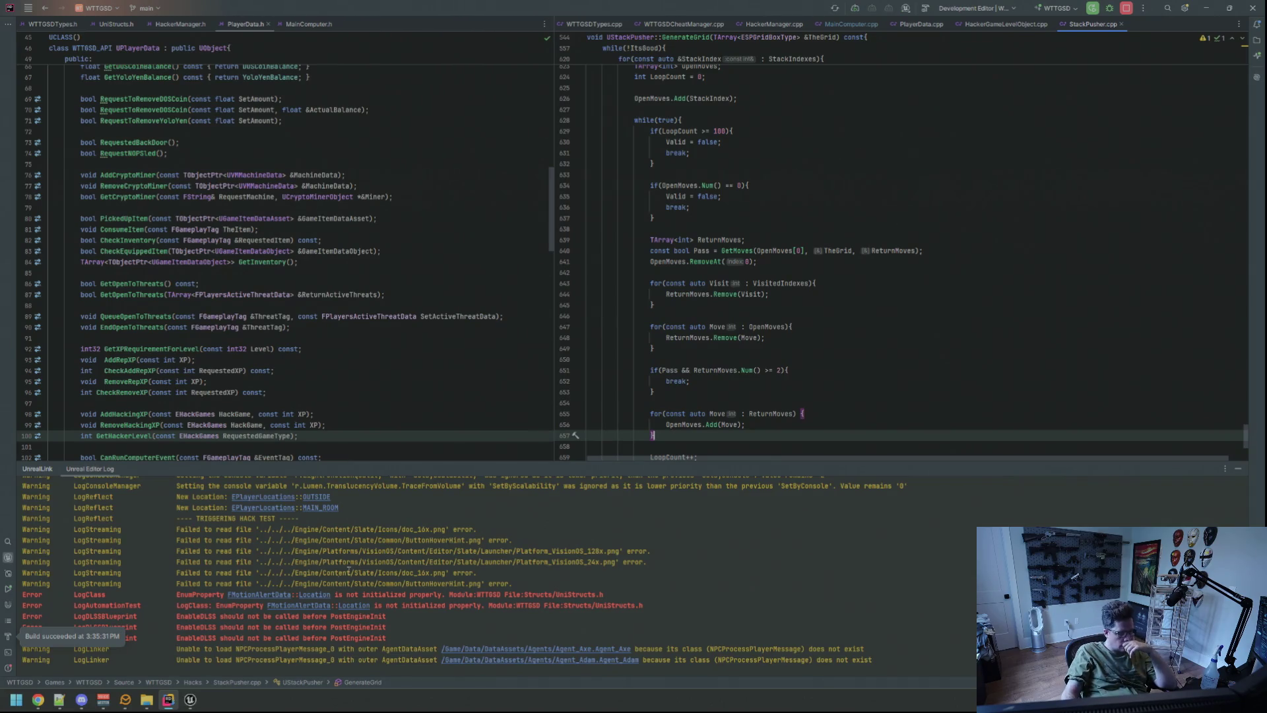
pyautogui.click(190, 699)
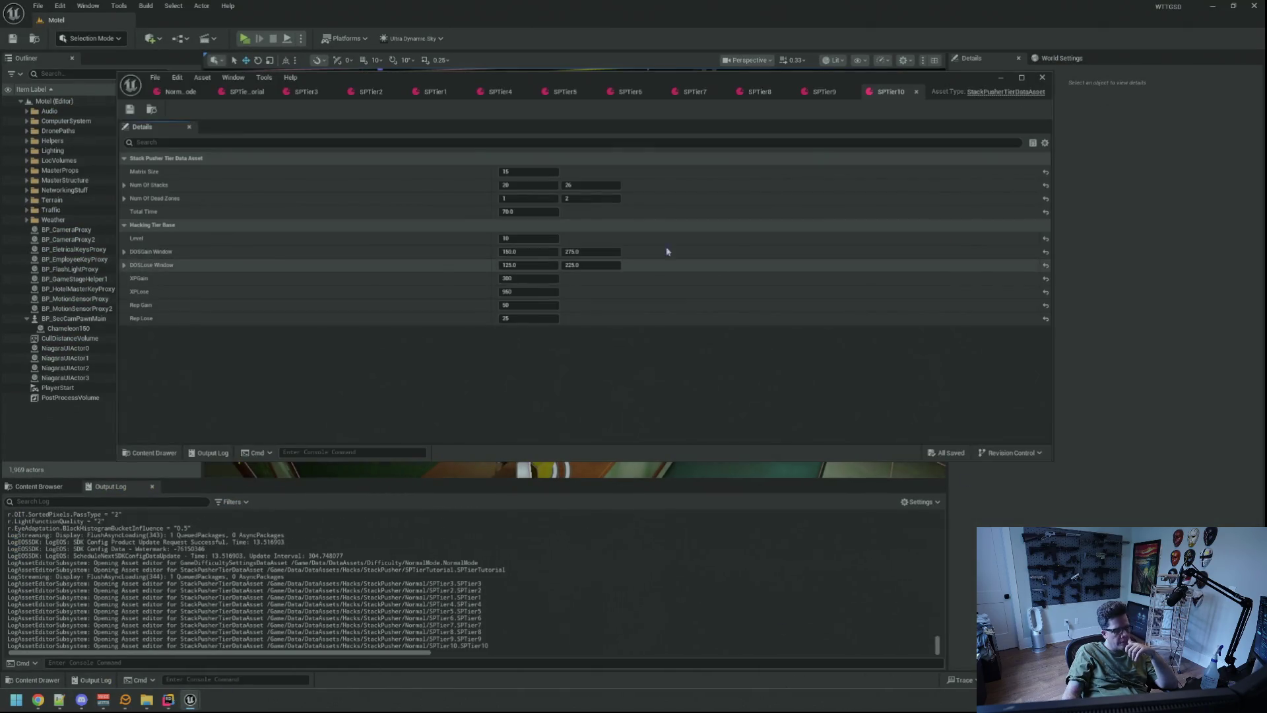
# - Set SPTier10's Matrix Size to 13 and save the asset
pyautogui.click(543, 175)
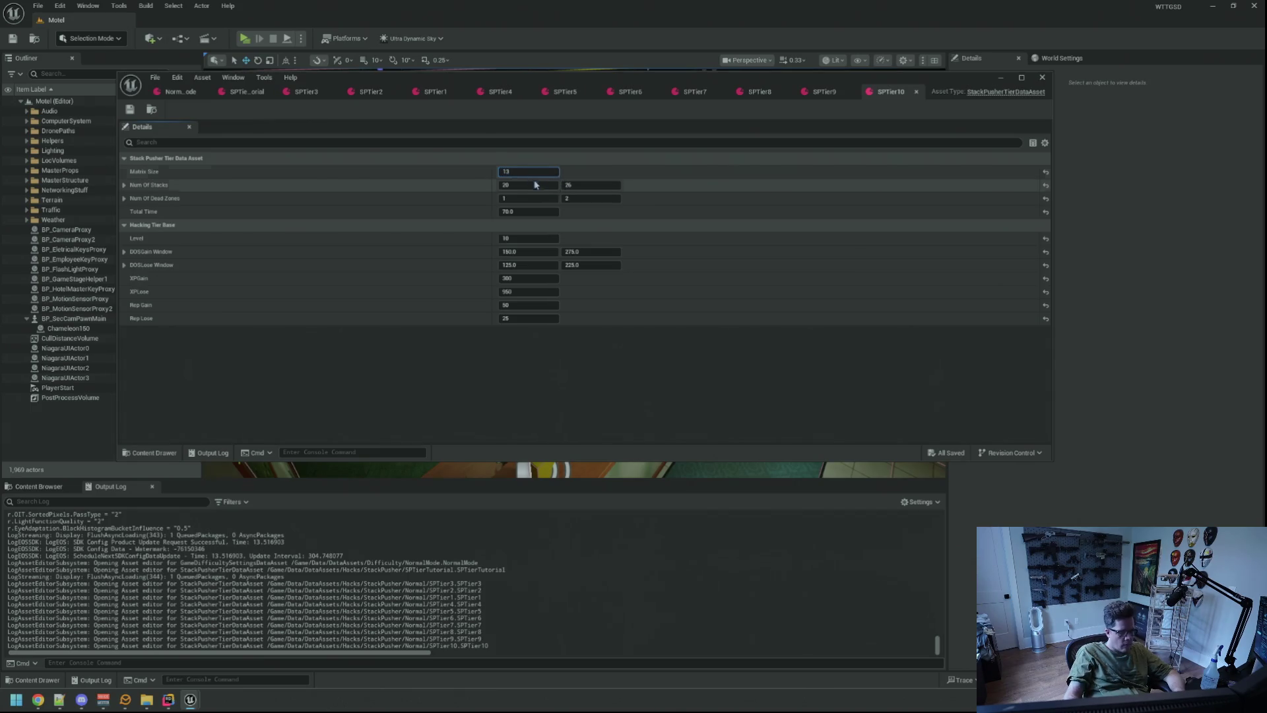
pyautogui.click(530, 199)
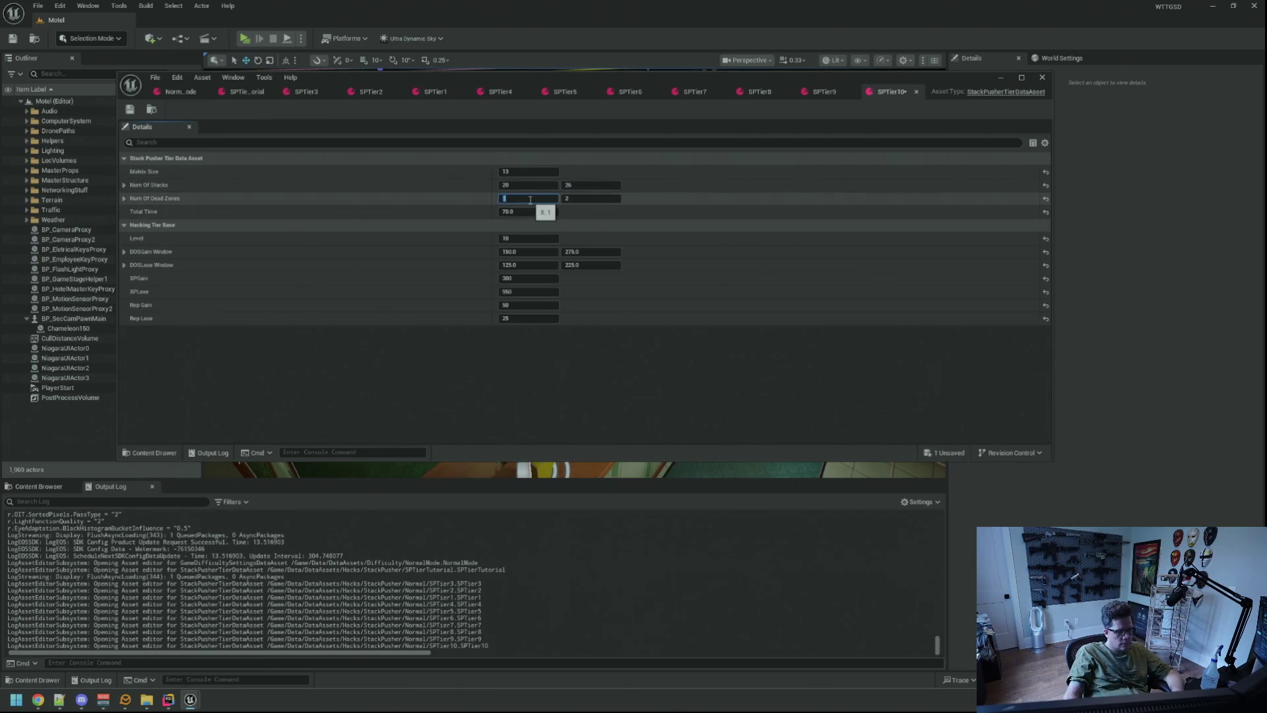
pyautogui.hotkey('ctrl', 's')
# - After checking SPTier9's values, set SPTier10's maximum Num Of Stacks to 24 and save
pyautogui.click(824, 93)
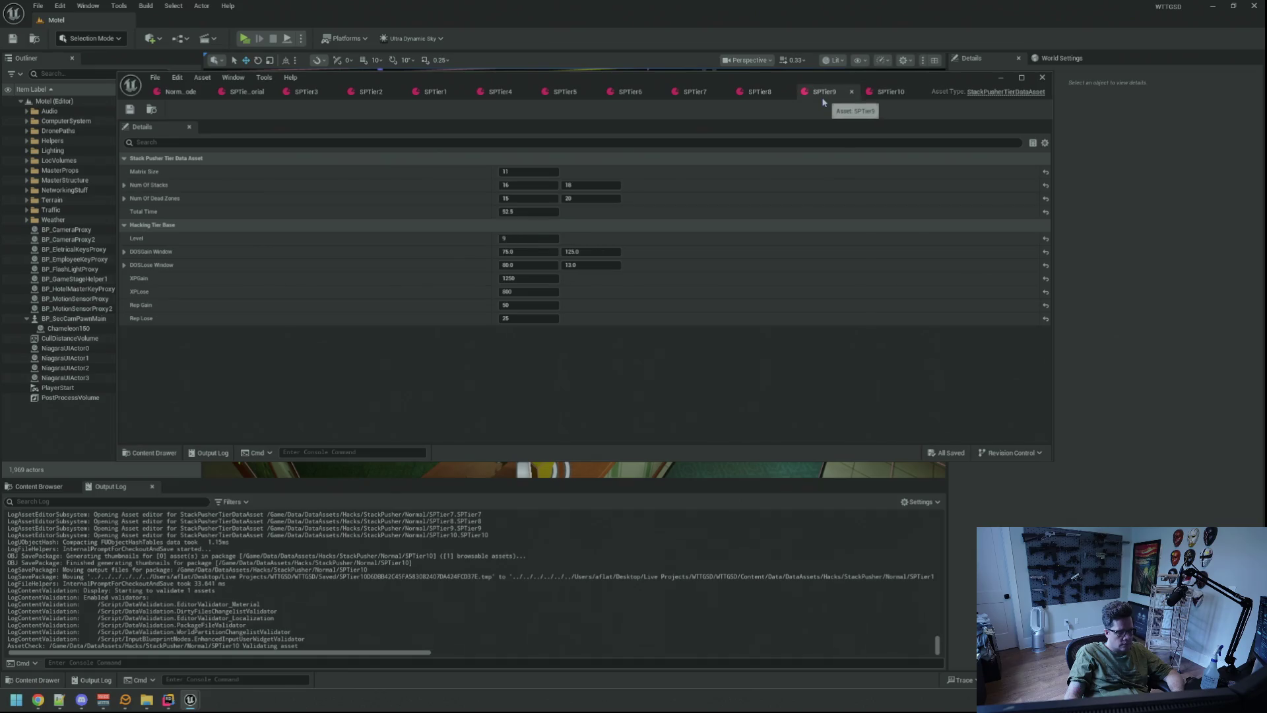
pyautogui.click(884, 96)
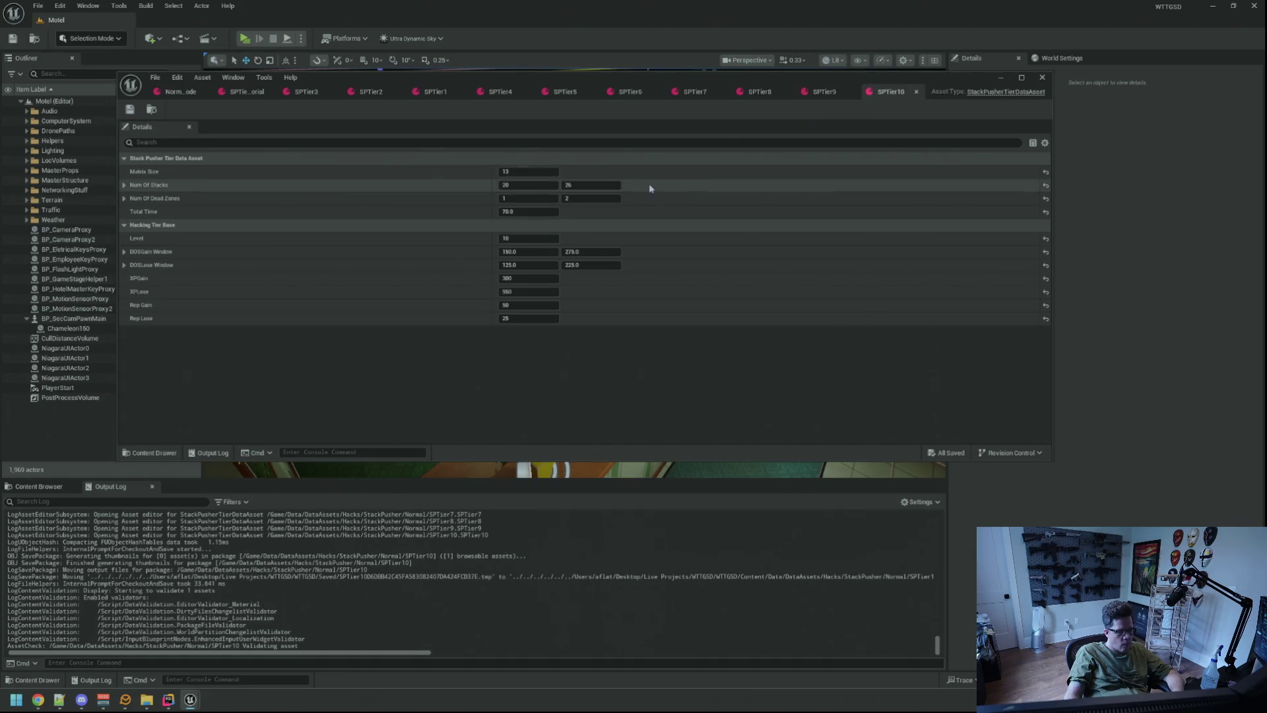
pyautogui.write('24')
pyautogui.press('Return')
pyautogui.hotkey('ctrl', 's')
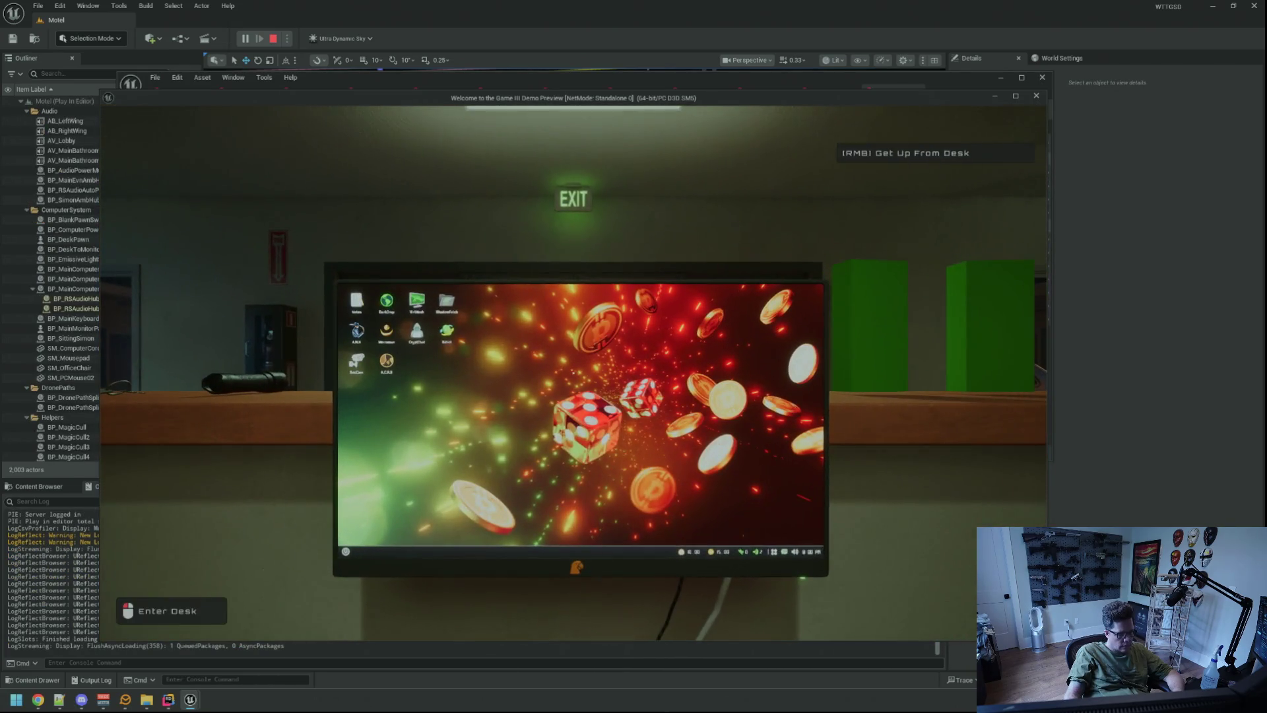
# - Sit at the in-game desk computer and run TriggerHack 2 from the console
pyautogui.click(573, 372)
pyautogui.press('`')
pyautogui.press('Up')
pyautogui.press('Return')
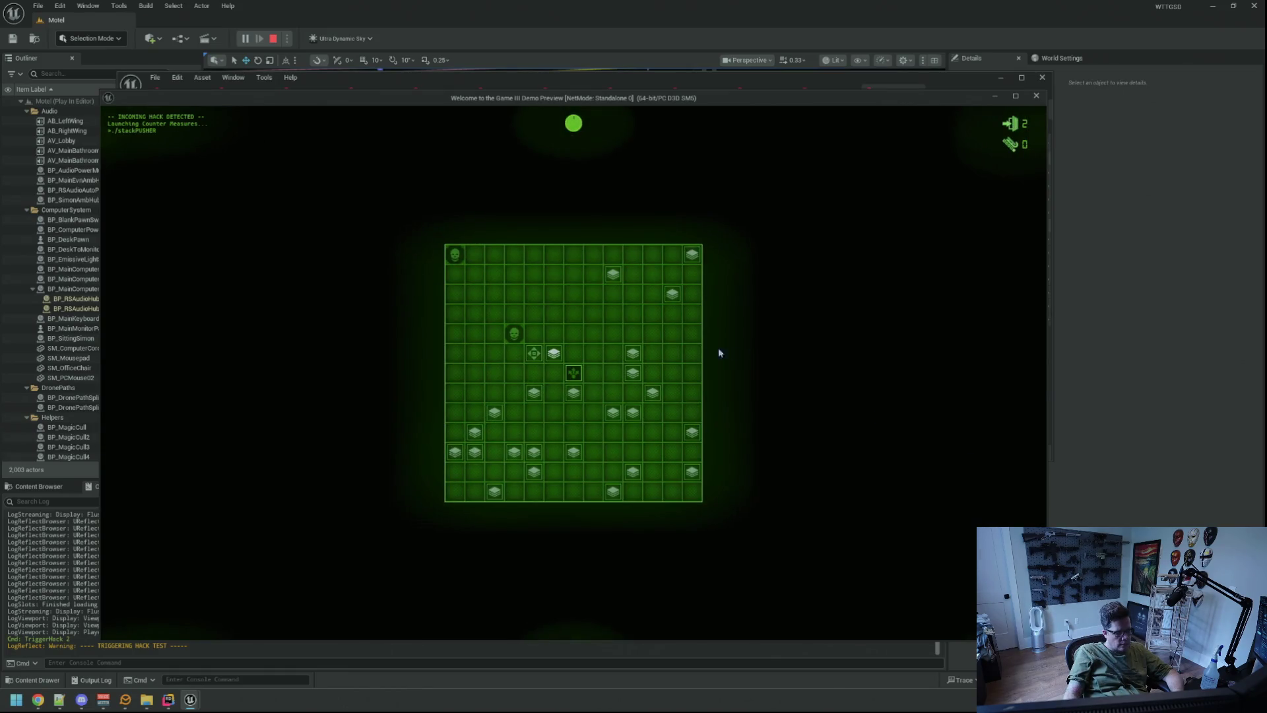
# - Play the StackPusher grid, pushing blocks toward the glowing targets
pyautogui.press('Right')
pyautogui.press('Down')
pyautogui.press('Down')
pyautogui.press('Right')
pyautogui.press('Right')
pyautogui.press('Up')
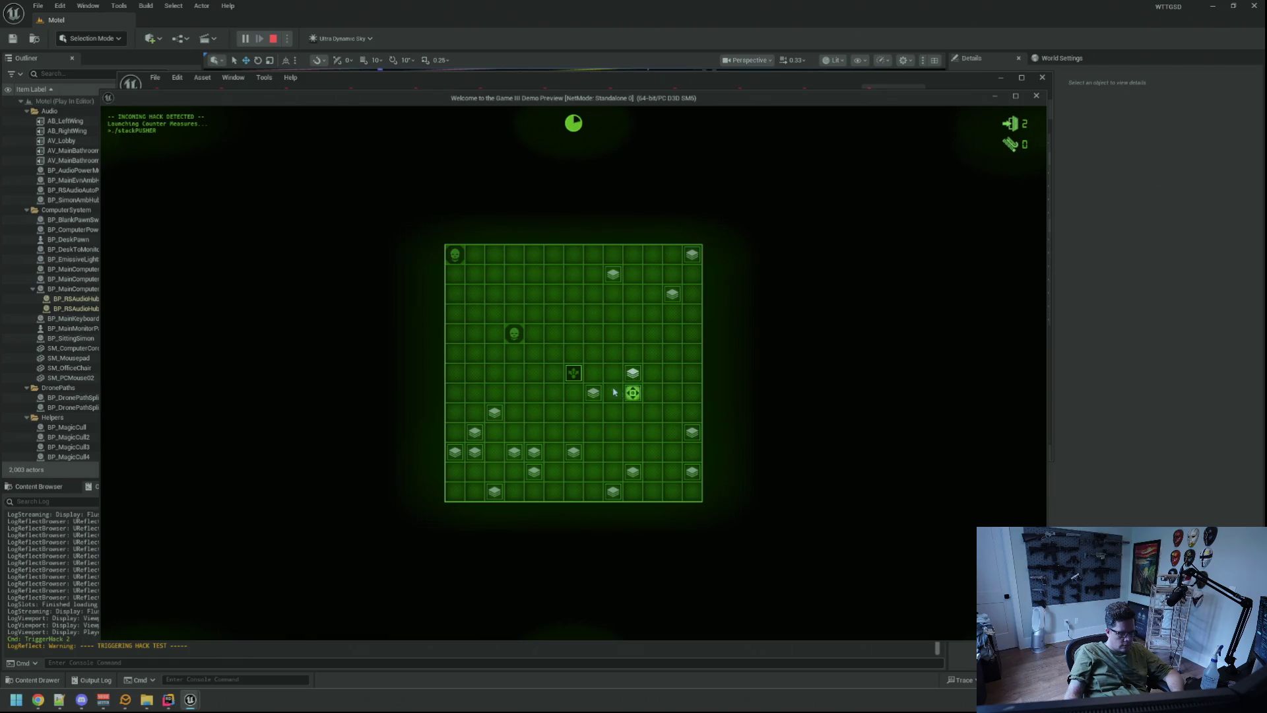
pyautogui.click(574, 371)
pyautogui.click(649, 316)
pyautogui.click(628, 319)
pyautogui.click(614, 357)
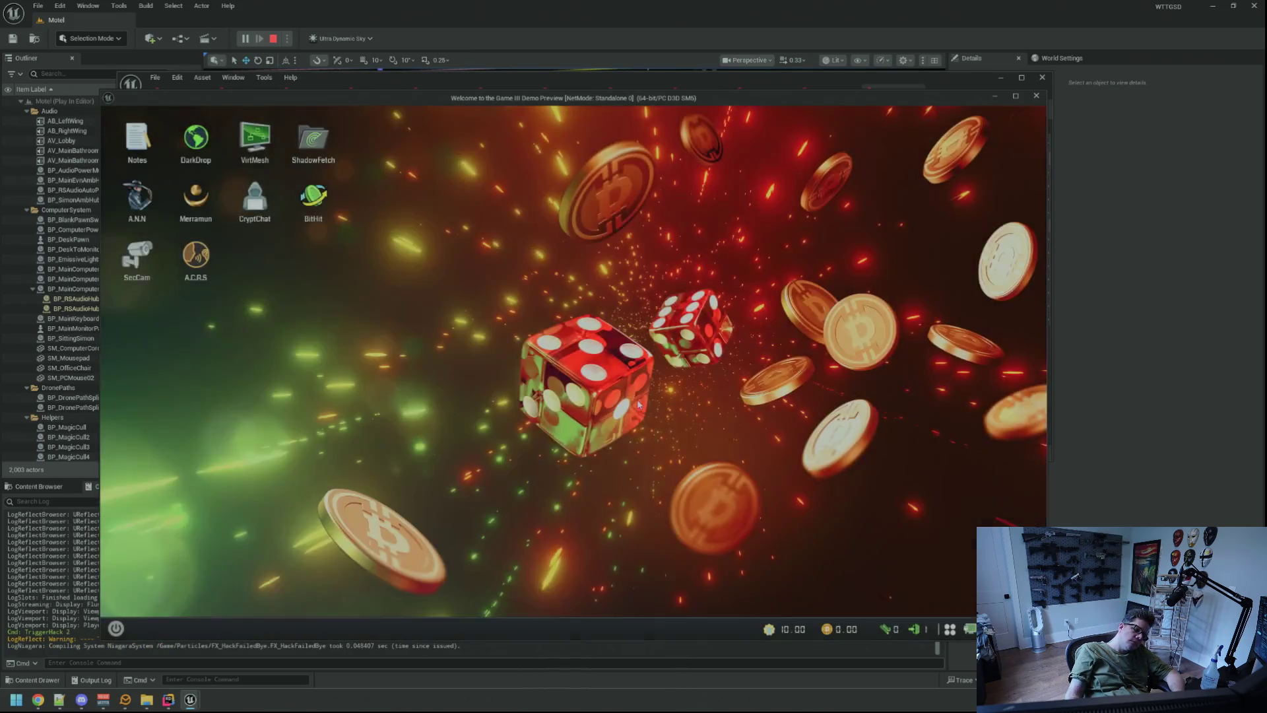
# - Re-run TriggerHack 2 from the console, then end the play session
pyautogui.press('`')
pyautogui.press('Up')
pyautogui.press('Return')
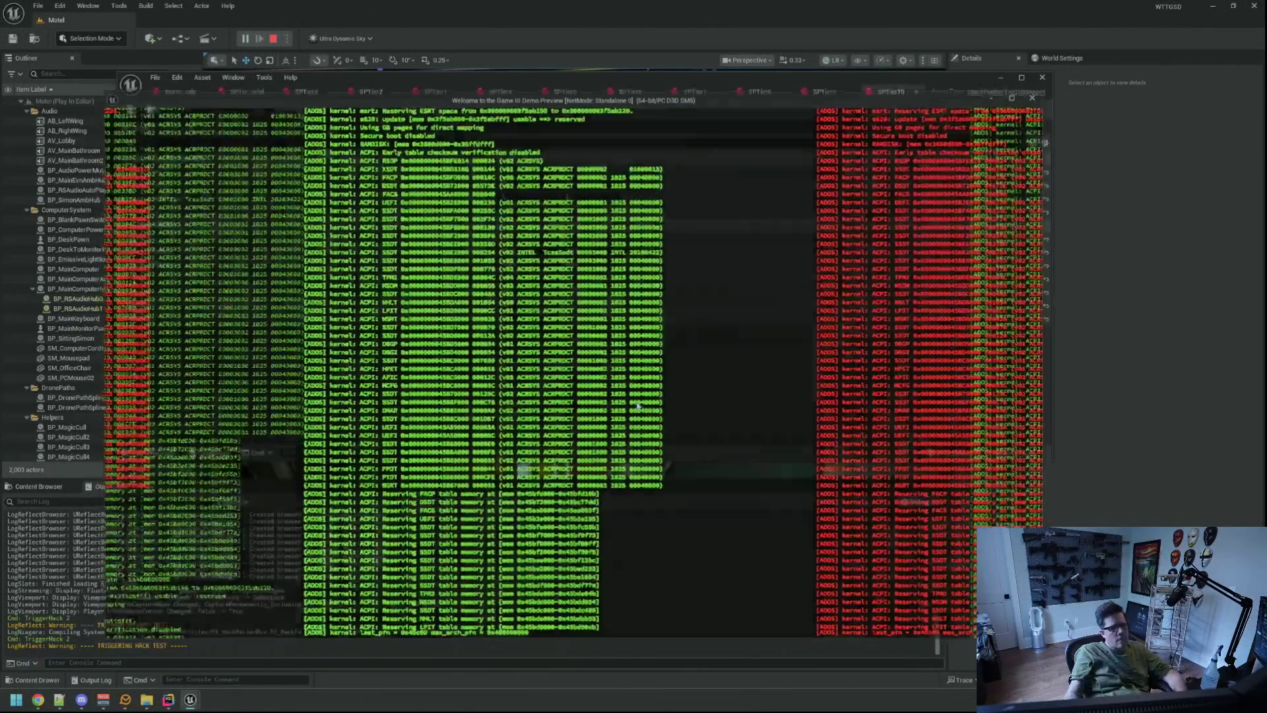
pyautogui.press('Escape')
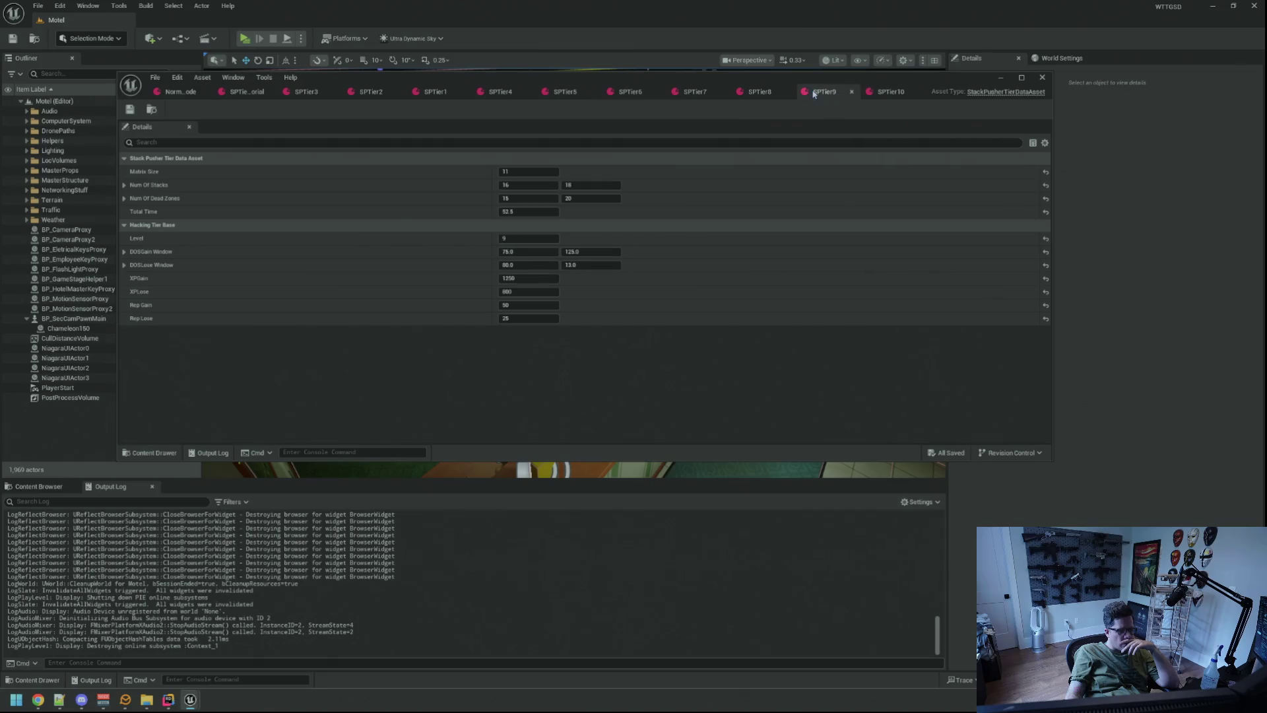
# - After comparing with SPTier9, set SPTier10's Matrix Size to 11 and Num Of Stacks to 16–18
pyautogui.click(824, 91)
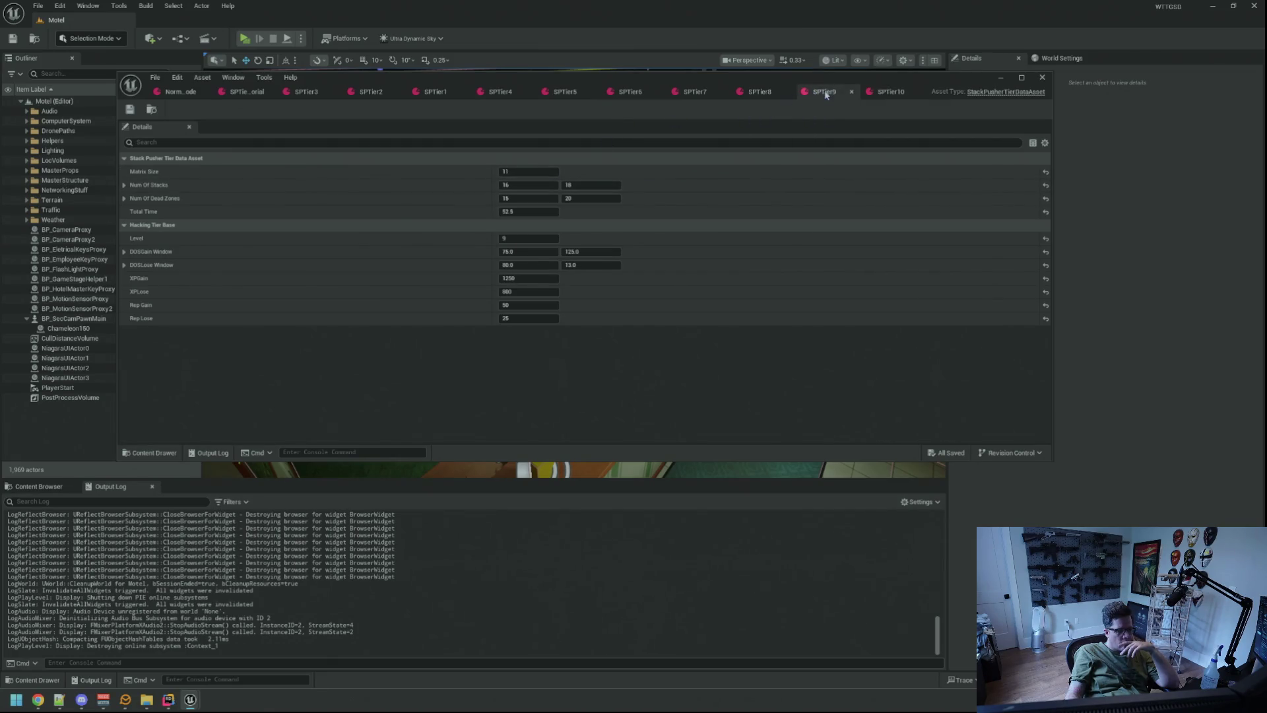
pyautogui.click(889, 96)
pyautogui.click(540, 173)
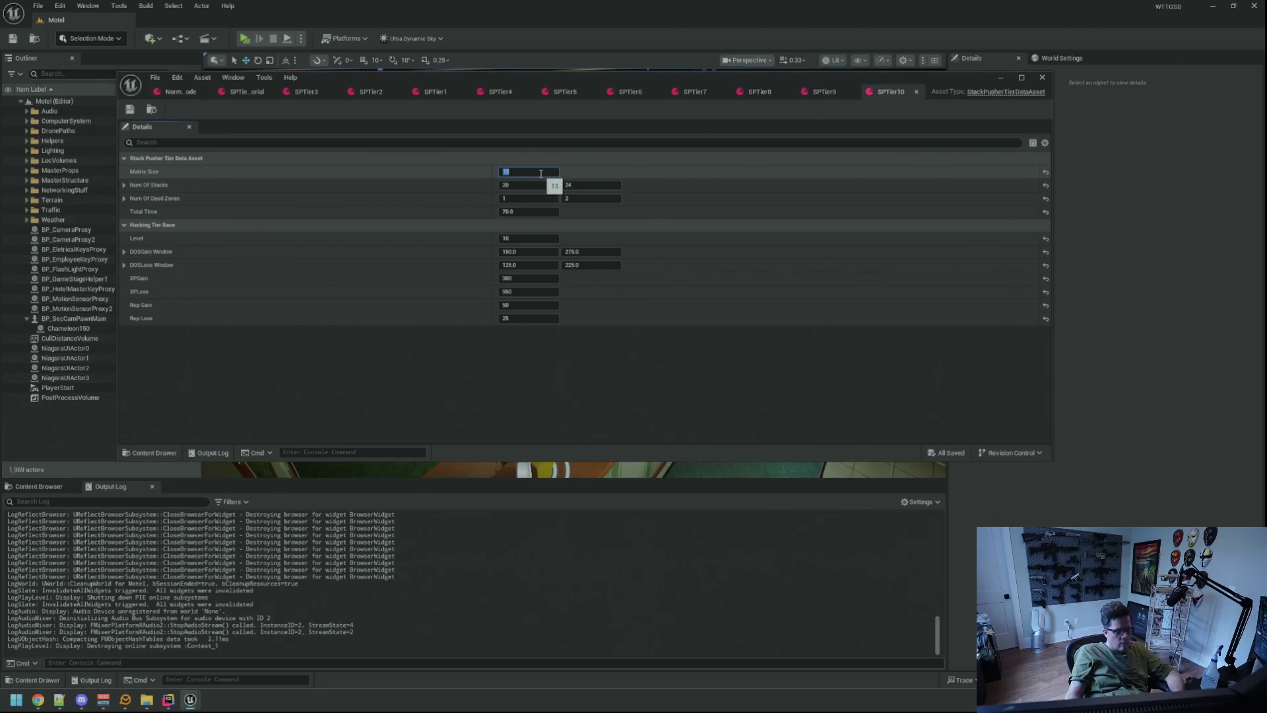
pyautogui.write('11')
pyautogui.press('Tab')
pyautogui.write('16')
pyautogui.press('Tab')
pyautogui.write('18')
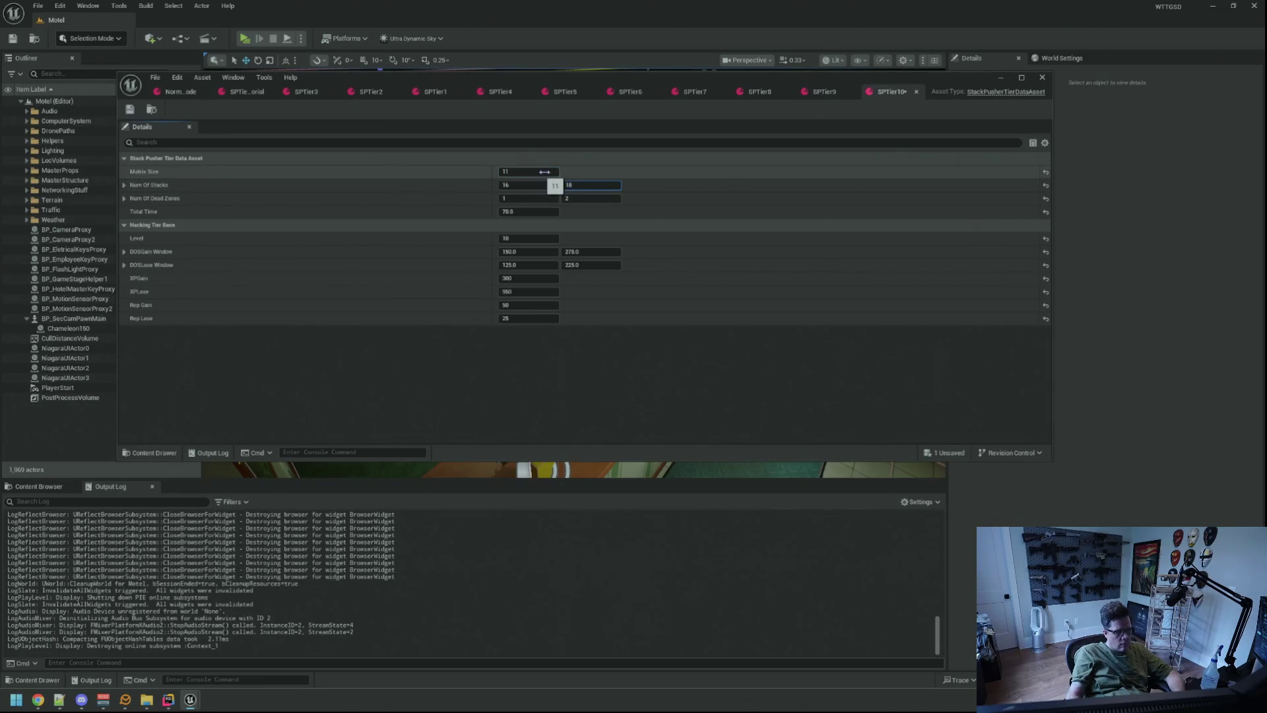
# - Recheck SPTier9, then set SPTier10's Num Of Dead Zones to 15–20 and save
pyautogui.click(808, 96)
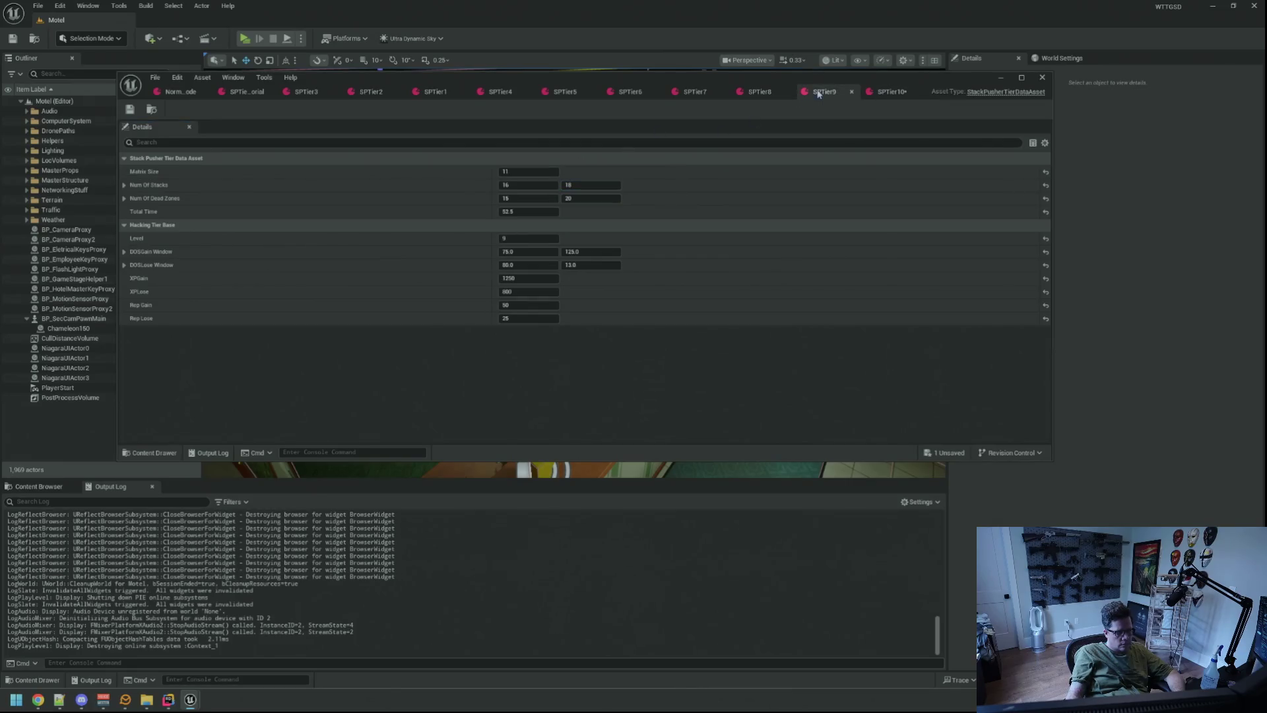
pyautogui.click(888, 92)
pyautogui.click(547, 199)
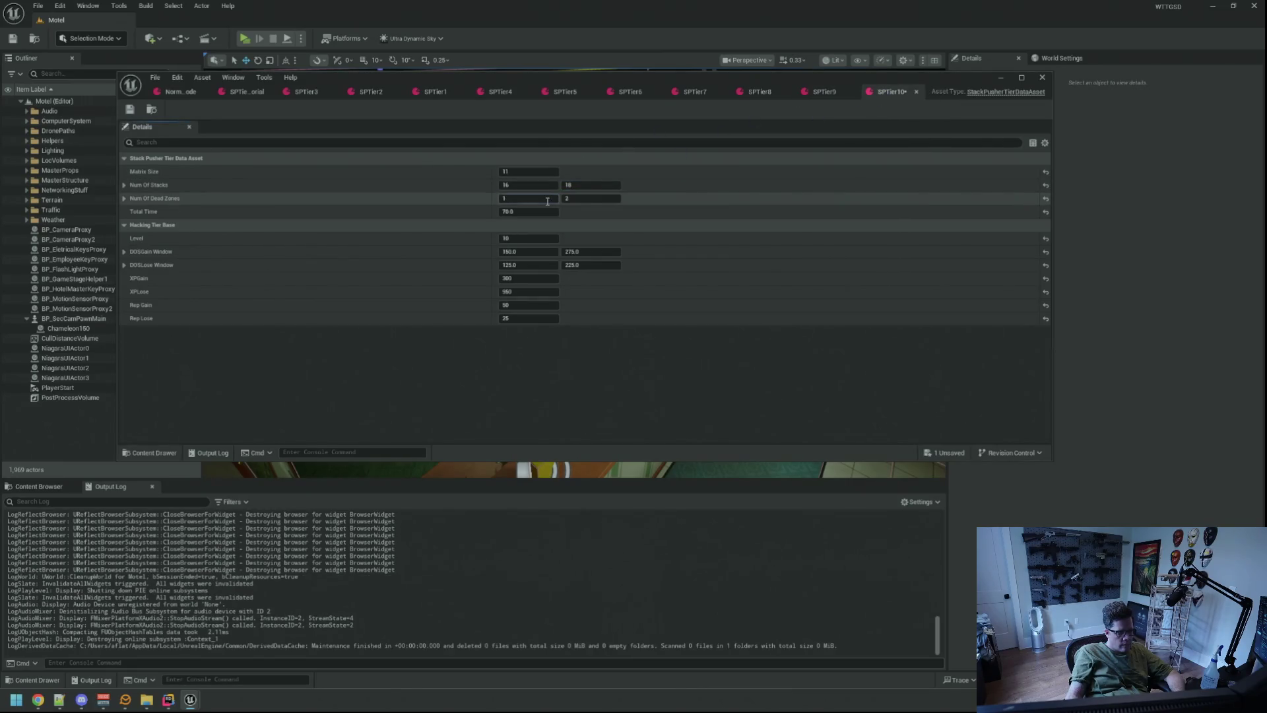
pyautogui.write('15')
pyautogui.press('Tab')
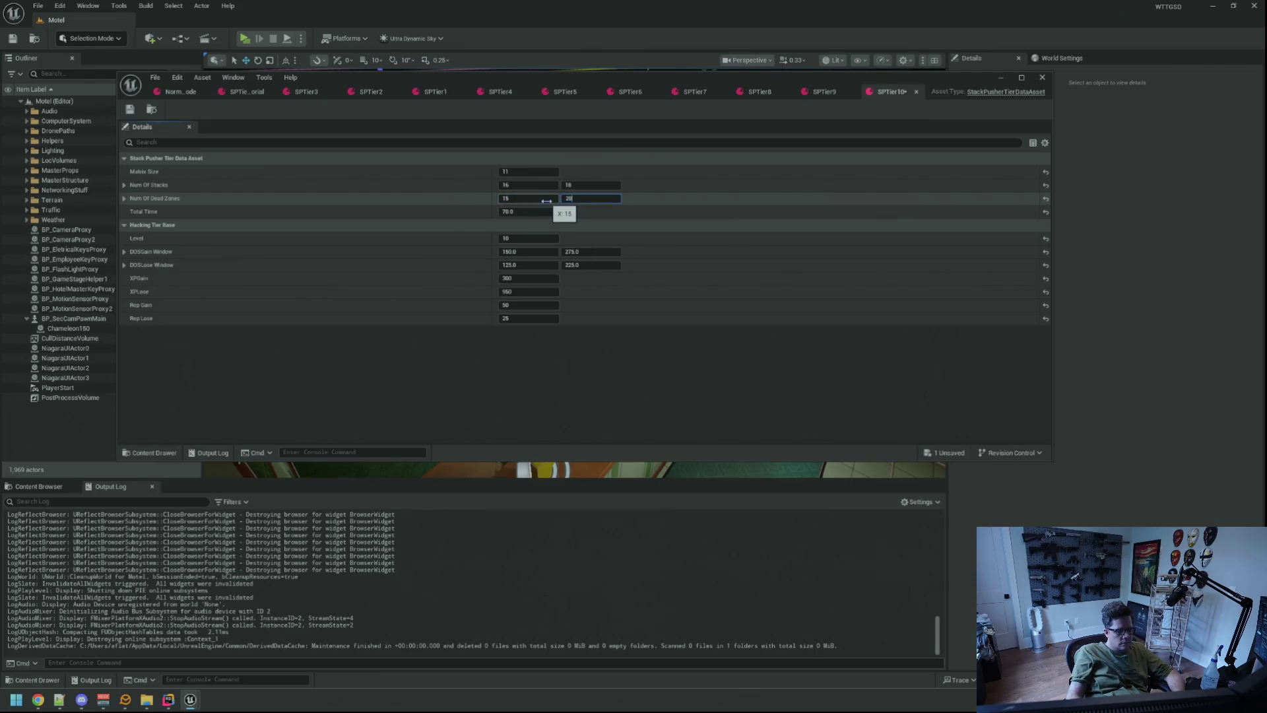
pyautogui.write('20')
pyautogui.press('Return')
pyautogui.hotkey('ctrl', 's')
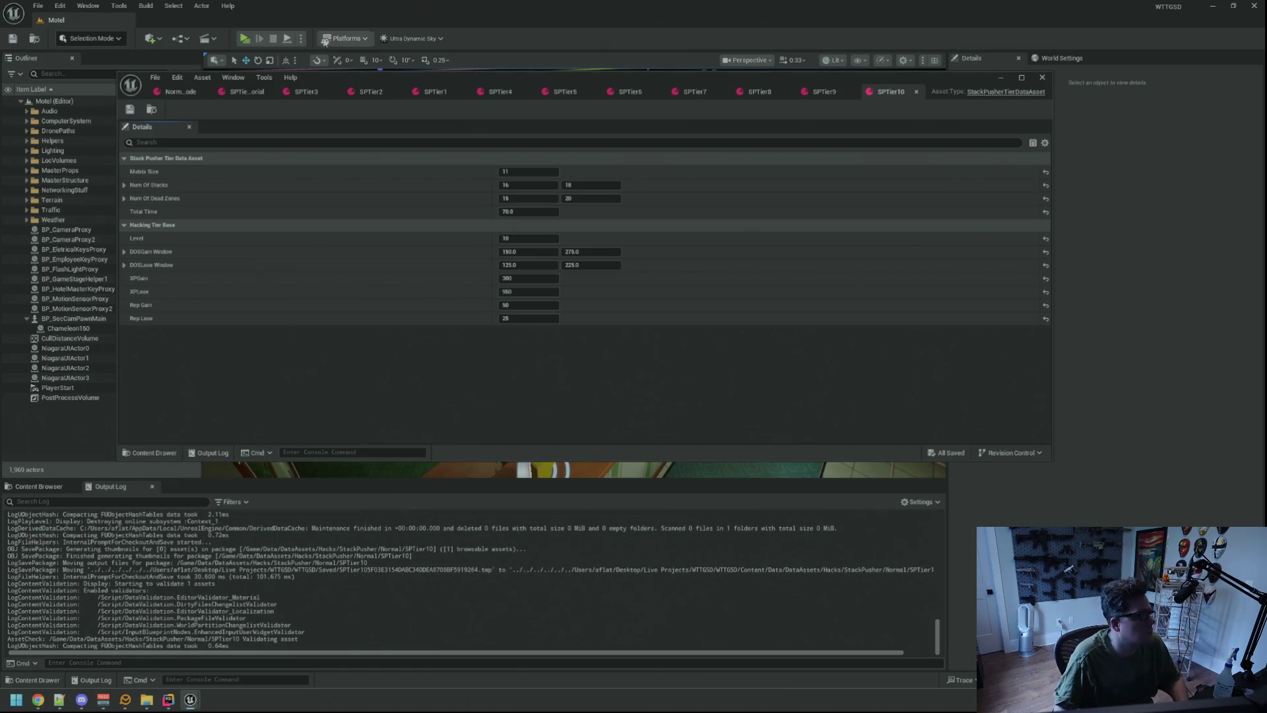
# - Launch the game, run 'TriggerHack 2' in the console to show the StackPusher board, then stop
pyautogui.click(245, 39)
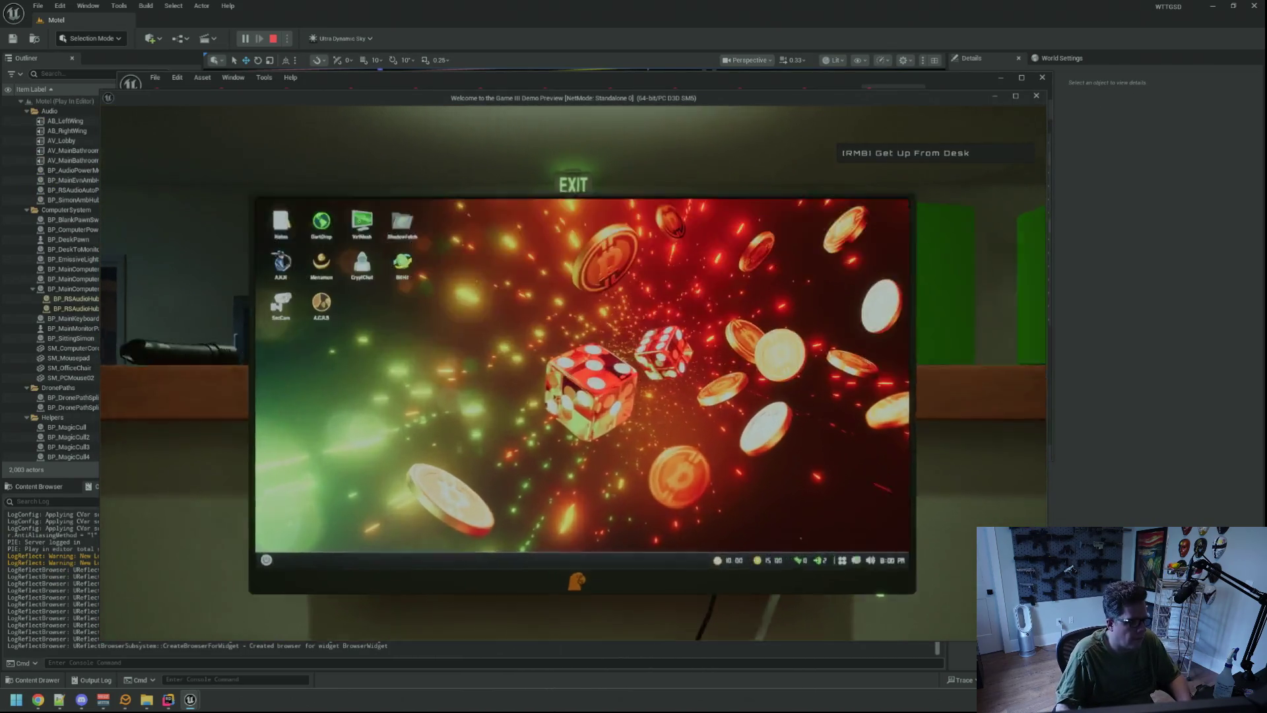
pyautogui.press('`')
pyautogui.write('TriggerHack 2')
pyautogui.press('Return')
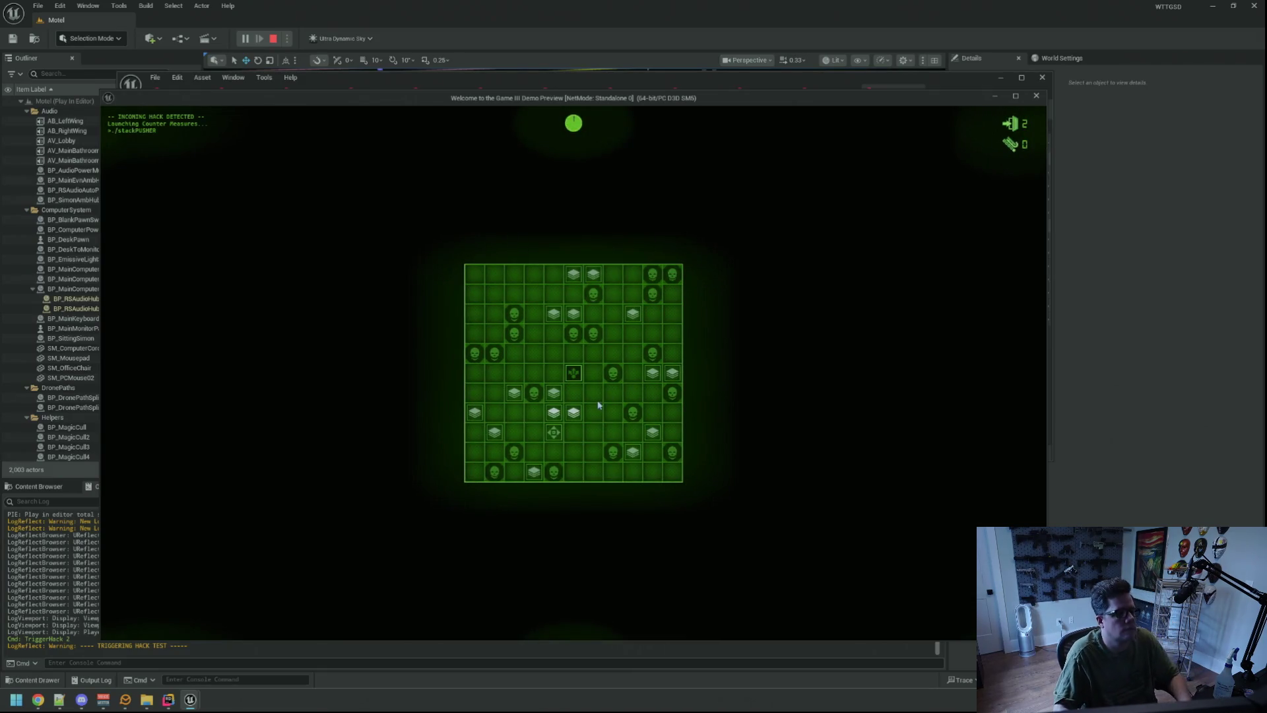
pyautogui.press('Escape')
# - Set SPTier10's Num Of Stacks to 20–24 and Num Of Dead Zones to 20–22, save, and relaunch the game
pyautogui.click(531, 186)
pyautogui.write('20')
pyautogui.press('Tab')
pyautogui.write('4')
pyautogui.press('Tab')
pyautogui.write('20')
pyautogui.press('Tab')
pyautogui.write('22')
pyautogui.press('Return')
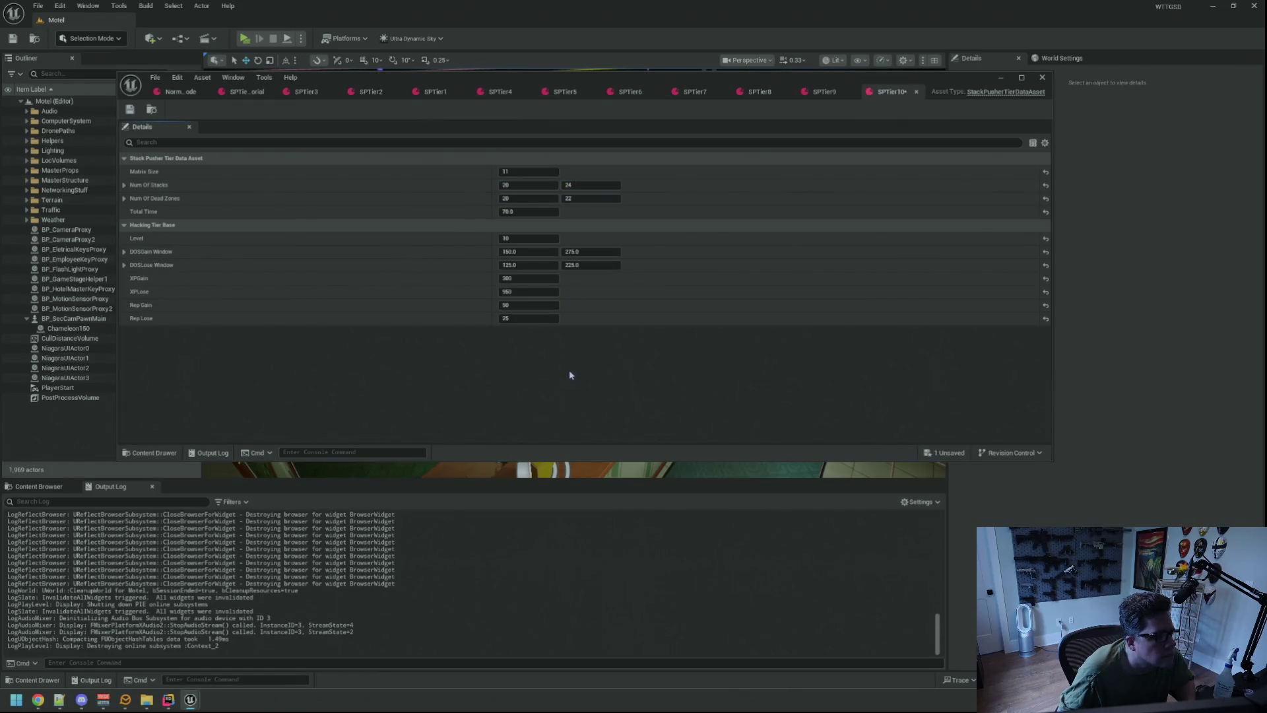
pyautogui.hotkey('ctrl', 's')
pyautogui.click(246, 38)
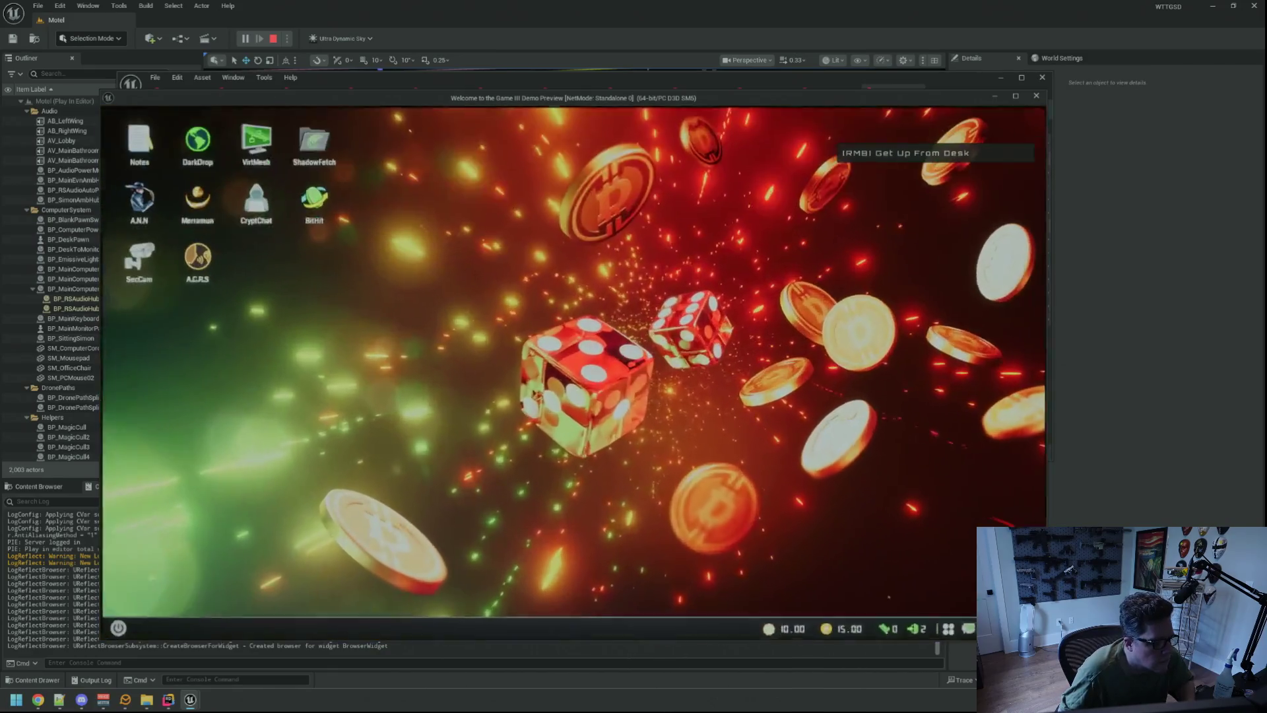
# - Recall and run TriggerHack 2 from the in-game console to bring up the board
pyautogui.press('`')
pyautogui.press('Up')
pyautogui.press('Return')
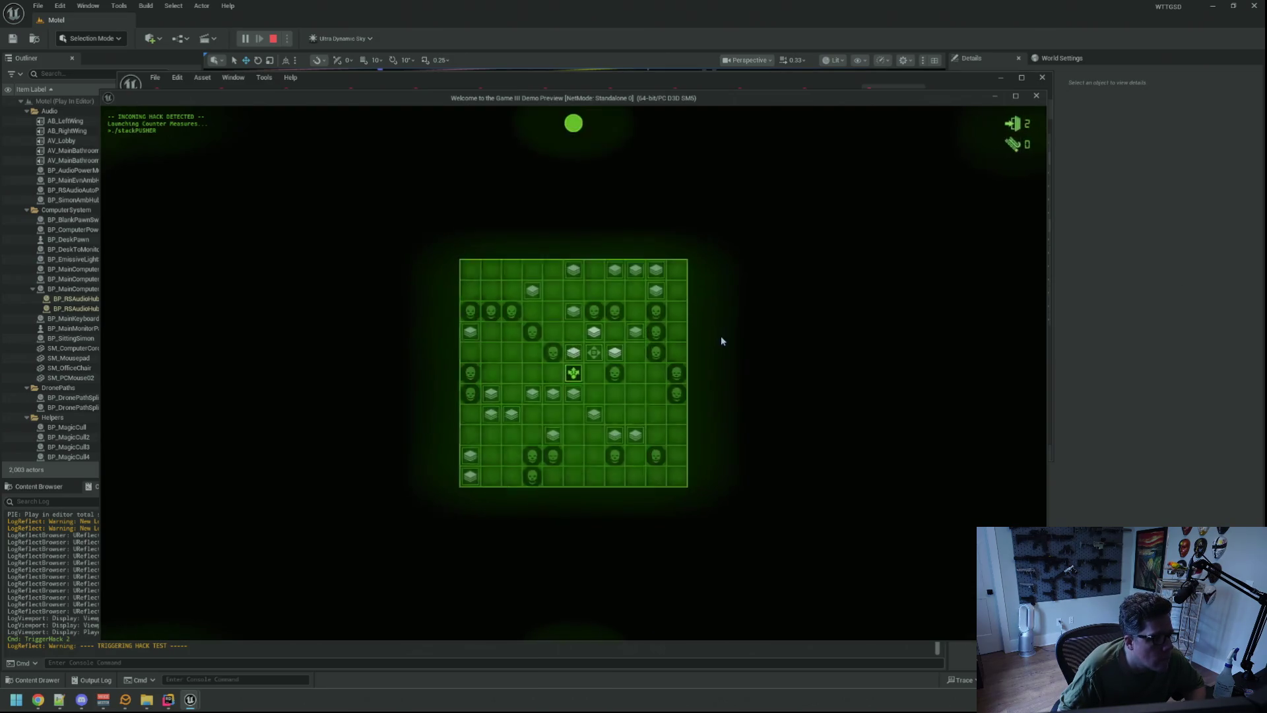
# - Push the nearby and upper-right stacks in toward the centre goal
pyautogui.click(573, 393)
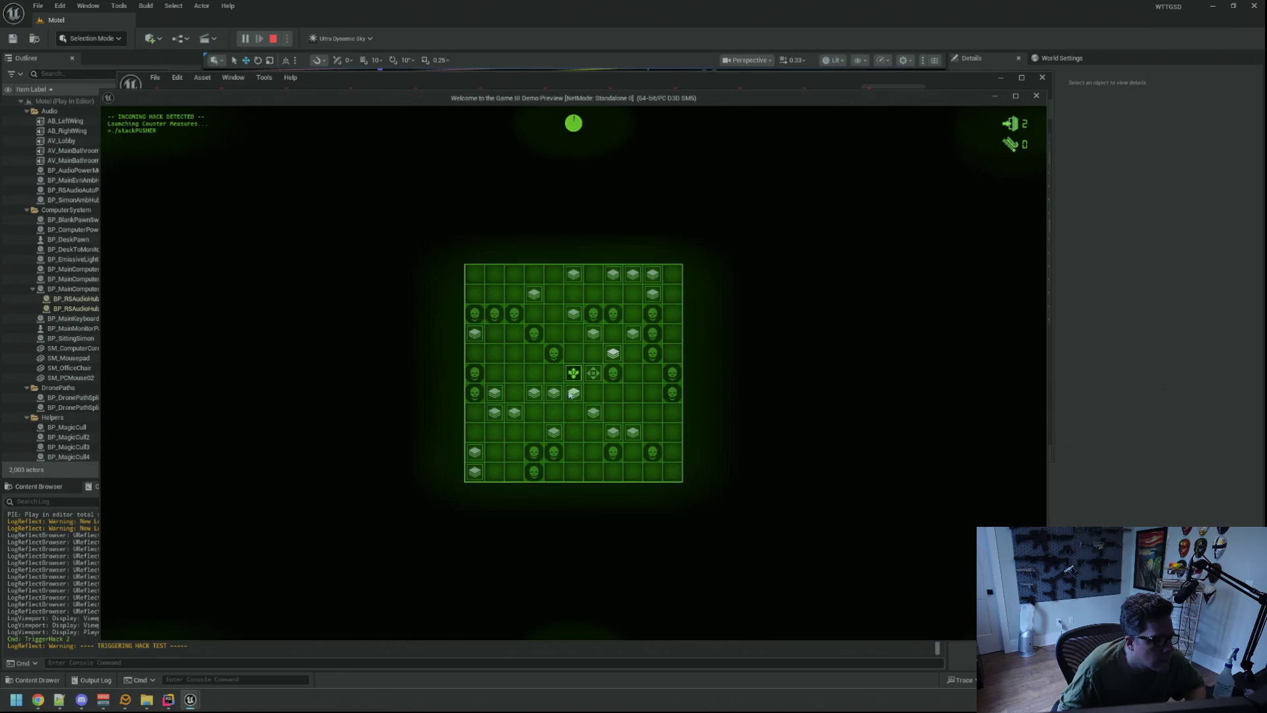
pyautogui.click(605, 353)
pyautogui.click(605, 353)
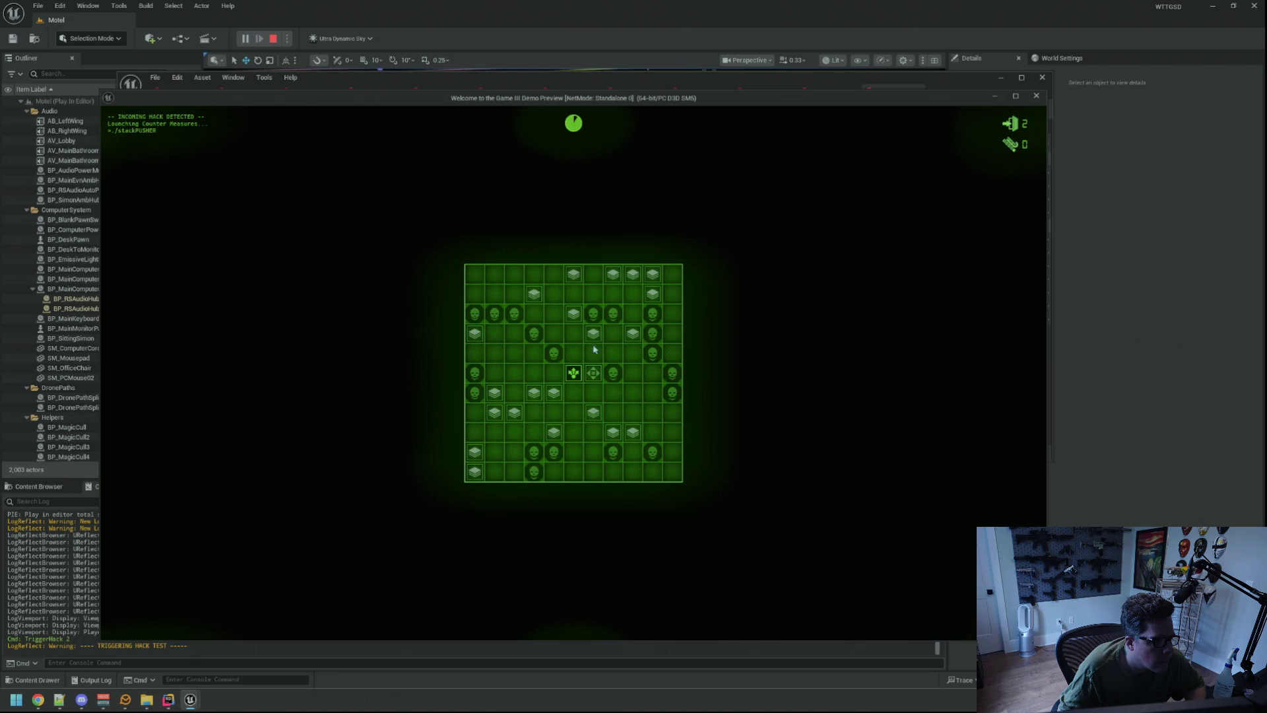
pyautogui.click(595, 355)
pyautogui.click(587, 376)
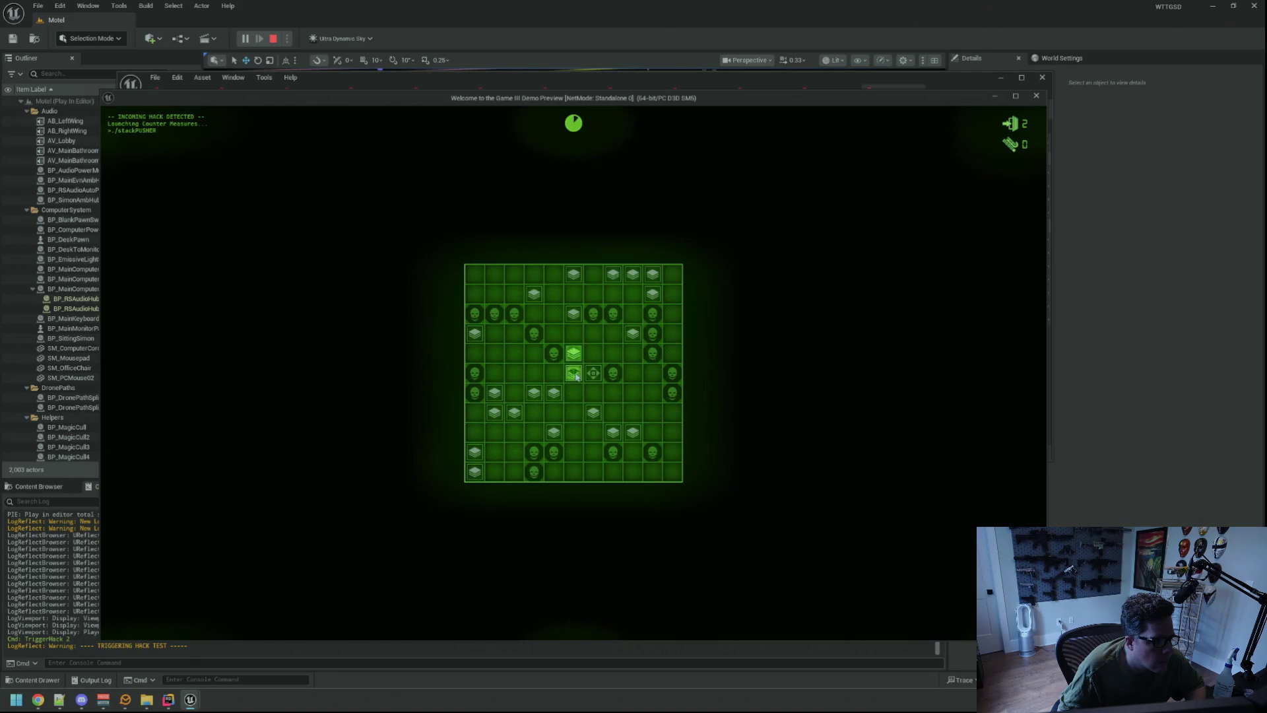
pyautogui.click(632, 295)
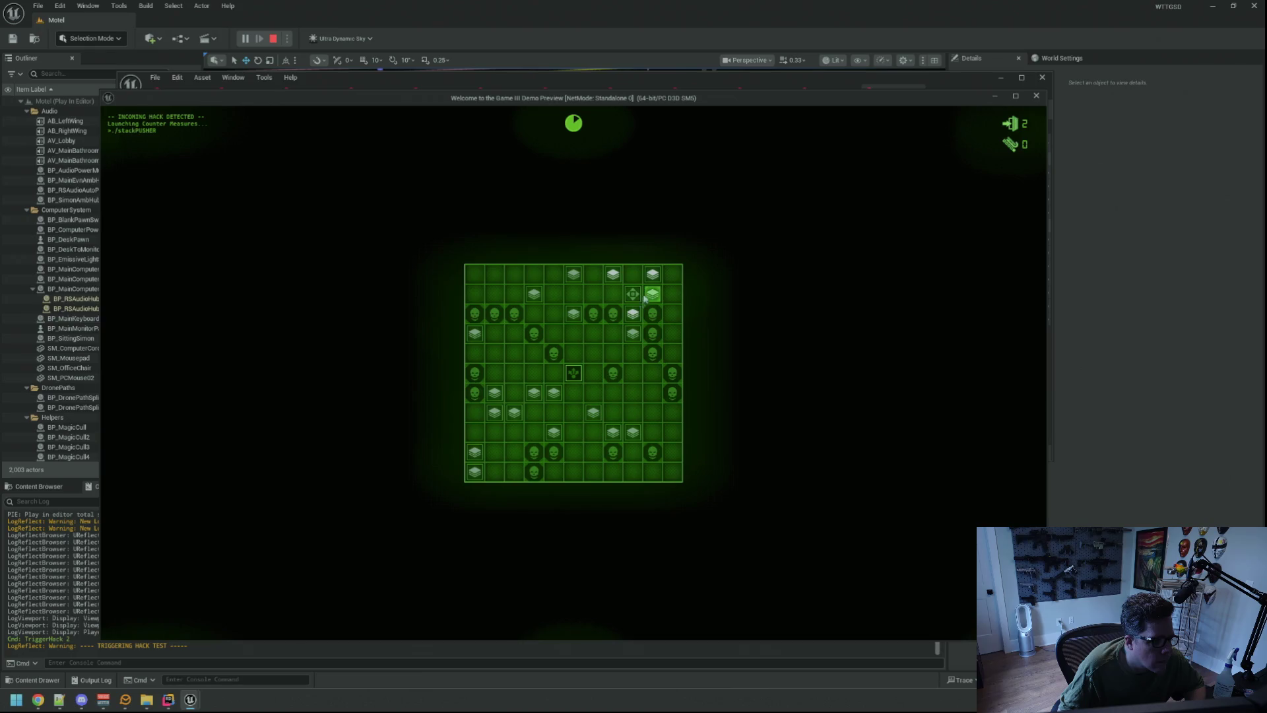
pyautogui.click(613, 333)
pyautogui.click(595, 355)
pyautogui.click(578, 363)
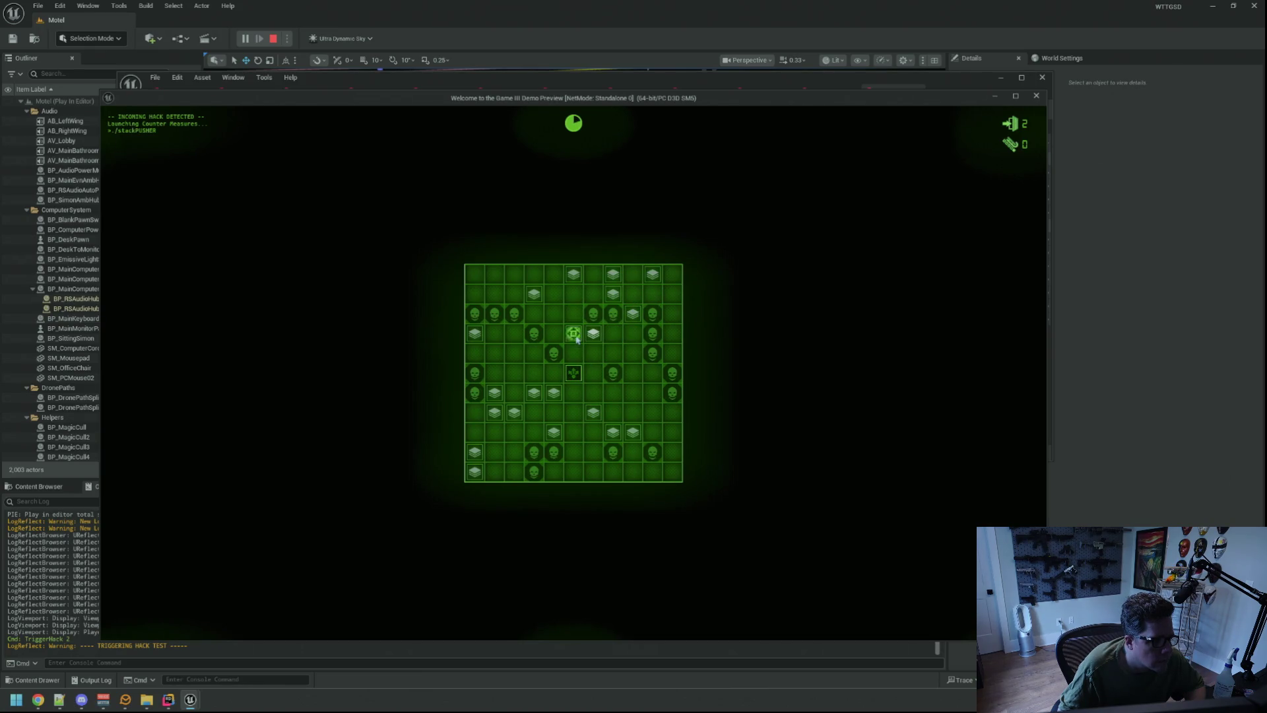
pyautogui.click(573, 296)
pyautogui.click(573, 349)
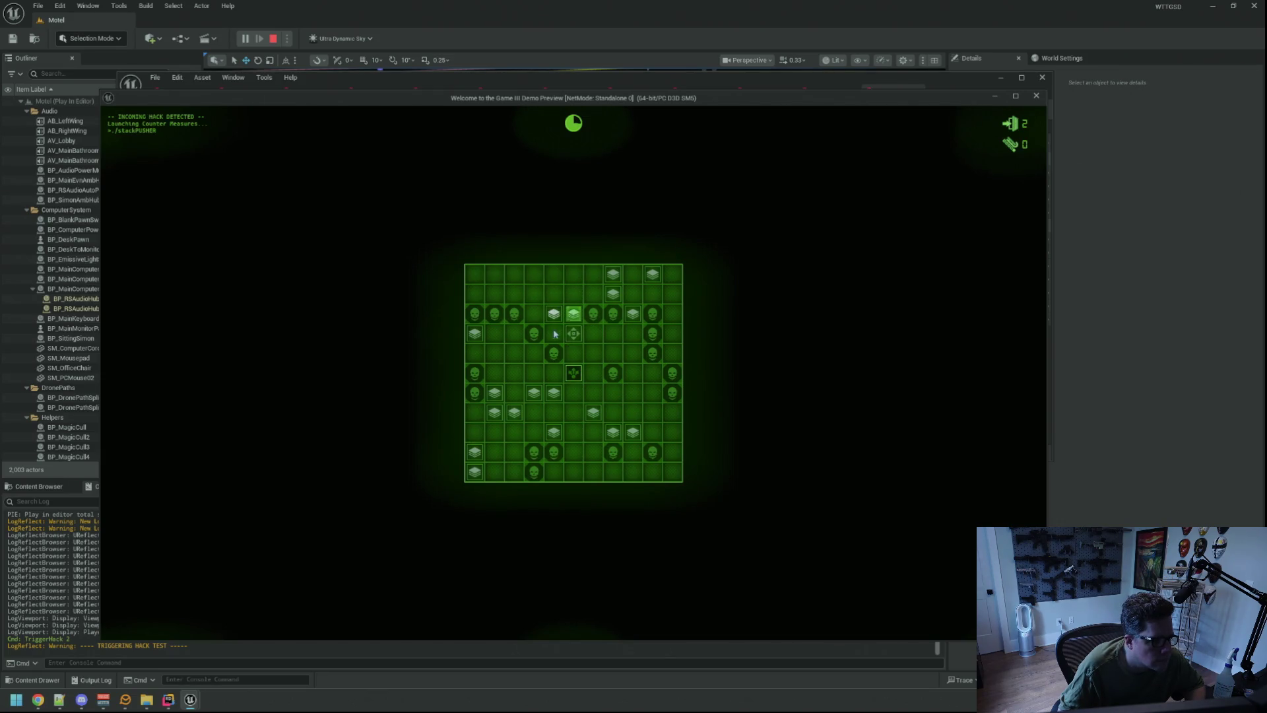
pyautogui.click(593, 353)
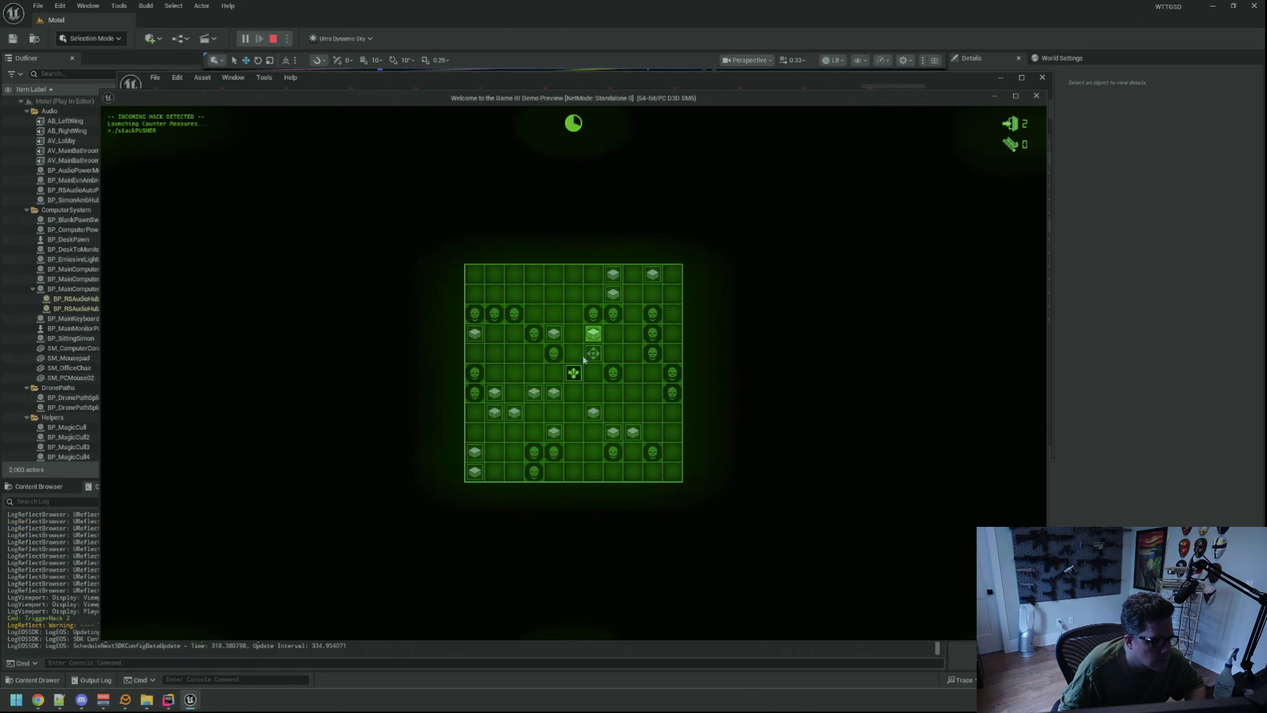
pyautogui.click(632, 315)
pyautogui.click(621, 333)
pyautogui.click(613, 354)
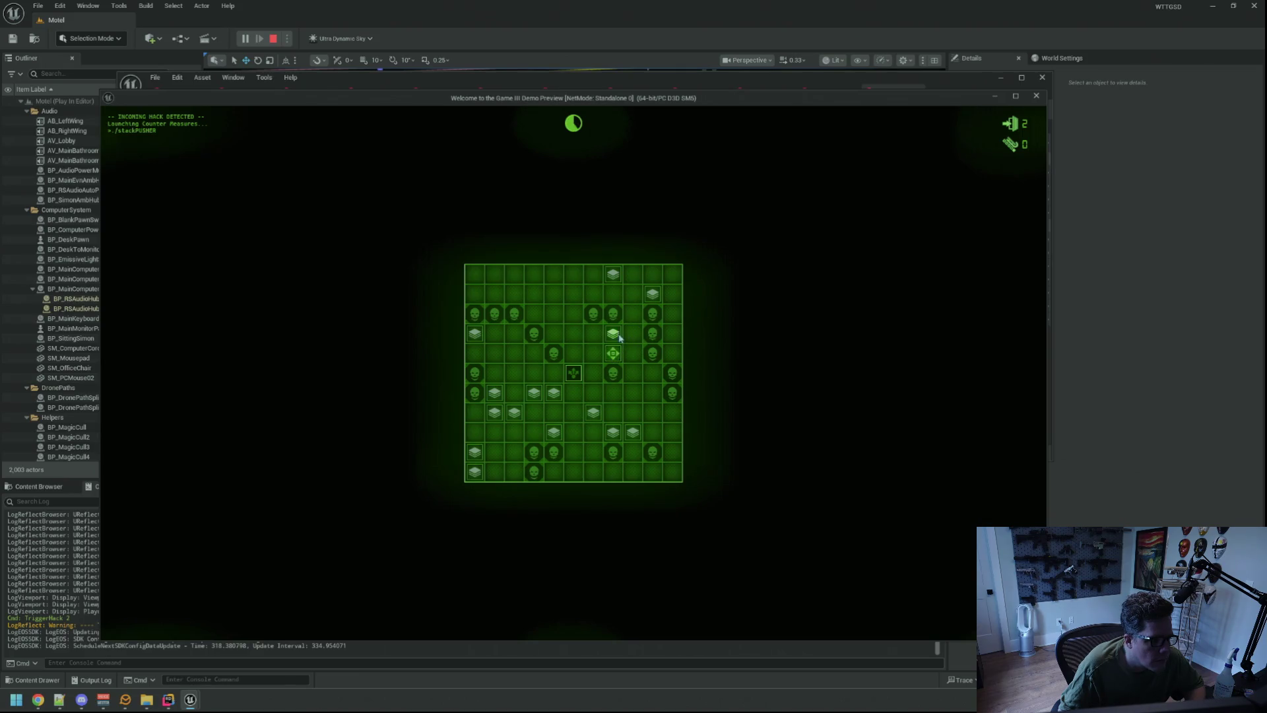
pyautogui.click(632, 323)
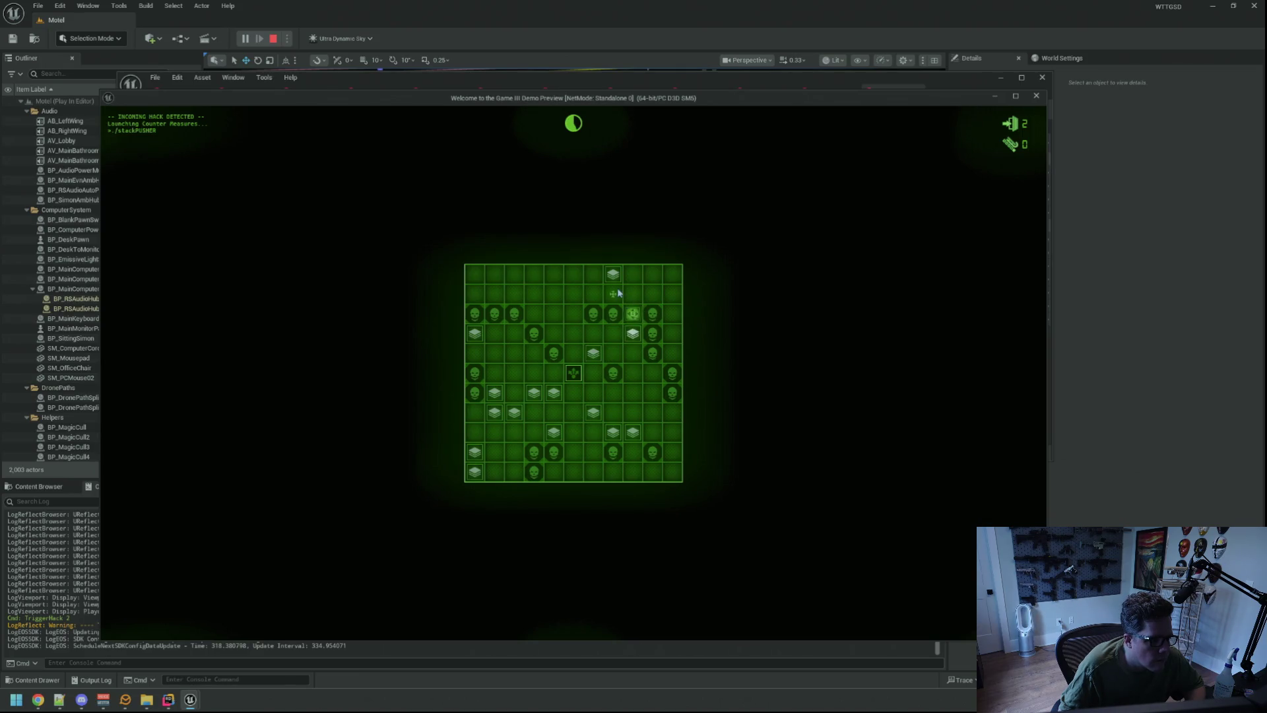
pyautogui.click(611, 347)
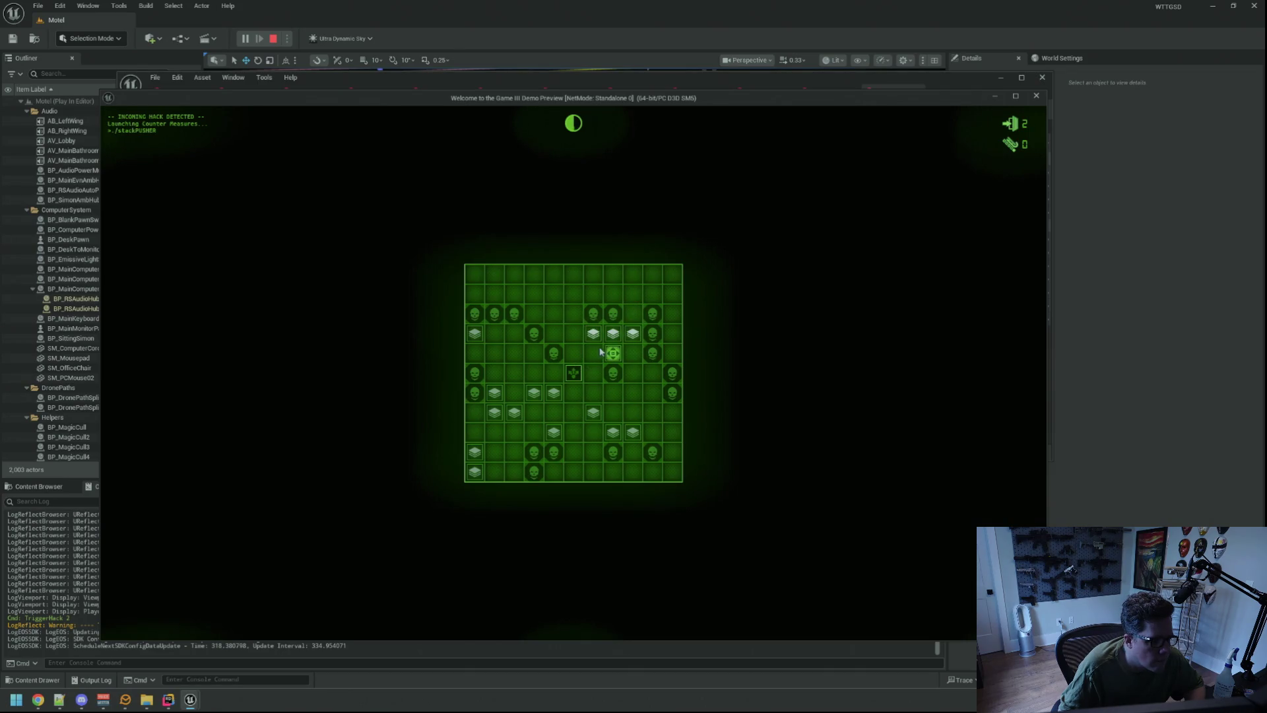
pyautogui.click(594, 356)
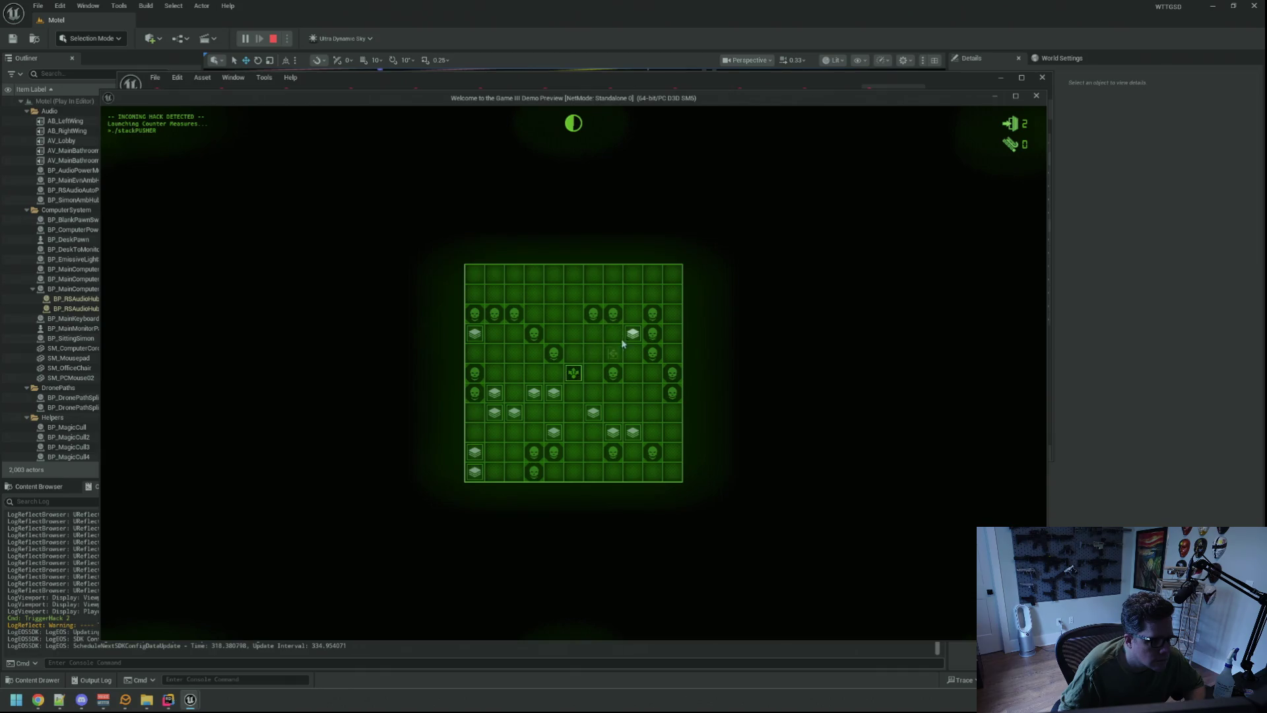
# - Clear the lower-left and lower-row stacks into the centre goal, then stop playing
pyautogui.click(581, 373)
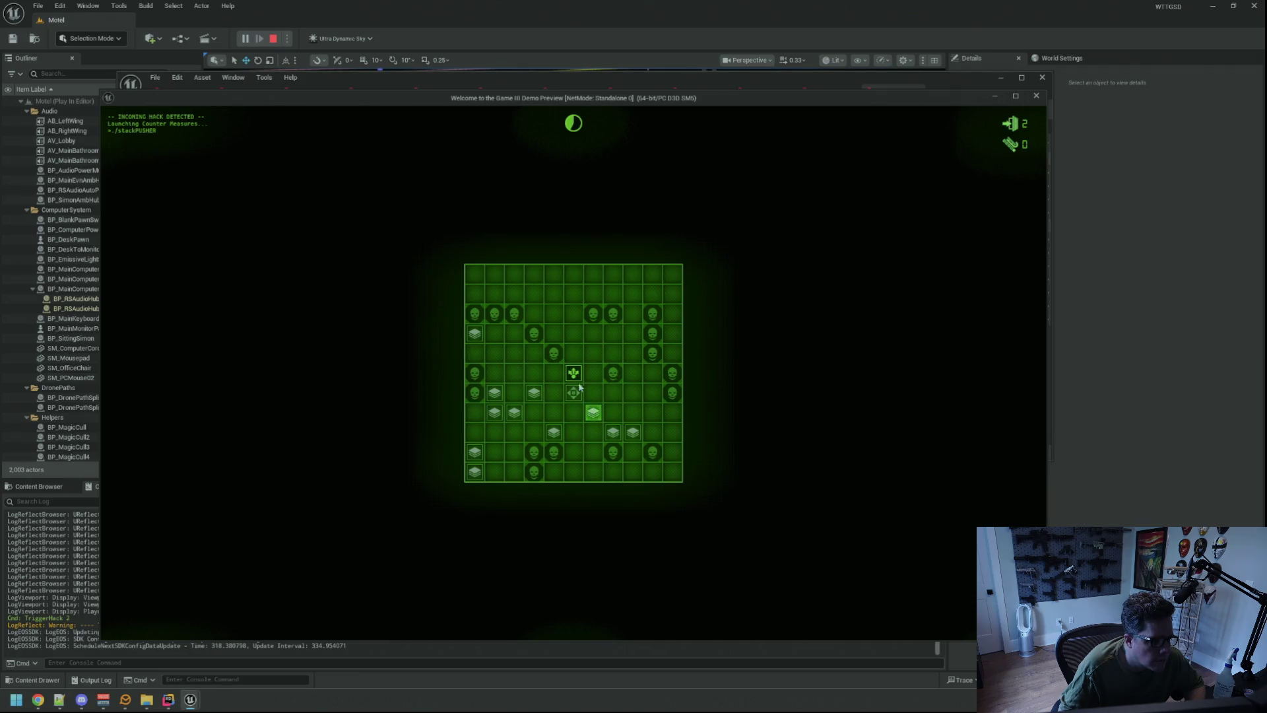
pyautogui.click(554, 392)
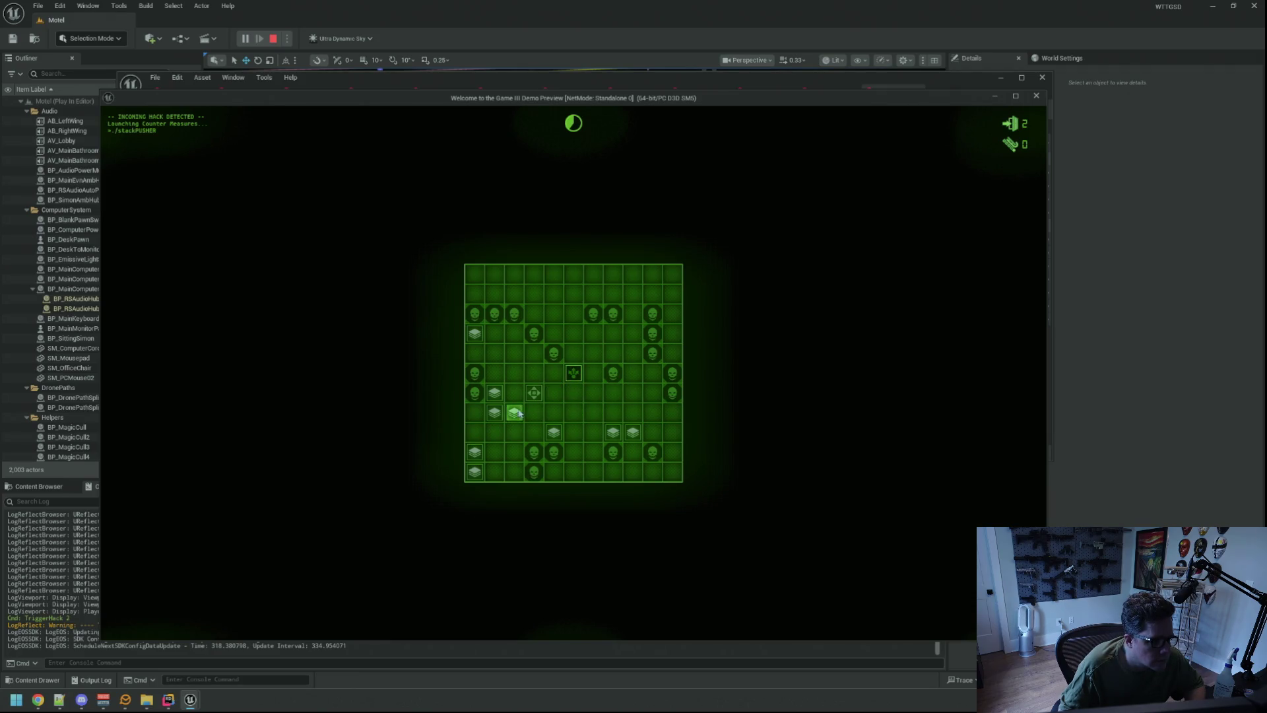
pyautogui.click(503, 413)
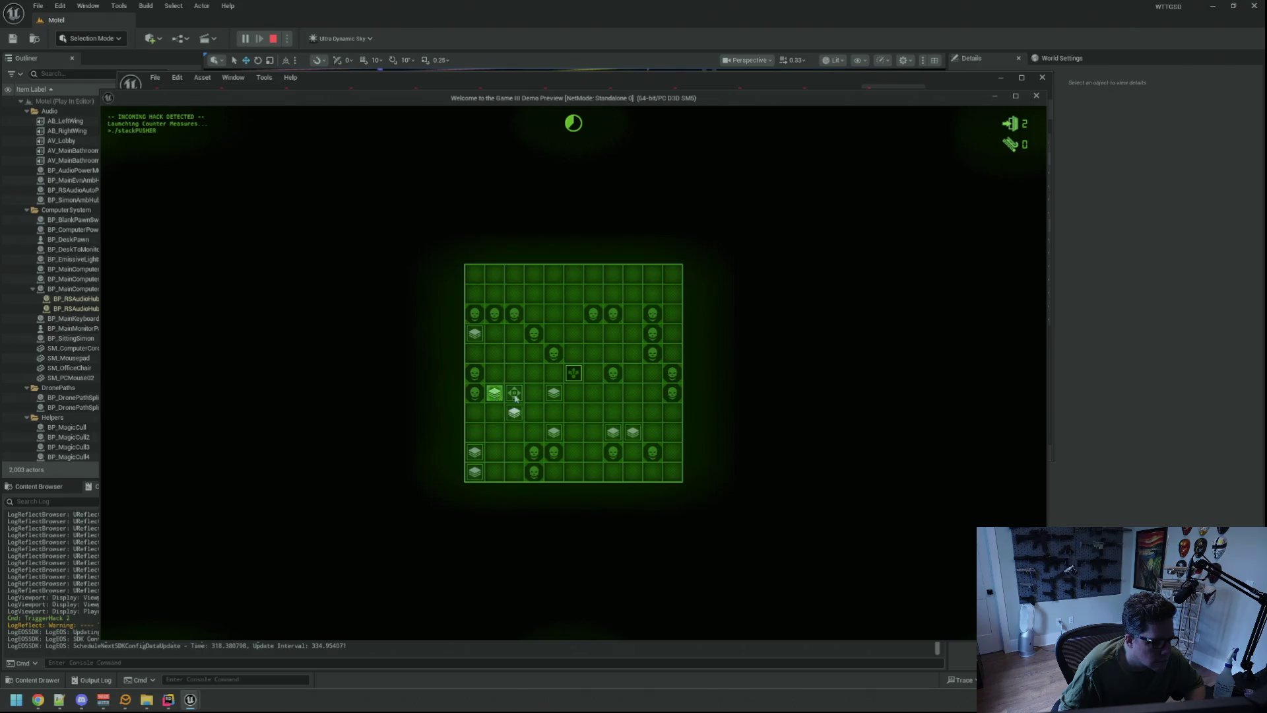
pyautogui.click(562, 397)
pyautogui.click(571, 398)
pyautogui.click(593, 413)
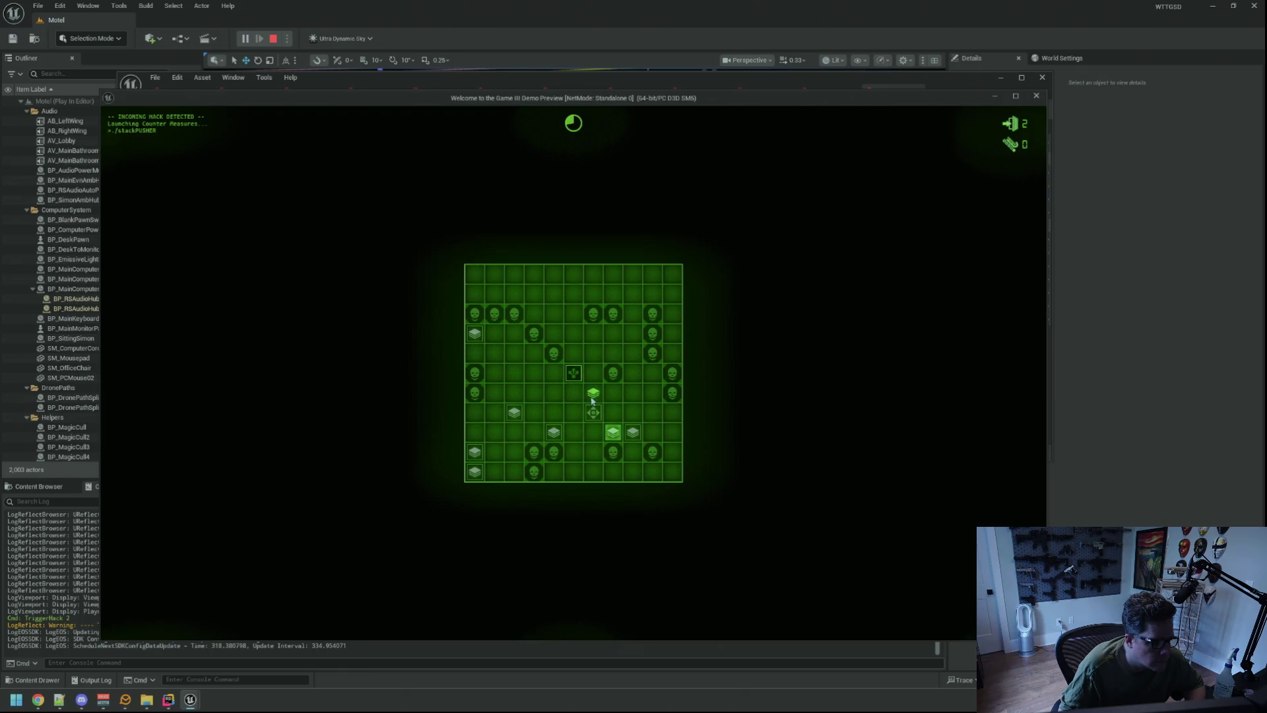
pyautogui.click(612, 415)
pyautogui.click(593, 394)
pyautogui.click(573, 394)
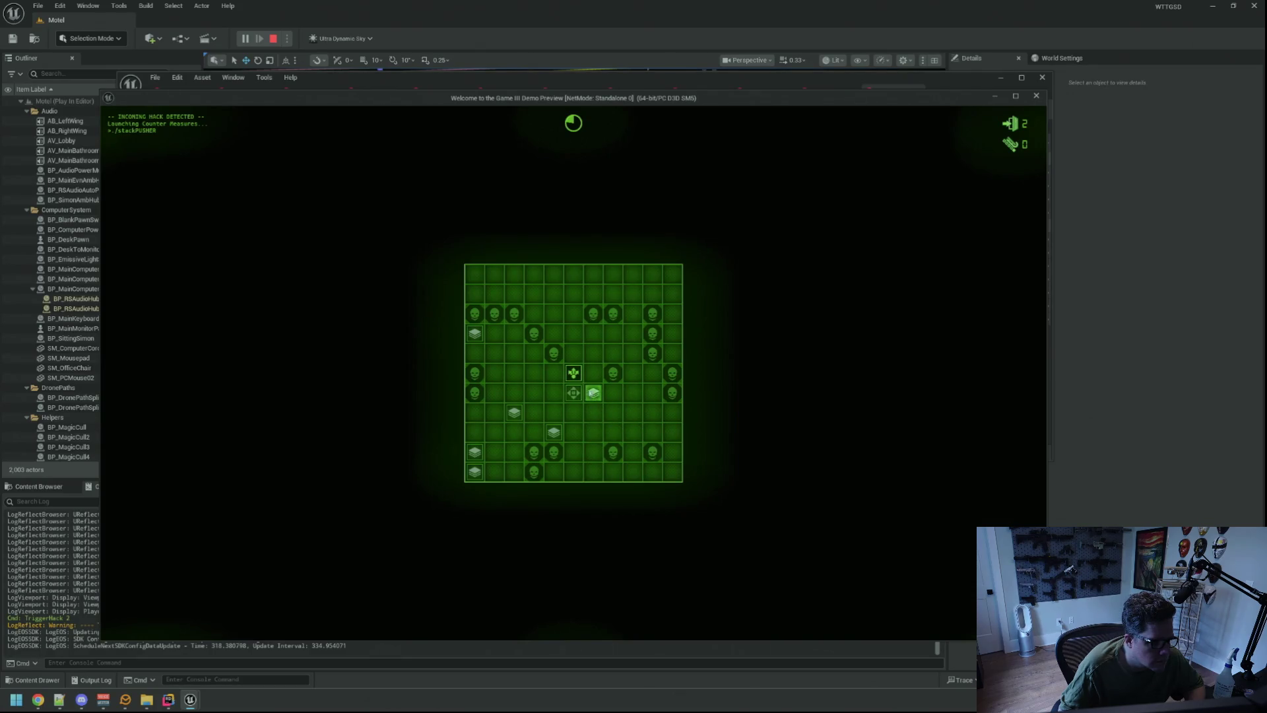
pyautogui.click(571, 414)
pyautogui.click(554, 431)
pyautogui.click(552, 416)
pyautogui.click(552, 395)
pyautogui.click(536, 413)
pyautogui.click(538, 412)
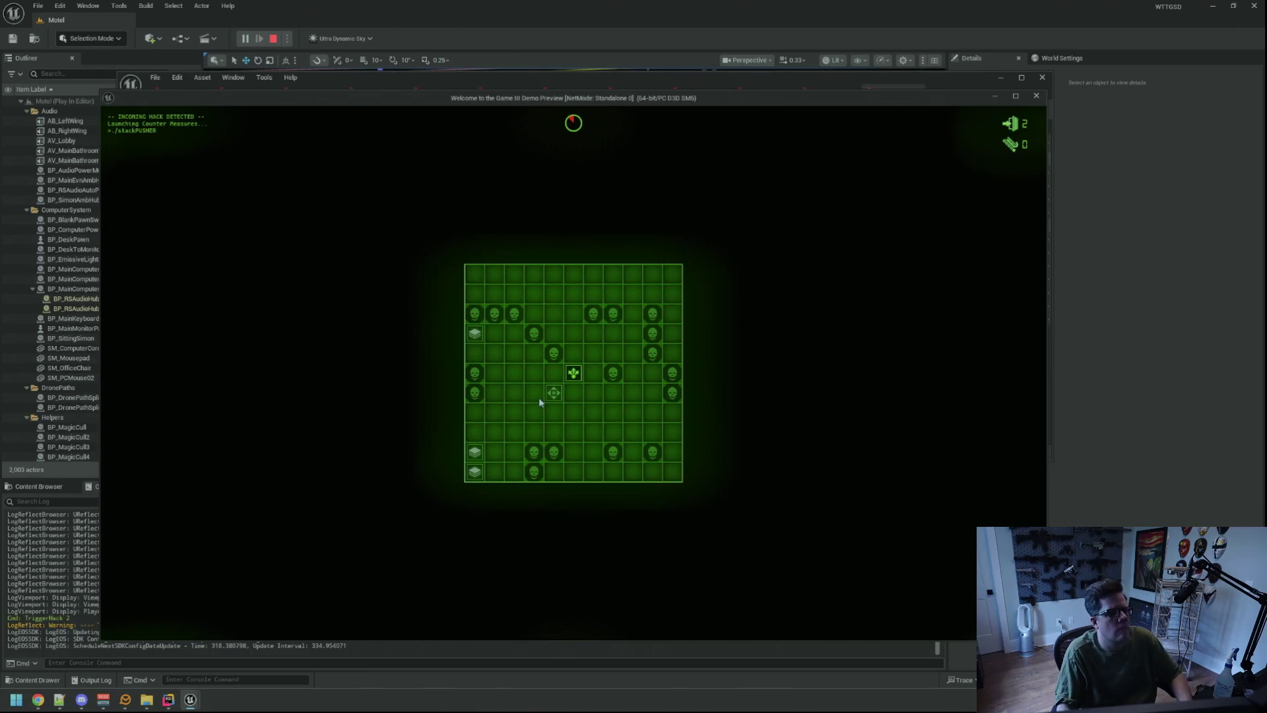
pyautogui.press('Escape')
# - Set SPTier10's Num Of Dead Zones range to 24–28 and save the asset
pyautogui.click(545, 196)
pyautogui.write('24')
pyautogui.press('Tab')
pyautogui.write('28')
pyautogui.press('Return')
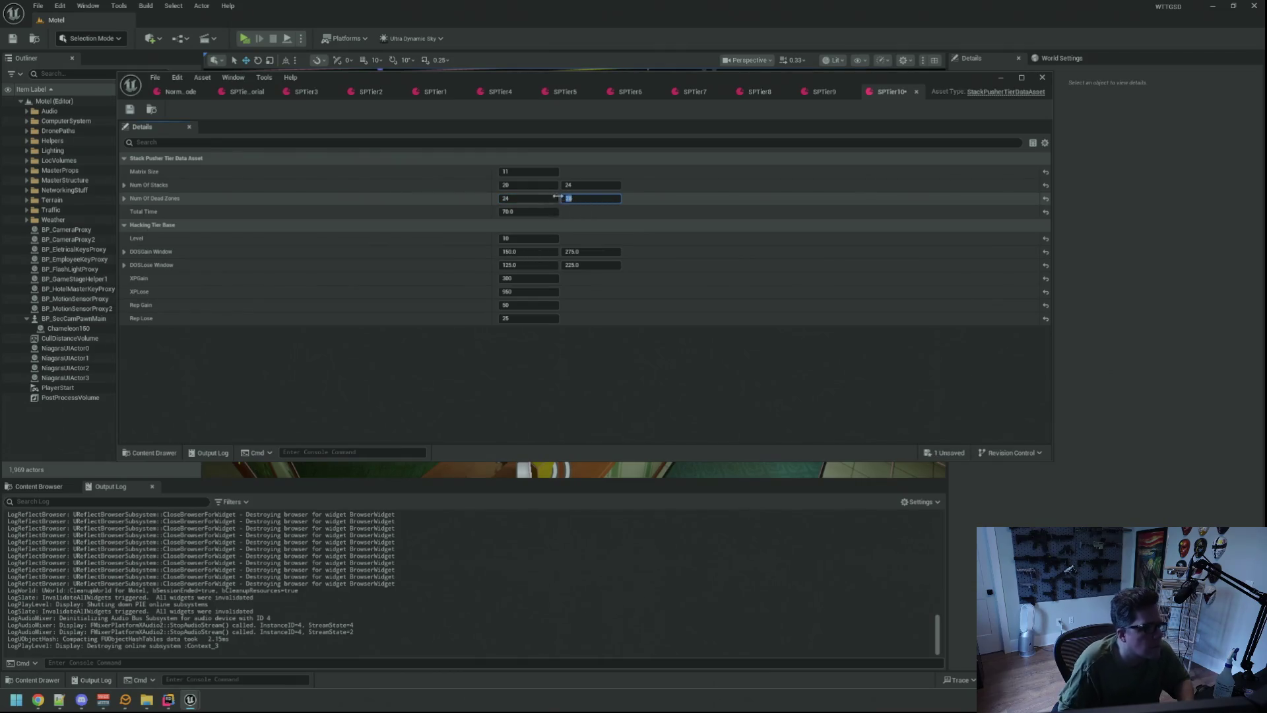
pyautogui.hotkey('ctrl', 's')
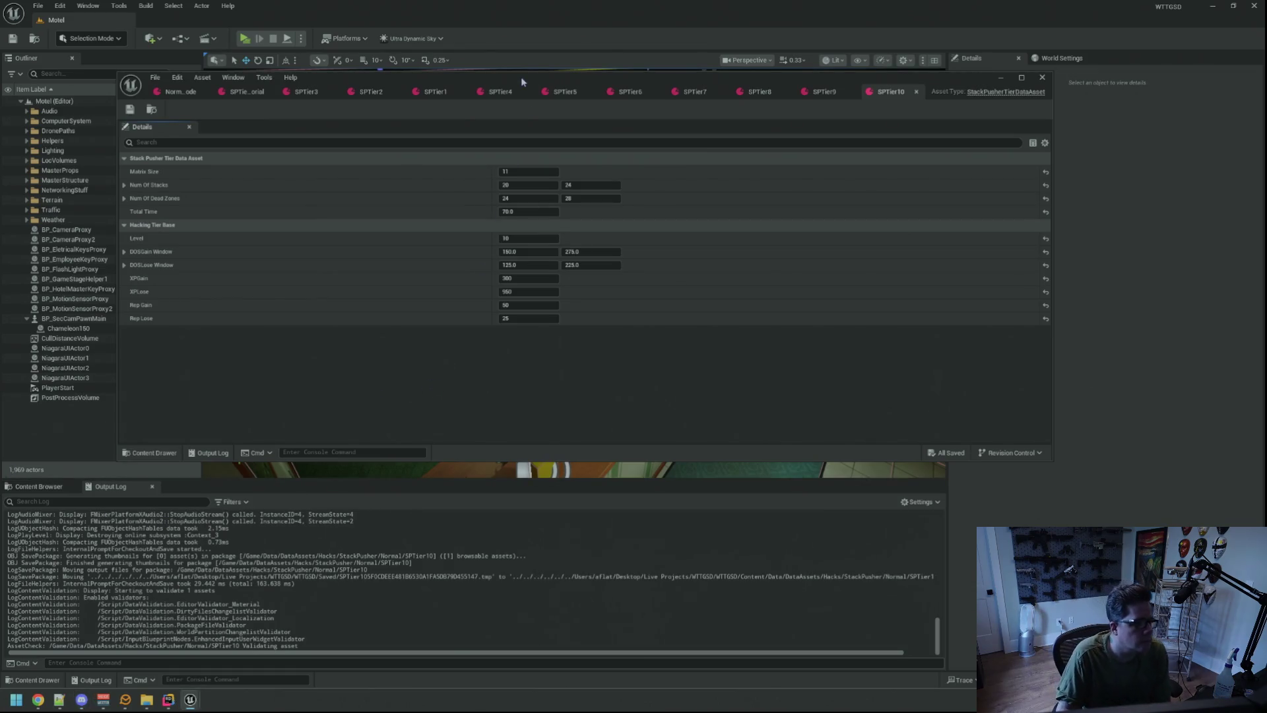
# - Reposition the asset editor, browse the SPTier assets, and glance at NormalMode before returning to SPTier10
pyautogui.moveTo(520, 76); pyautogui.dragTo(533, 88)
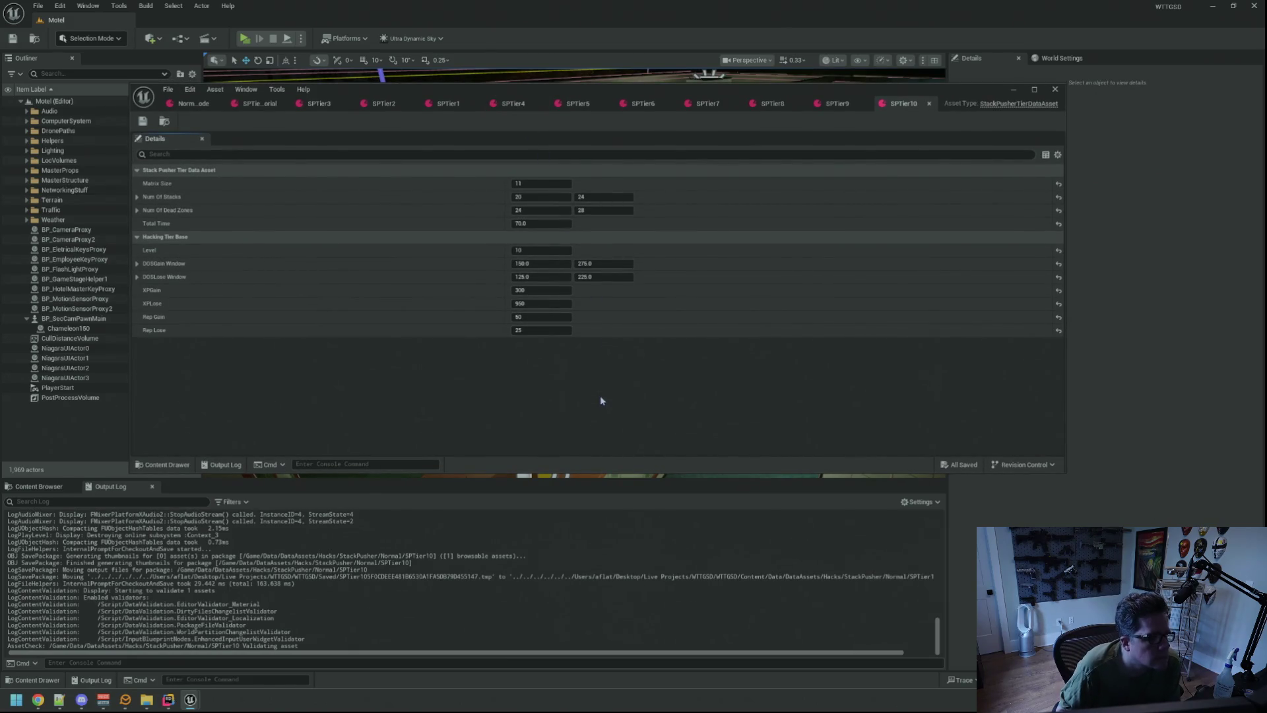
pyautogui.click(38, 487)
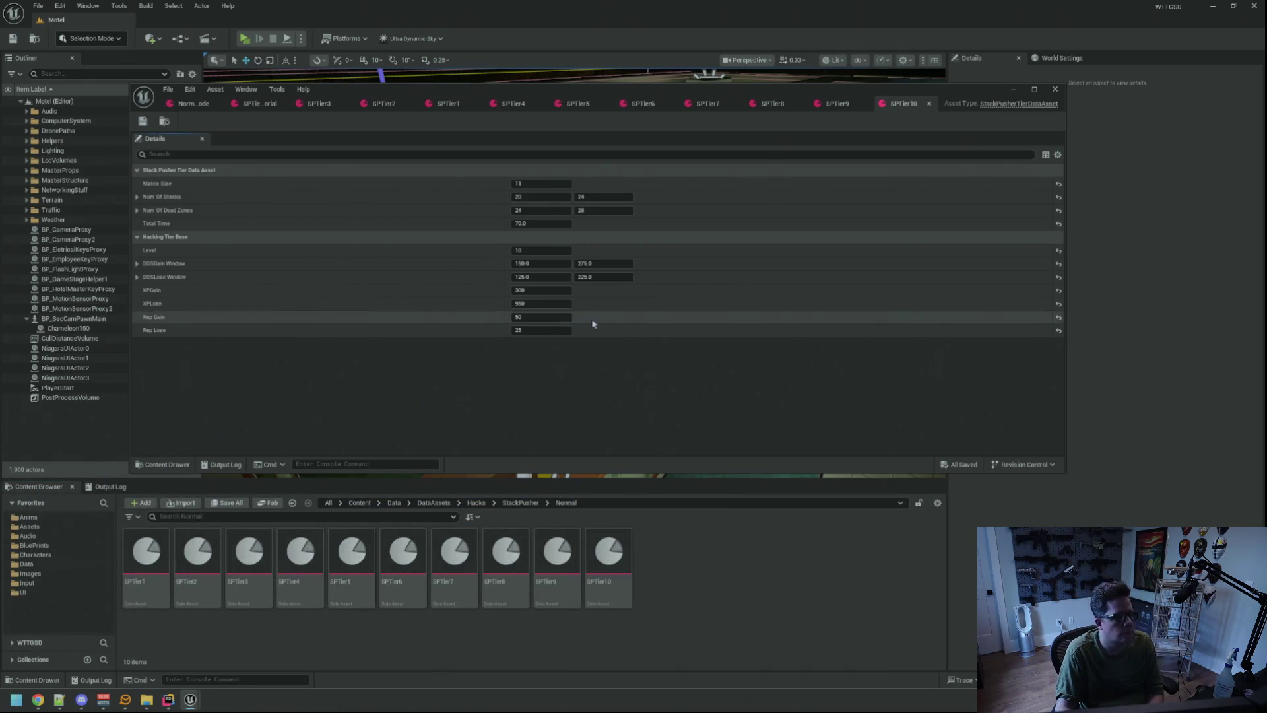
pyautogui.click(193, 103)
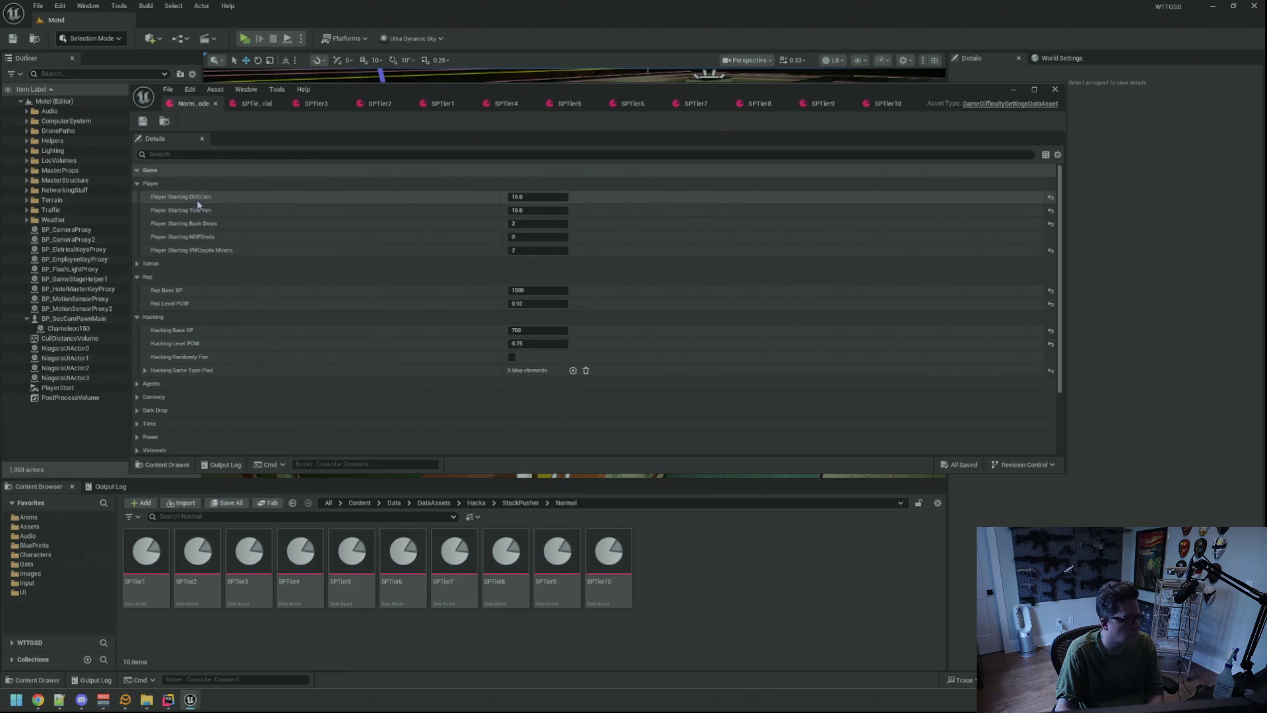
pyautogui.click(874, 104)
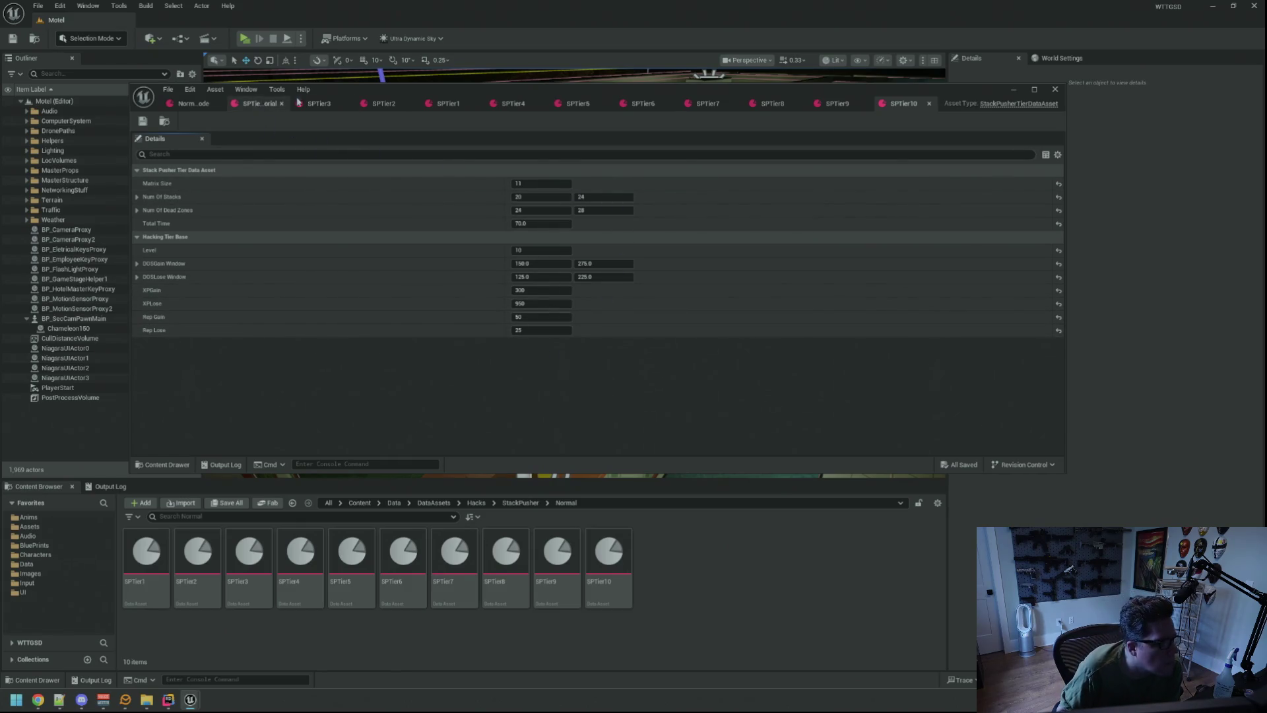
# - Close the tutorial tier, switch to NormalMode, collapse Player and Rep categories, and expand Hacking
pyautogui.moveTo(446, 105); pyautogui.dragTo(320, 104)
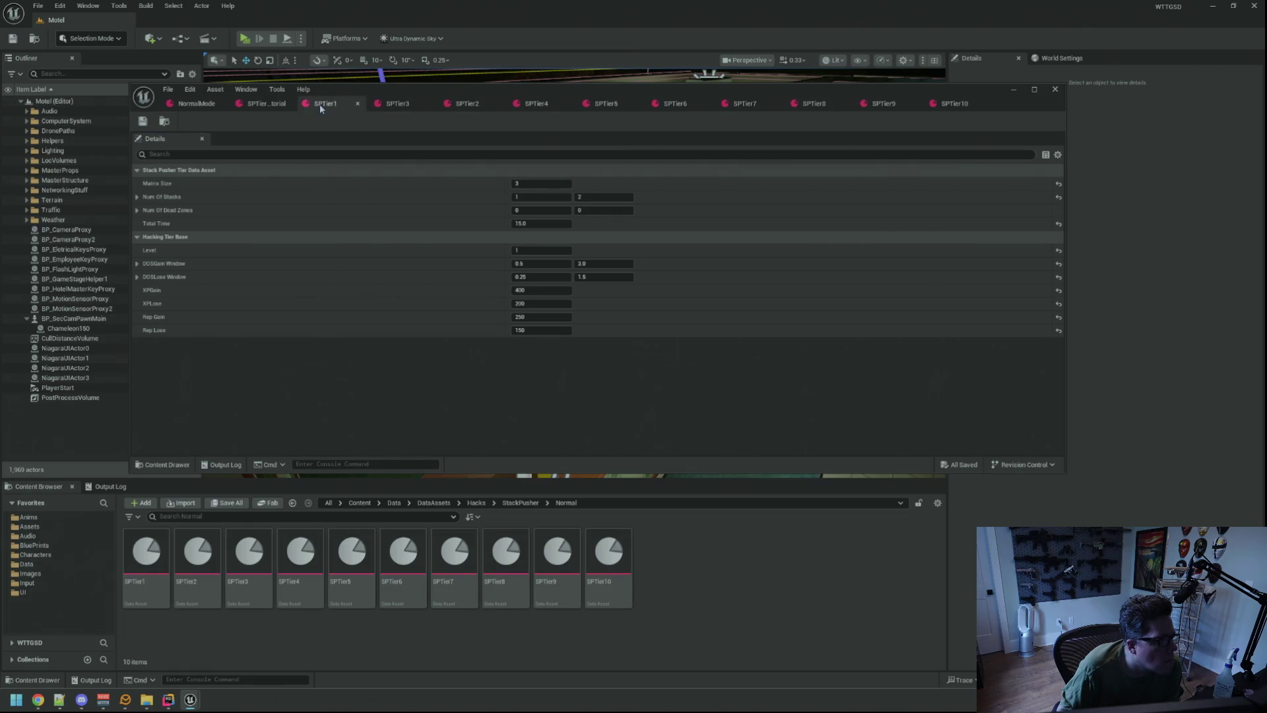
pyautogui.click(260, 105)
pyautogui.click(288, 103)
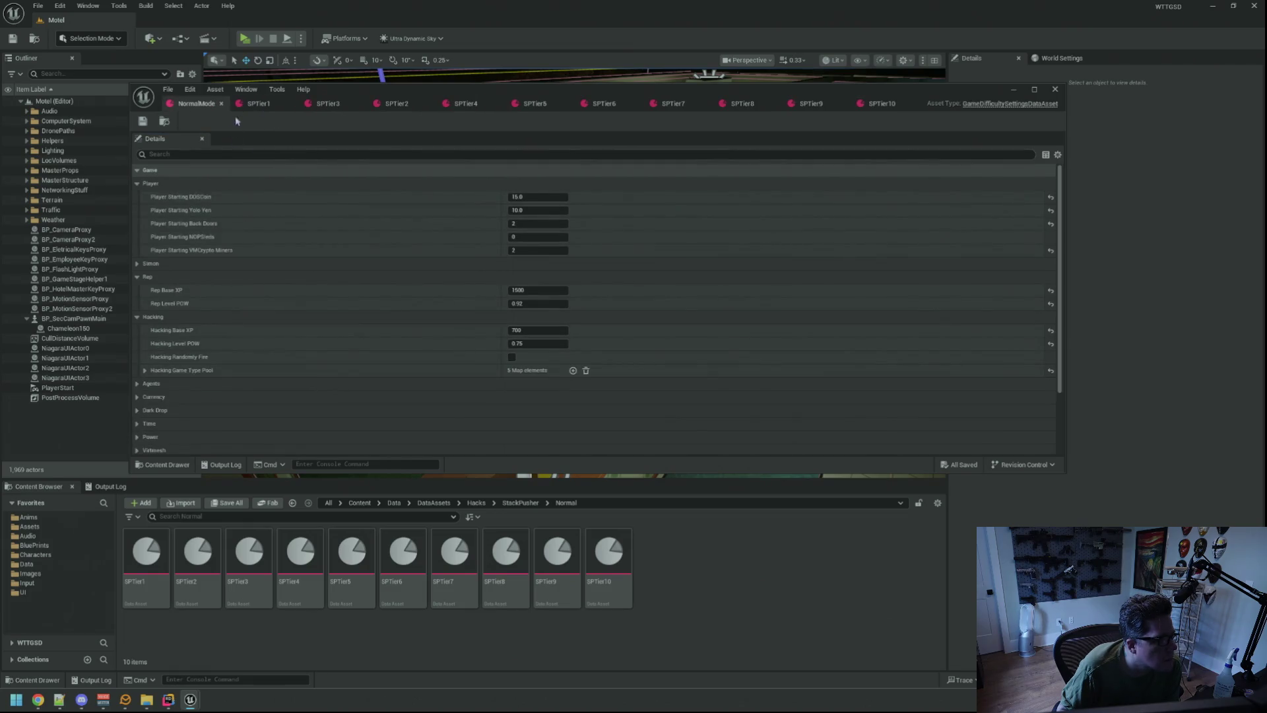
pyautogui.click(138, 184)
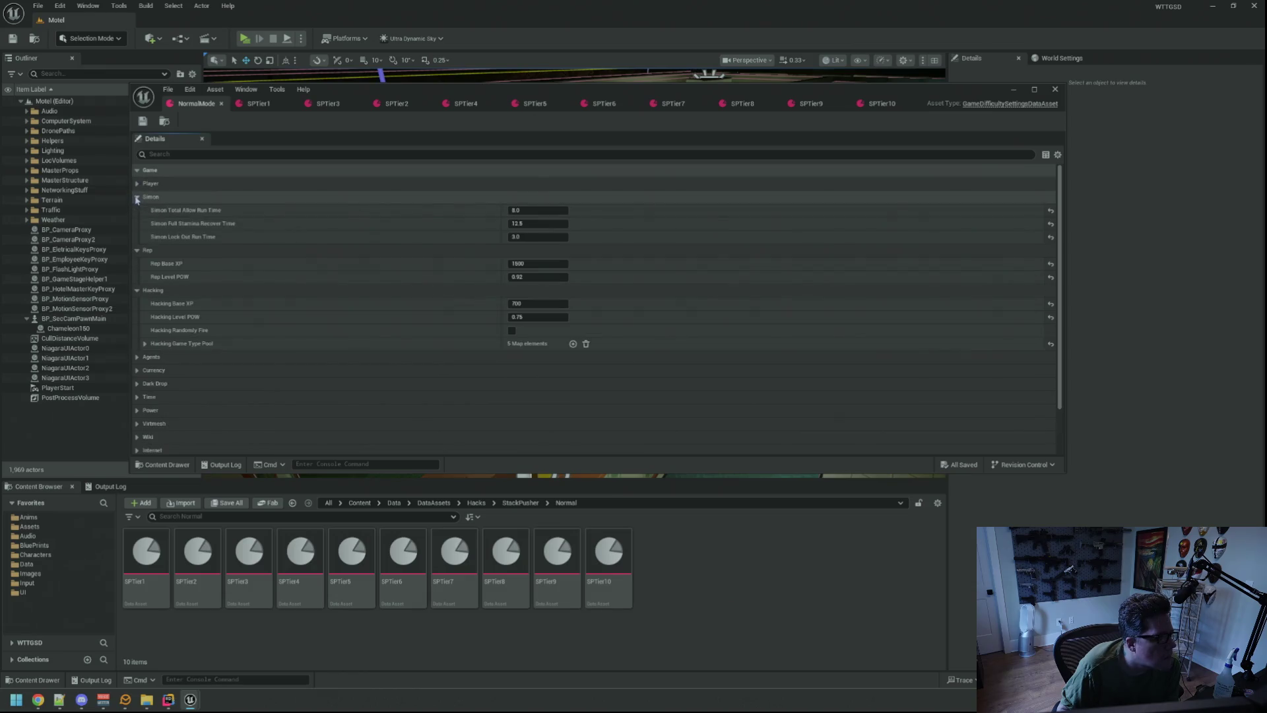
pyautogui.click(137, 210)
pyautogui.click(137, 223)
pyautogui.click(138, 225)
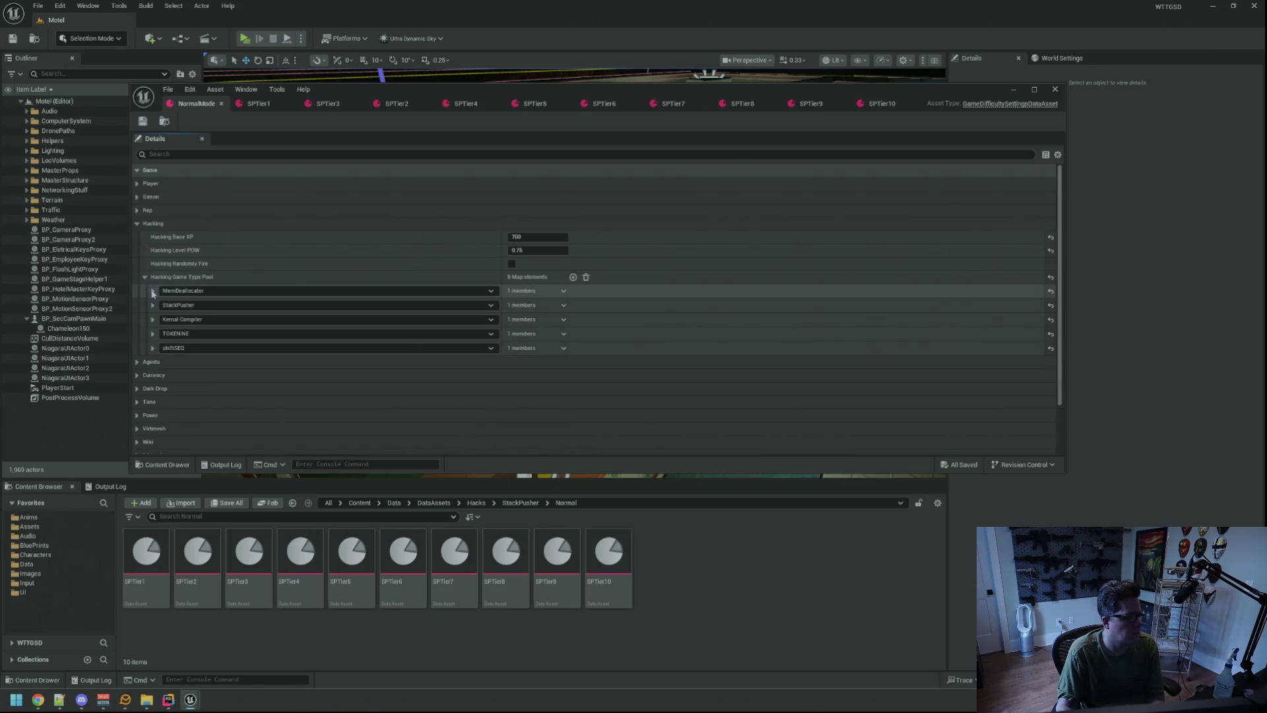
# - Under StackPusher's Hacking Level Data, map levels 1–3 to SPTier1, SPTier2 and SPTier3
pyautogui.click(152, 305)
pyautogui.click(161, 319)
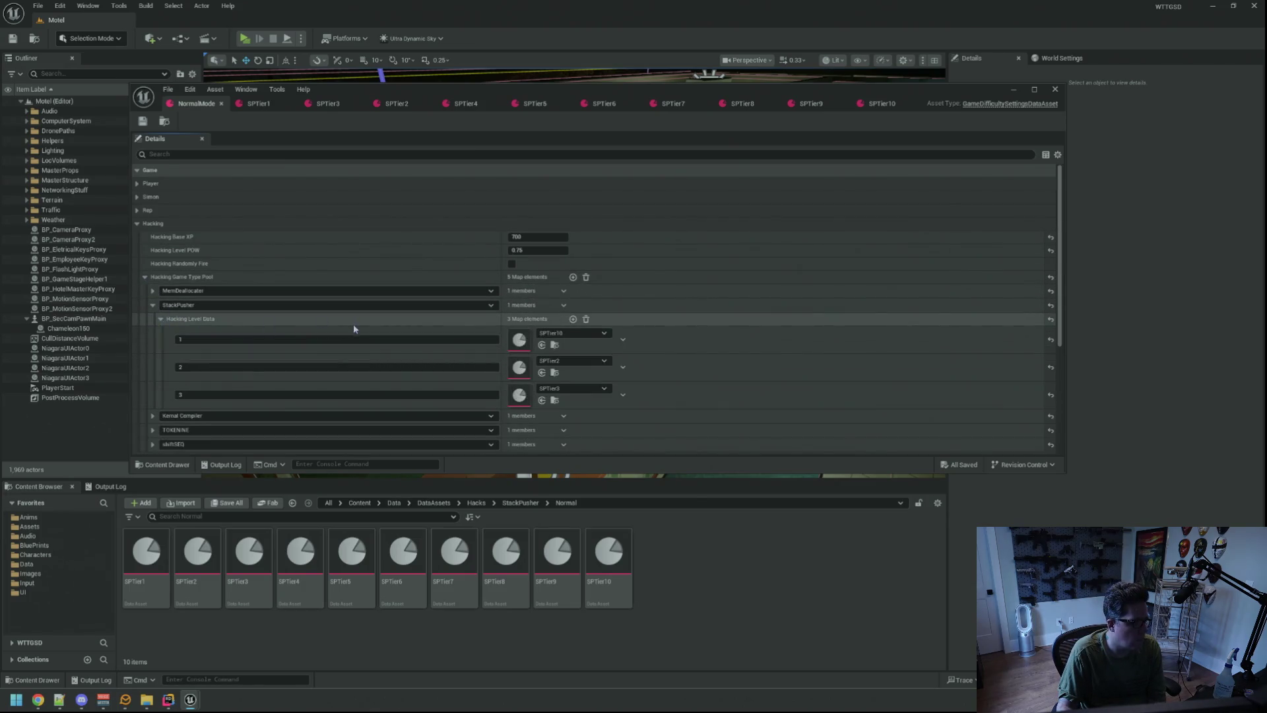
pyautogui.scroll(-1, 353, 323)
pyautogui.moveTo(145, 553); pyautogui.dragTo(519, 307)
pyautogui.moveTo(197, 553)
pyautogui.mouseDown()
pyautogui.moveTo(519, 365)
pyautogui.moveTo(514, 343)
pyautogui.mouseUp()
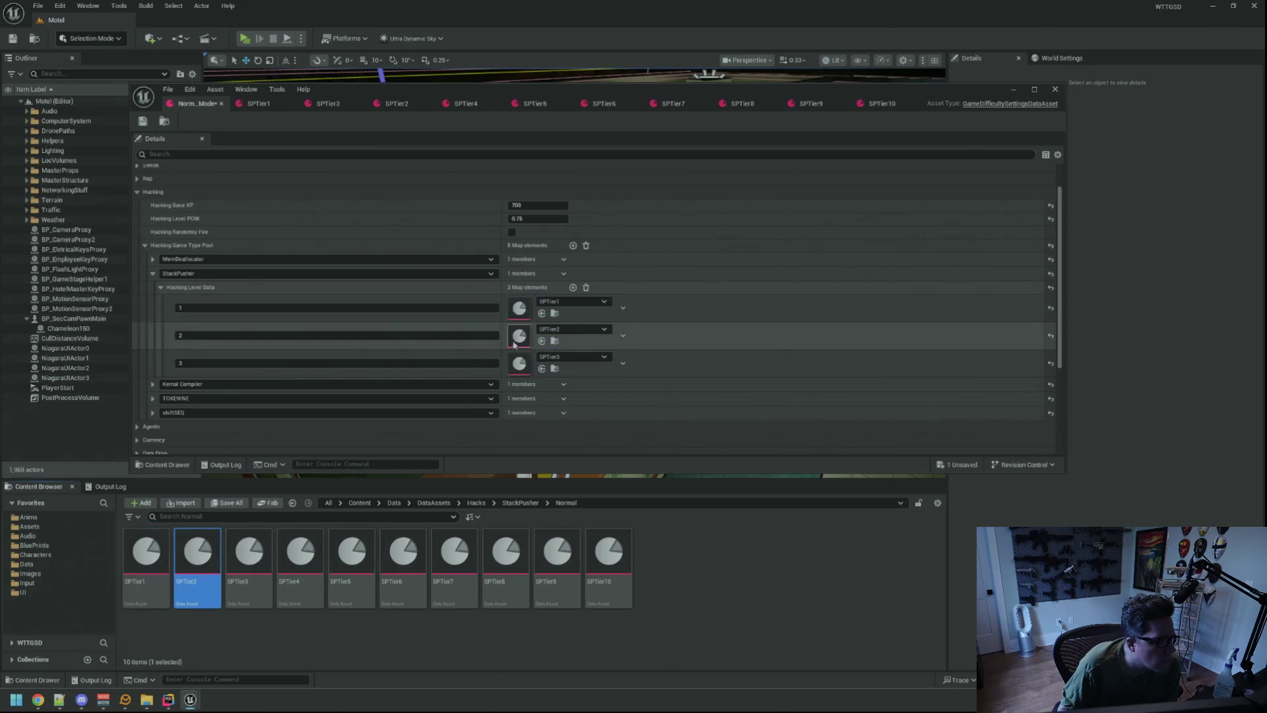
pyautogui.moveTo(249, 553)
pyautogui.mouseDown()
pyautogui.moveTo(524, 415)
pyautogui.moveTo(519, 364)
pyautogui.mouseUp()
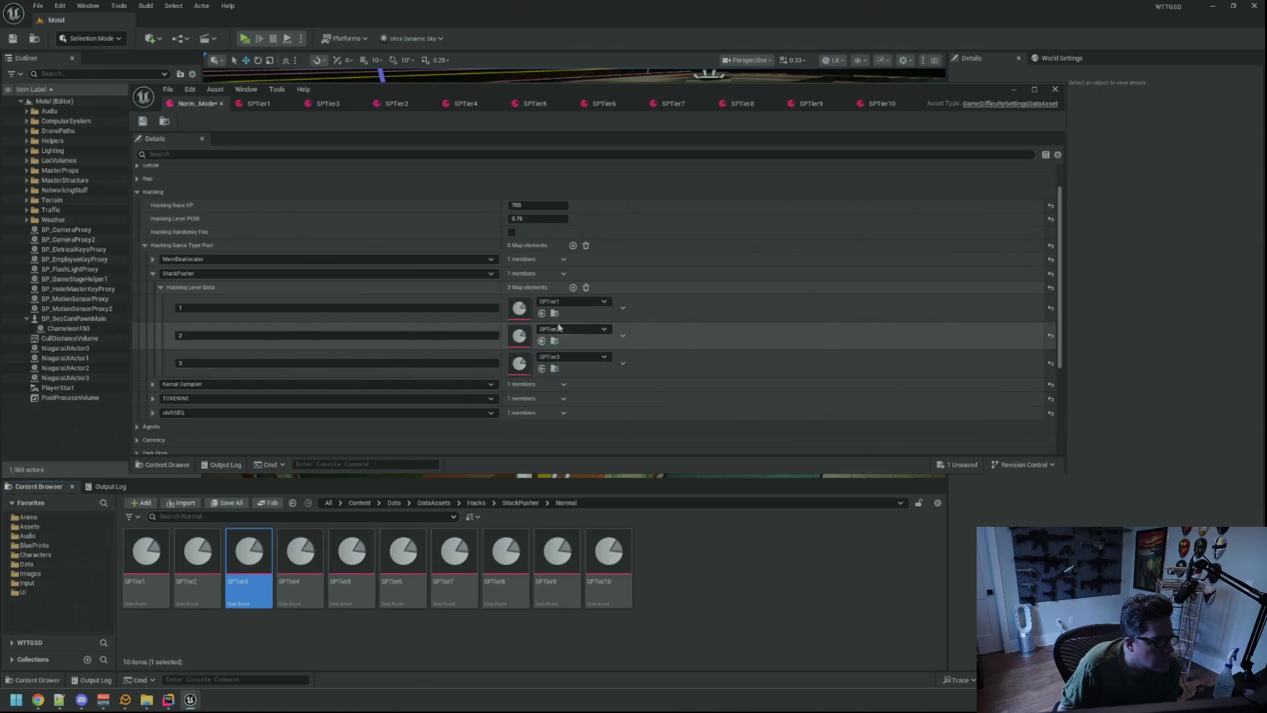
# - Add map entries for levels 4 and 5, assigning SPTier4 and SPTier5
pyautogui.click(573, 288)
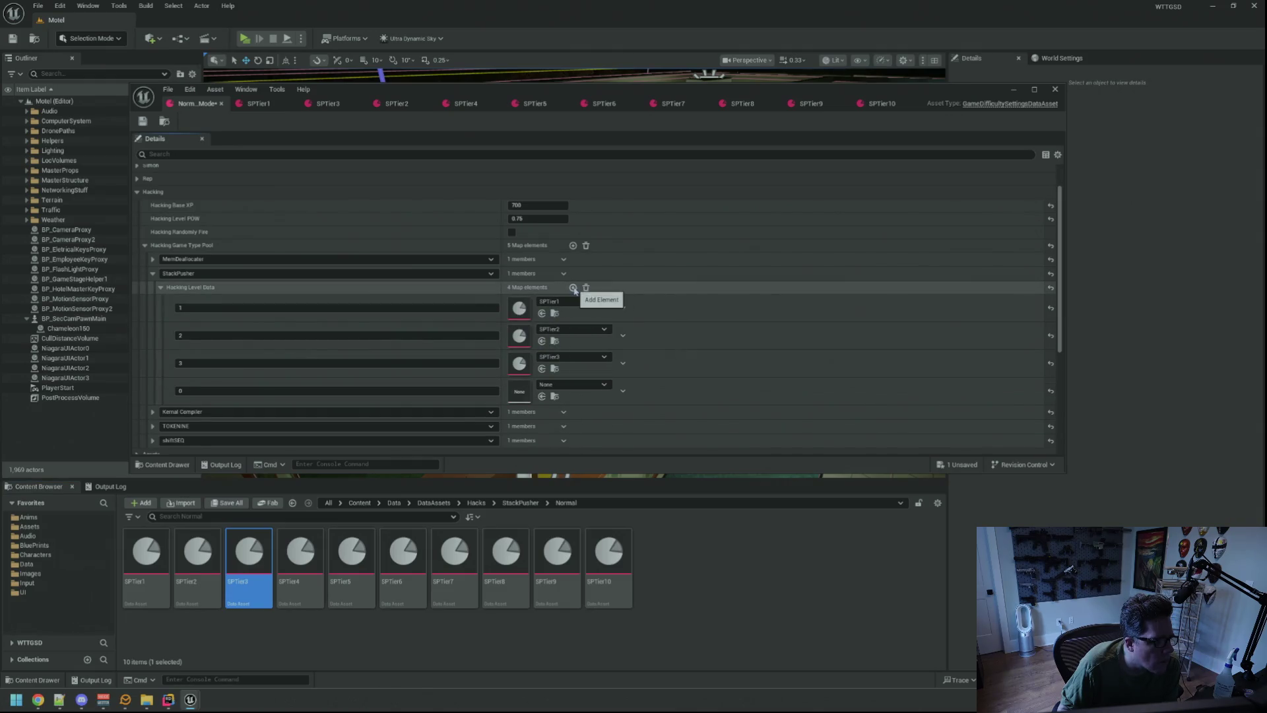
pyautogui.moveTo(300, 553); pyautogui.dragTo(531, 384)
pyautogui.click(338, 389)
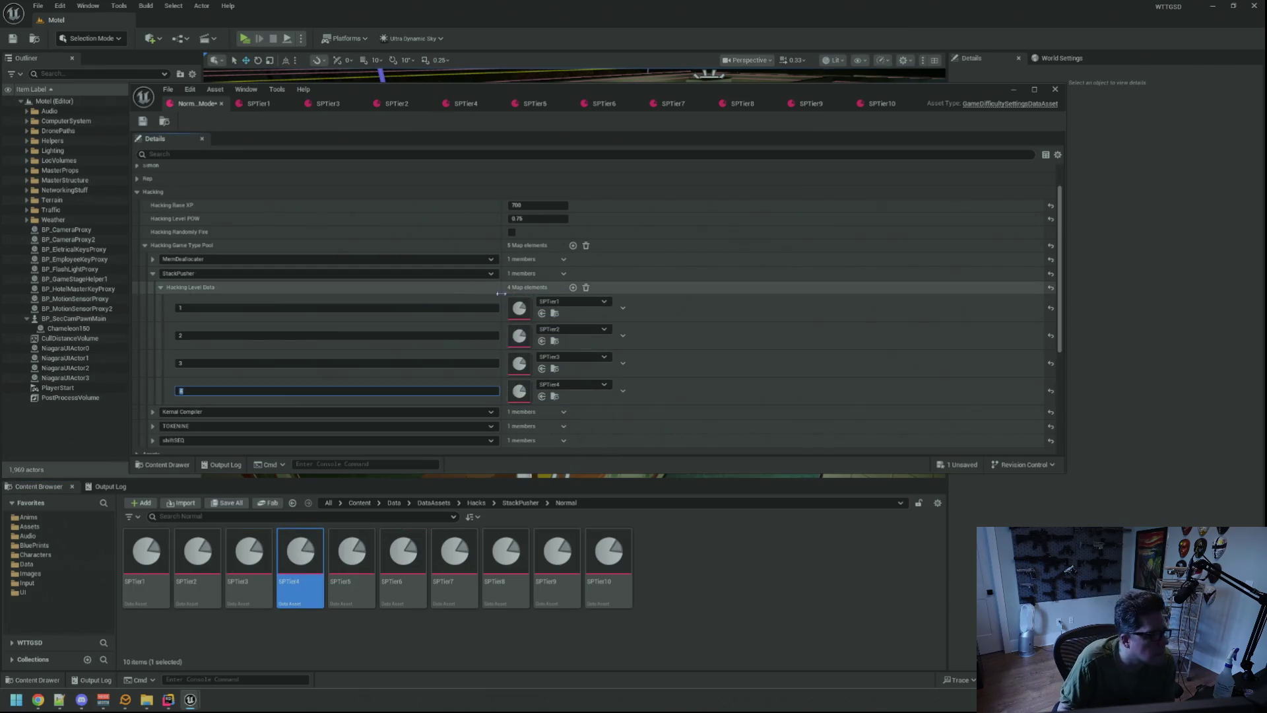
pyautogui.click(573, 288)
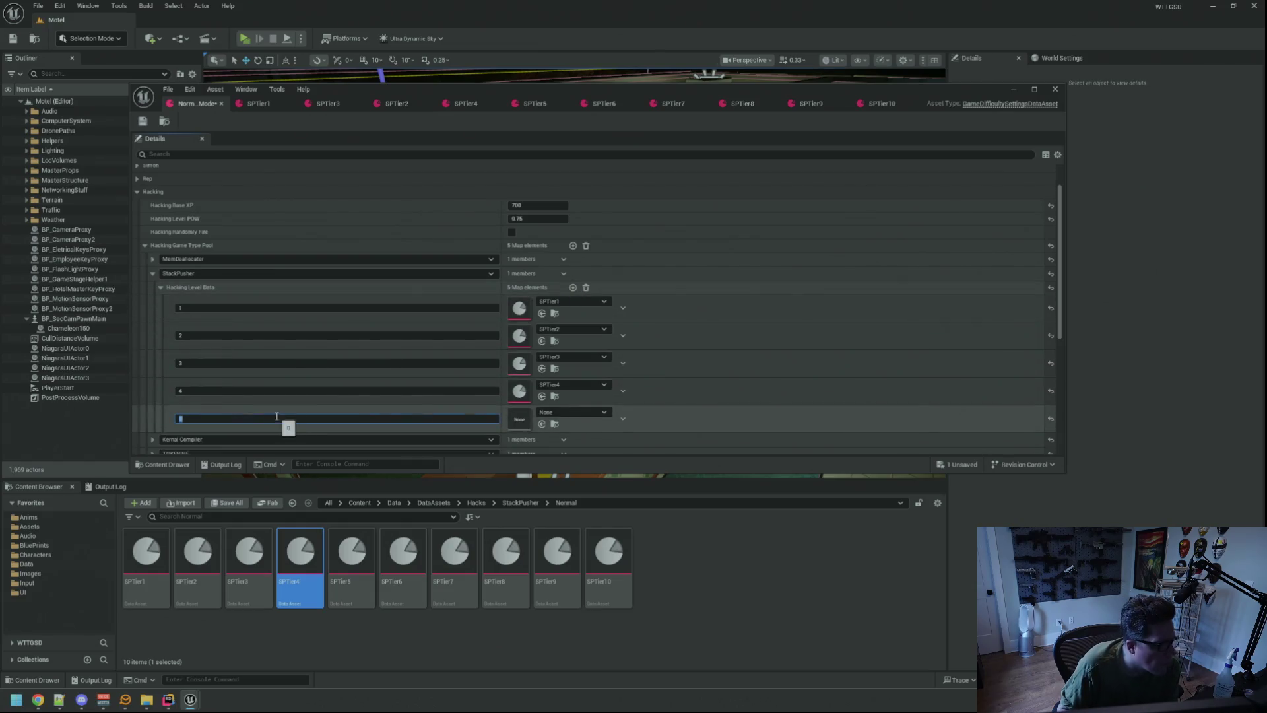
pyautogui.write('5')
pyautogui.moveTo(351, 557)
pyautogui.mouseDown()
pyautogui.moveTo(525, 455)
pyautogui.moveTo(519, 419)
pyautogui.mouseUp()
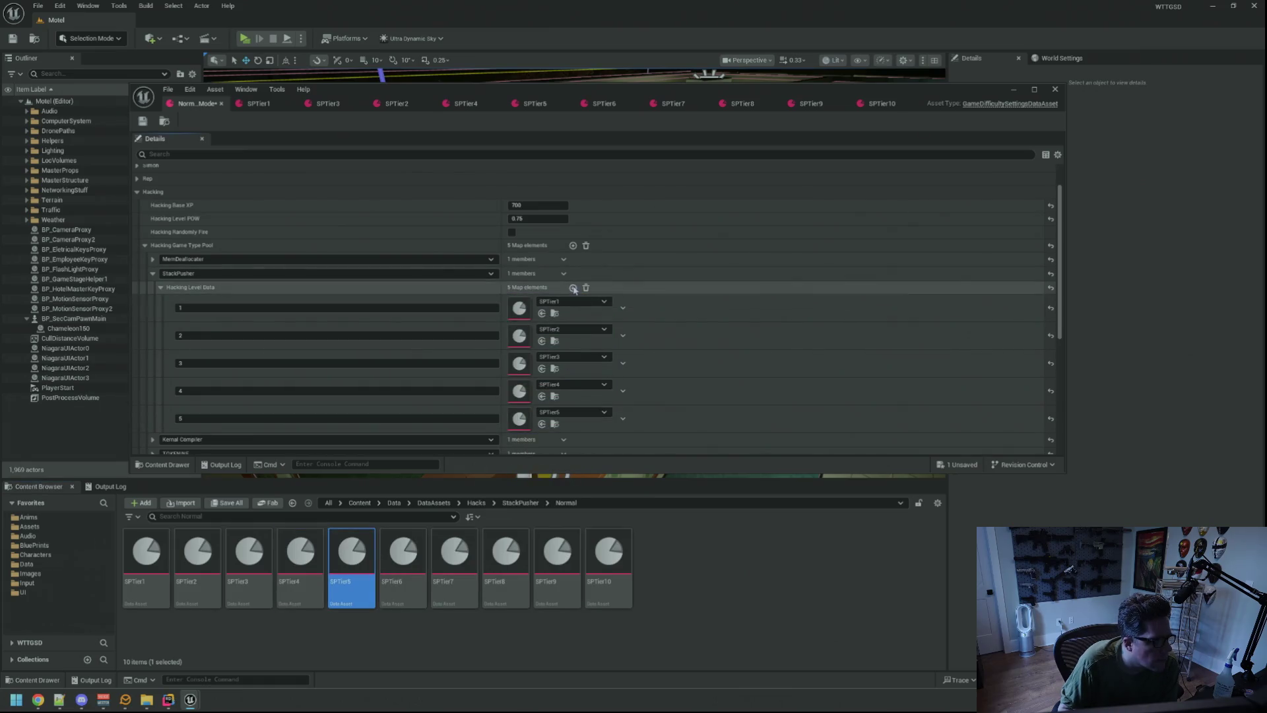
# - Add map entries for levels 6 and 7, assigning SPTier6 and SPTier7
pyautogui.click(573, 287)
pyautogui.scroll(-1, 359, 378)
pyautogui.click(239, 397)
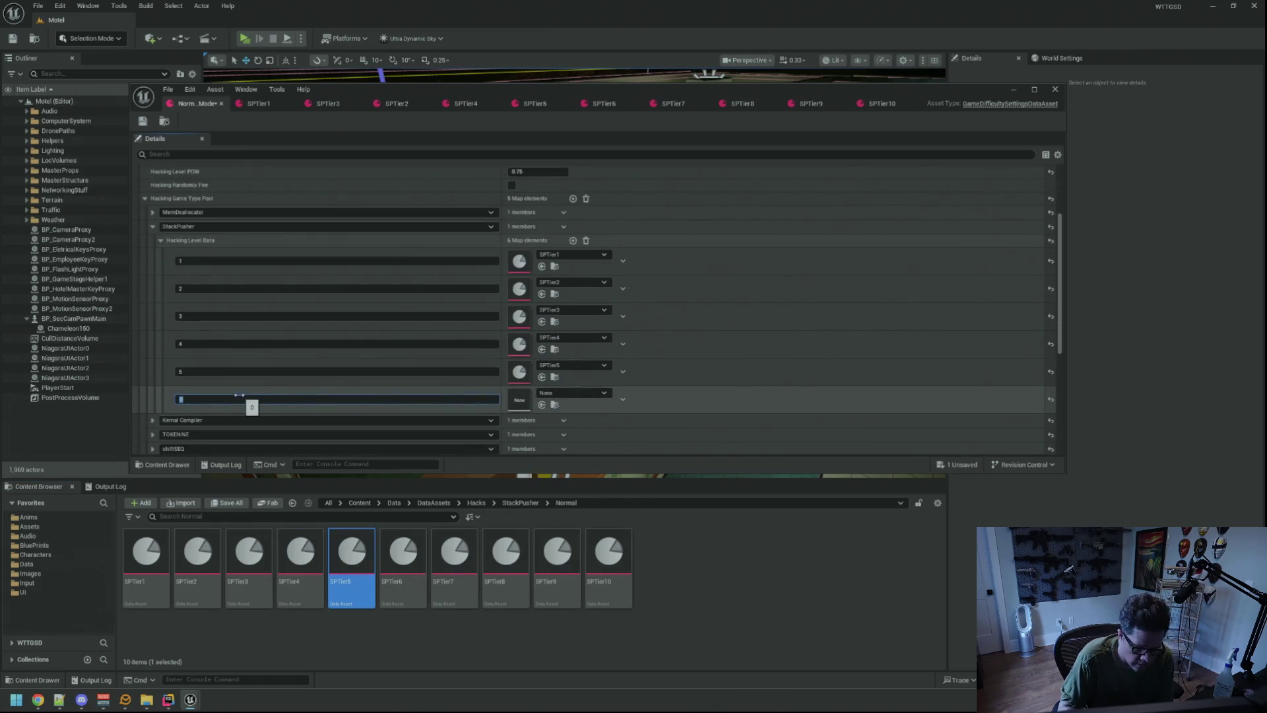
pyautogui.write('6')
pyautogui.moveTo(403, 558)
pyautogui.mouseDown()
pyautogui.moveTo(560, 422)
pyautogui.moveTo(520, 399)
pyautogui.mouseUp()
pyautogui.click(573, 240)
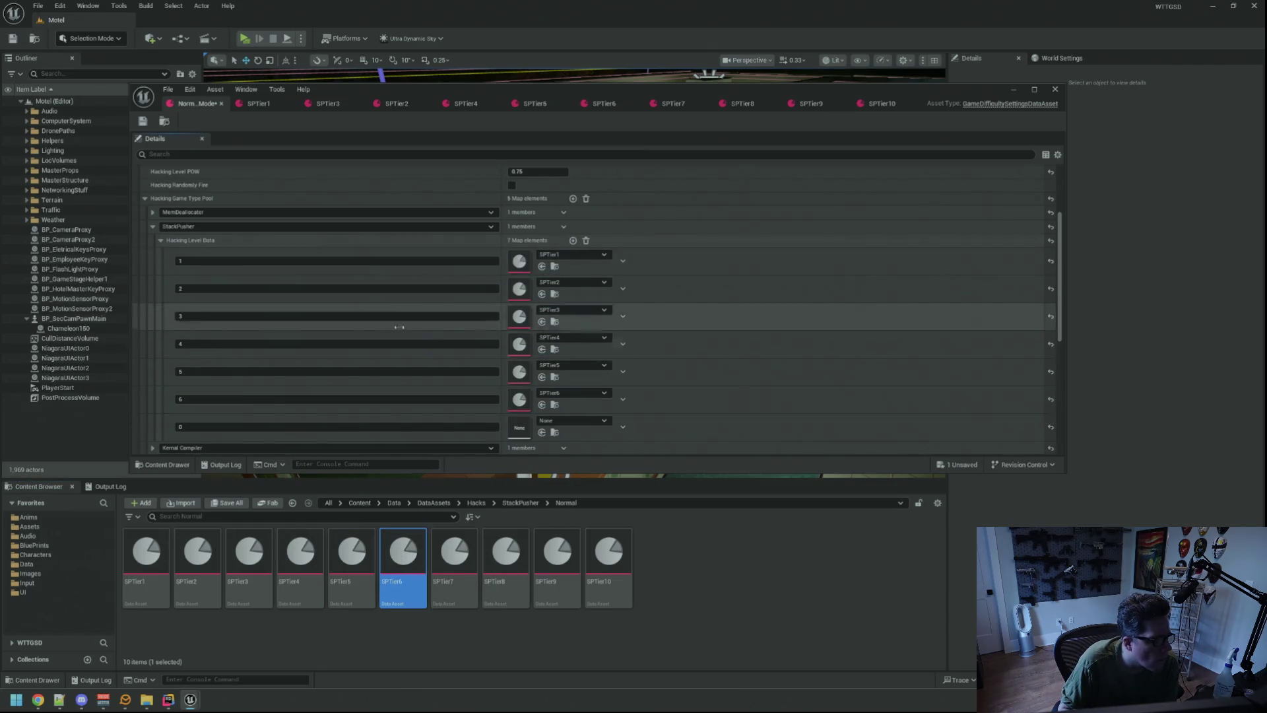
pyautogui.click(236, 423)
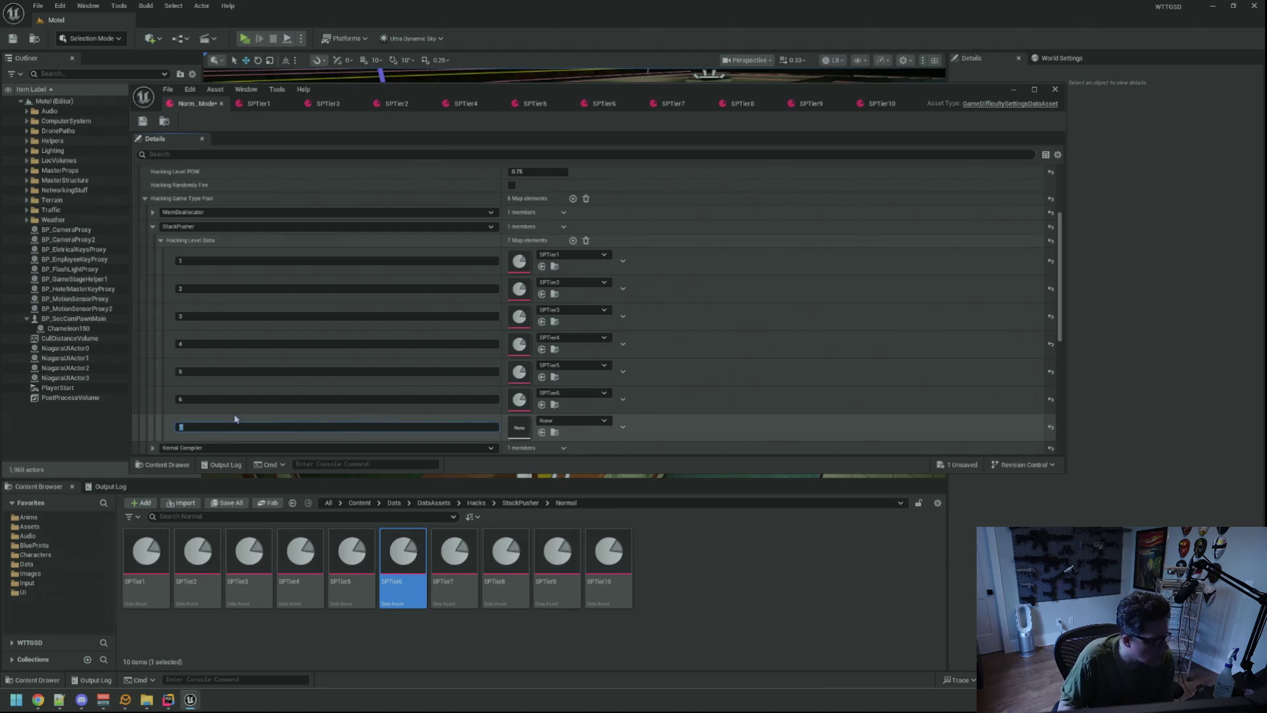
pyautogui.write('7')
pyautogui.moveTo(455, 551)
pyautogui.mouseDown()
pyautogui.moveTo(528, 521)
pyautogui.moveTo(534, 458)
pyautogui.moveTo(519, 427)
pyautogui.mouseUp()
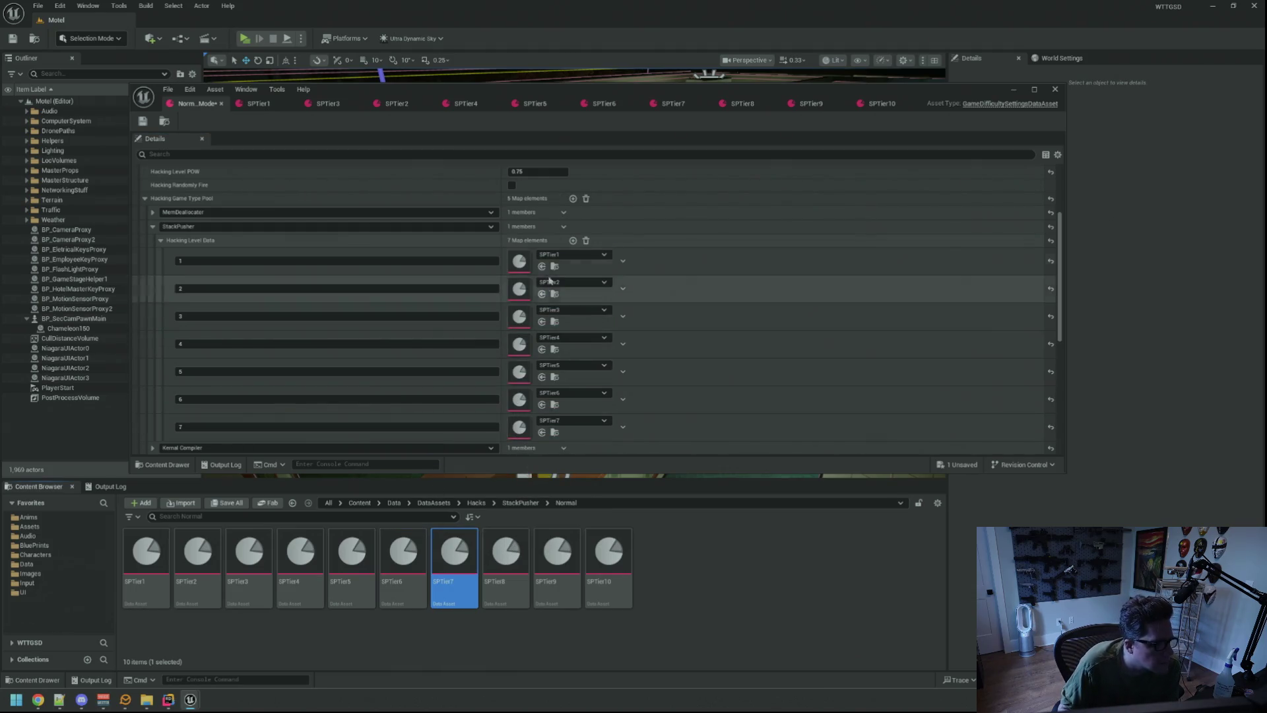
# - Add levels 8–10 mapped to SPTier8, SPTier9 and SPTier10, then save NormalMode
pyautogui.scroll(-2, 528, 245)
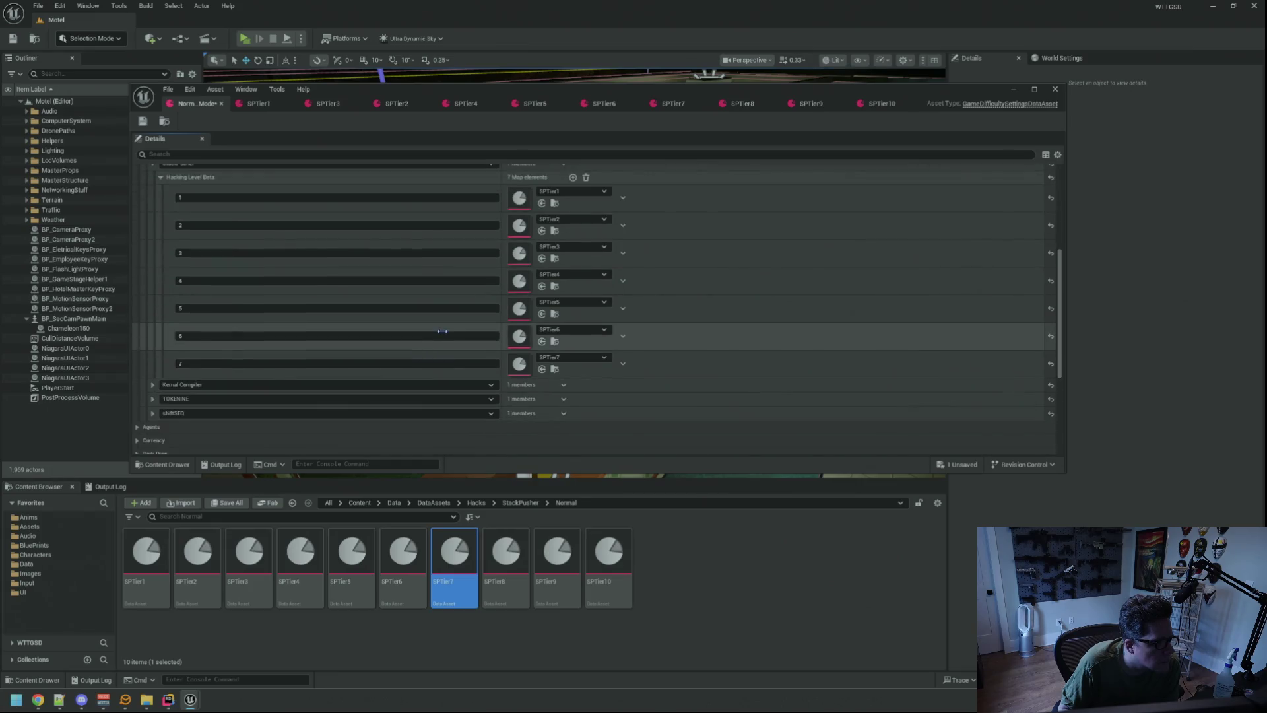
pyautogui.click(573, 178)
pyautogui.write('8')
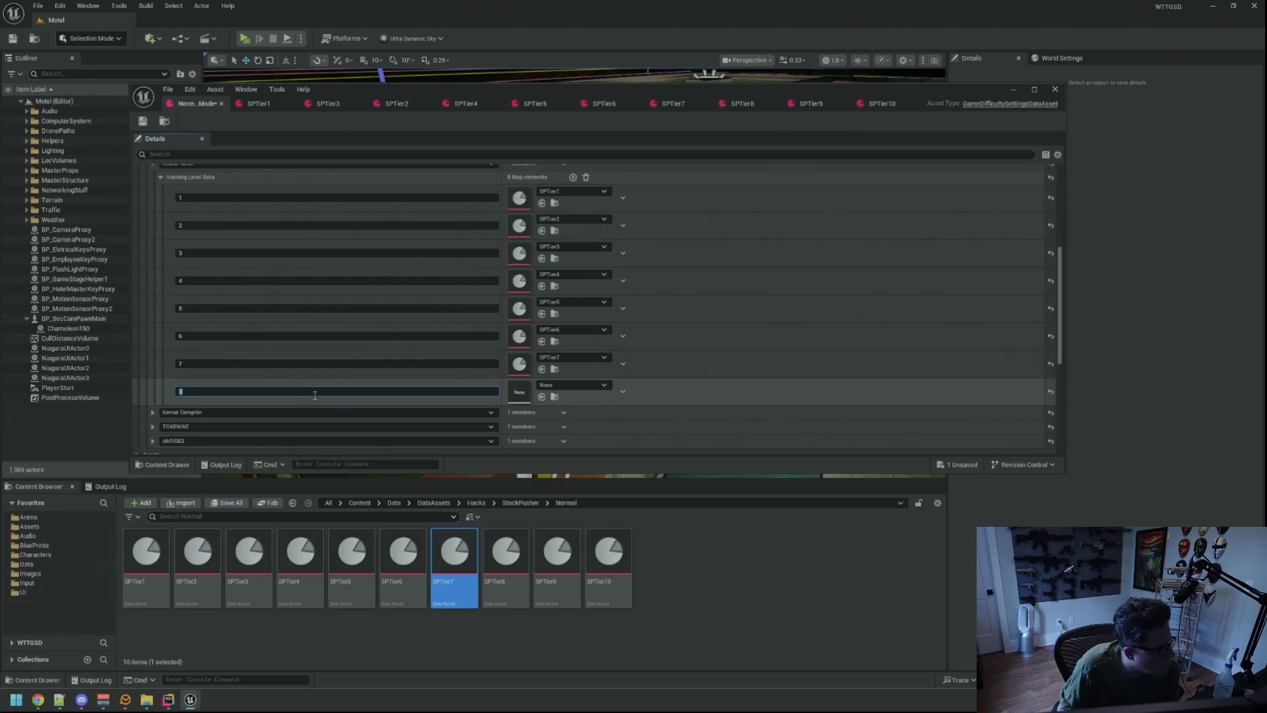
pyautogui.moveTo(505, 551)
pyautogui.mouseDown()
pyautogui.moveTo(521, 496)
pyautogui.moveTo(519, 391)
pyautogui.mouseUp()
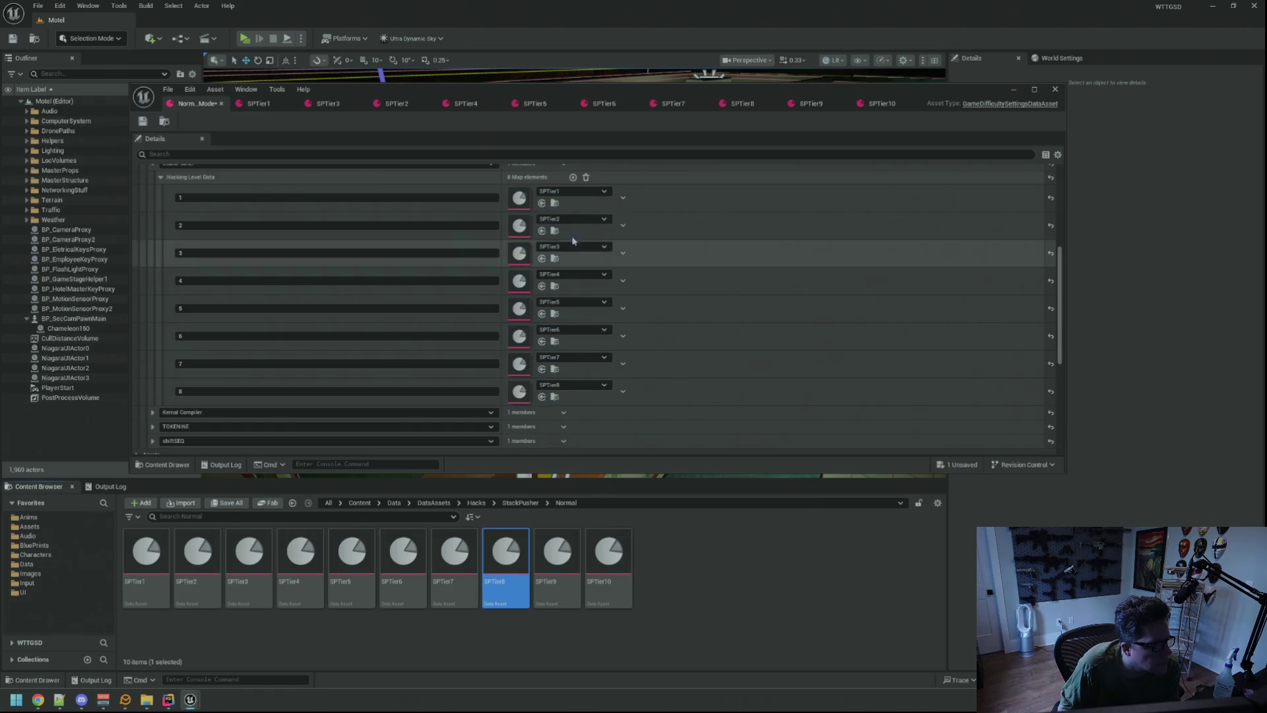
pyautogui.click(573, 177)
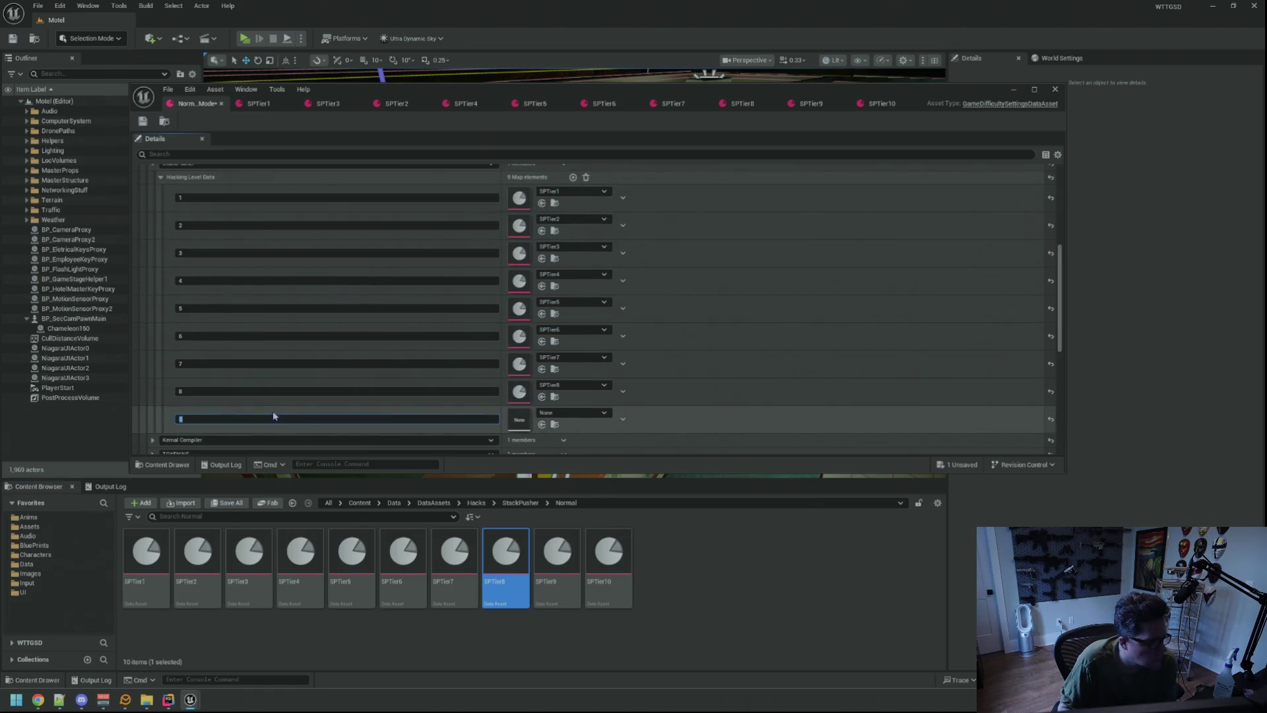
pyautogui.write('9')
pyautogui.moveTo(557, 551); pyautogui.dragTo(520, 419)
pyautogui.click(572, 177)
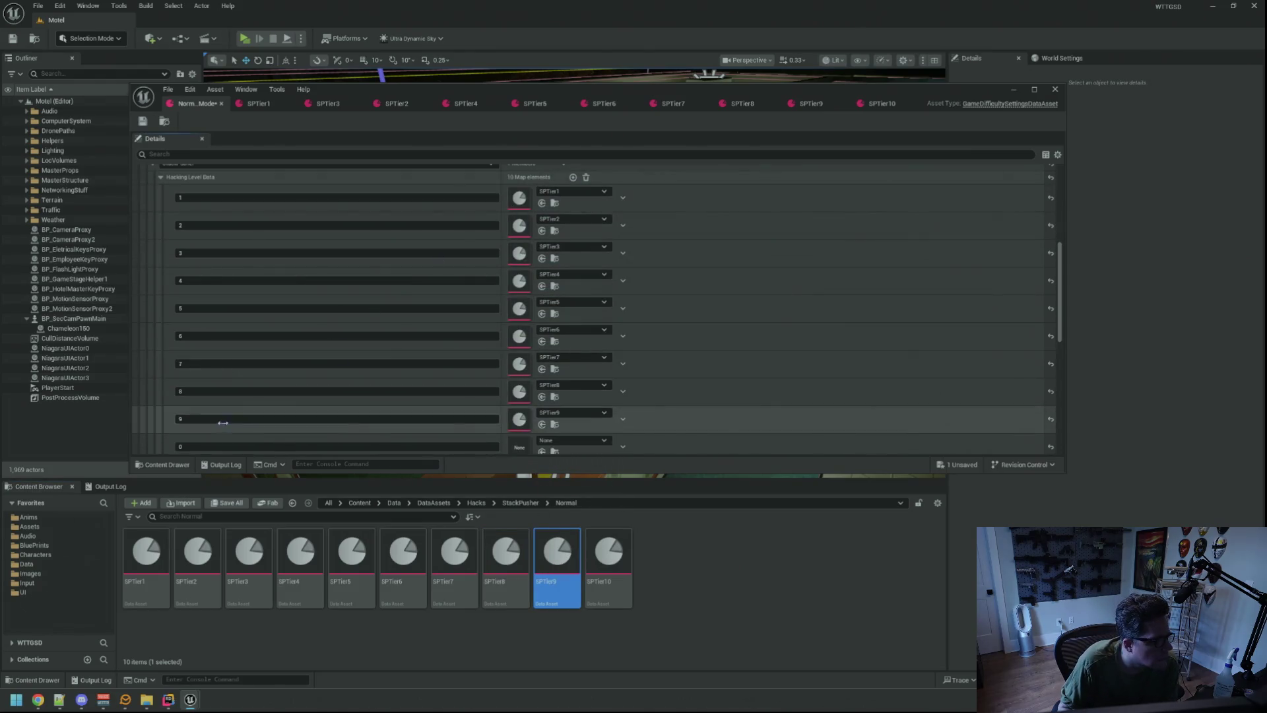
pyautogui.click(207, 446)
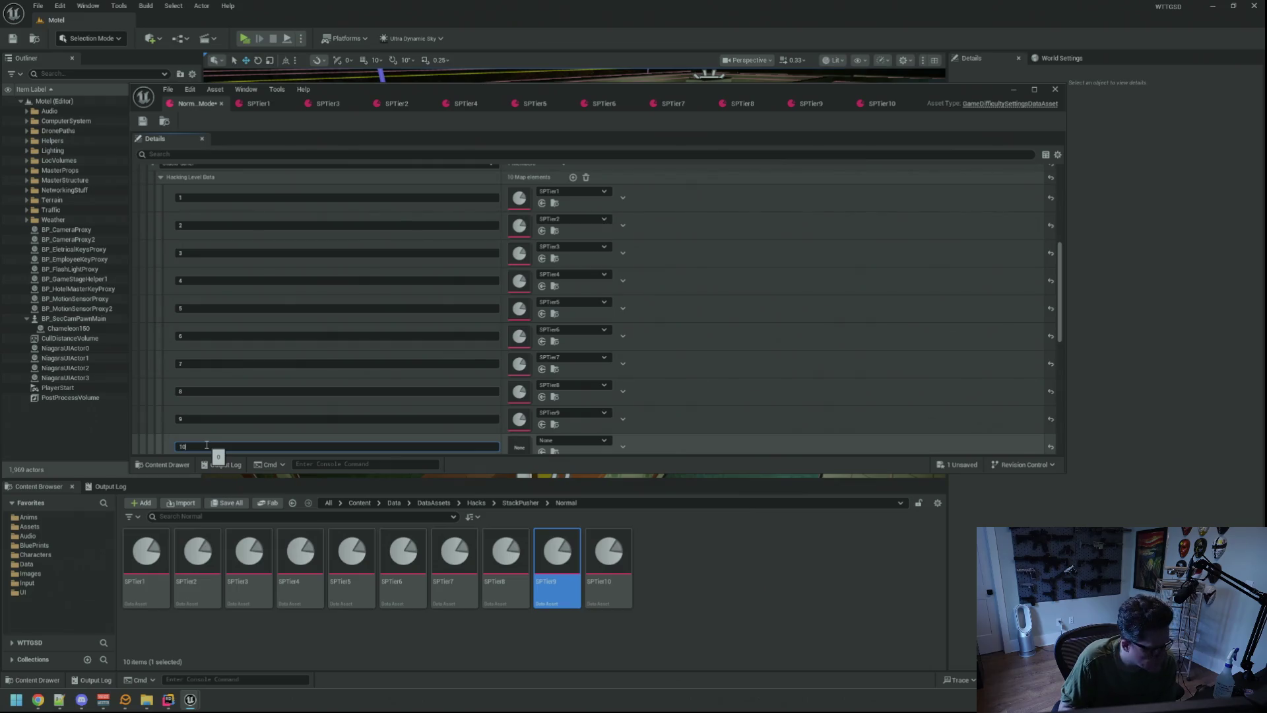
pyautogui.moveTo(609, 551); pyautogui.dragTo(531, 450)
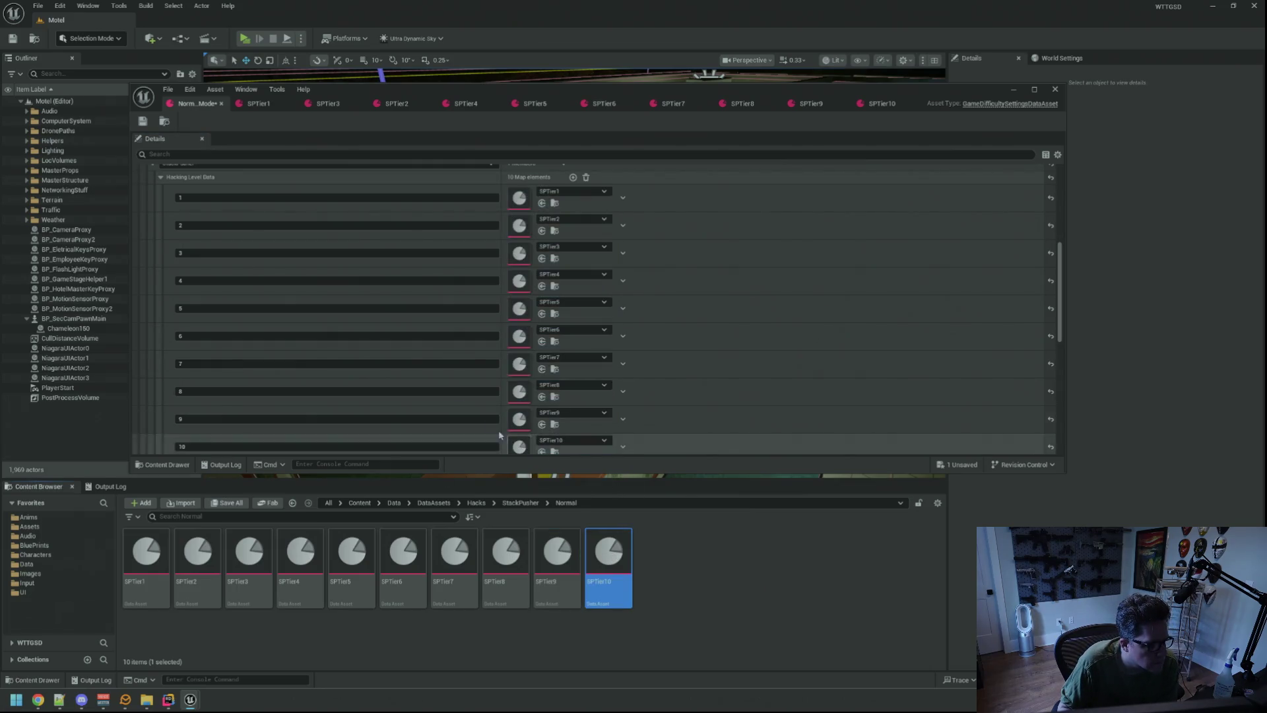
pyautogui.moveTo(1071, 473); pyautogui.dragTo(1083, 513)
pyautogui.click(142, 121)
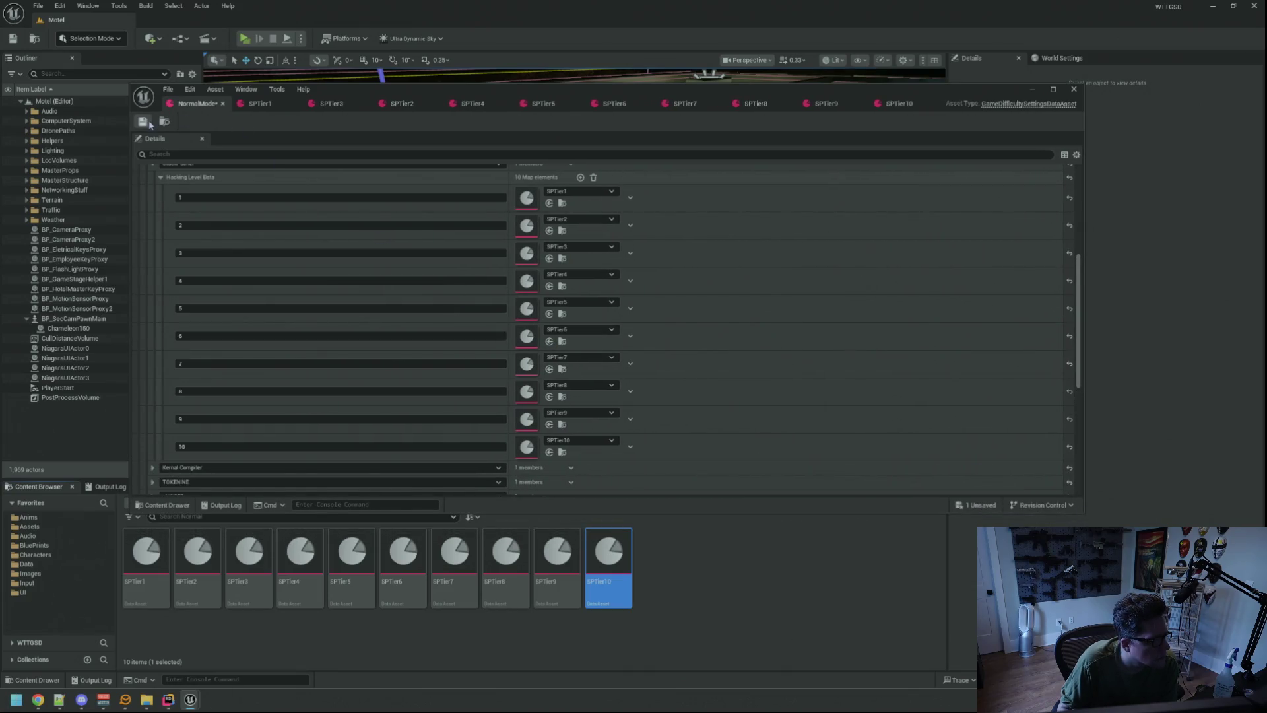
pyautogui.moveTo(374, 89); pyautogui.dragTo(370, 69)
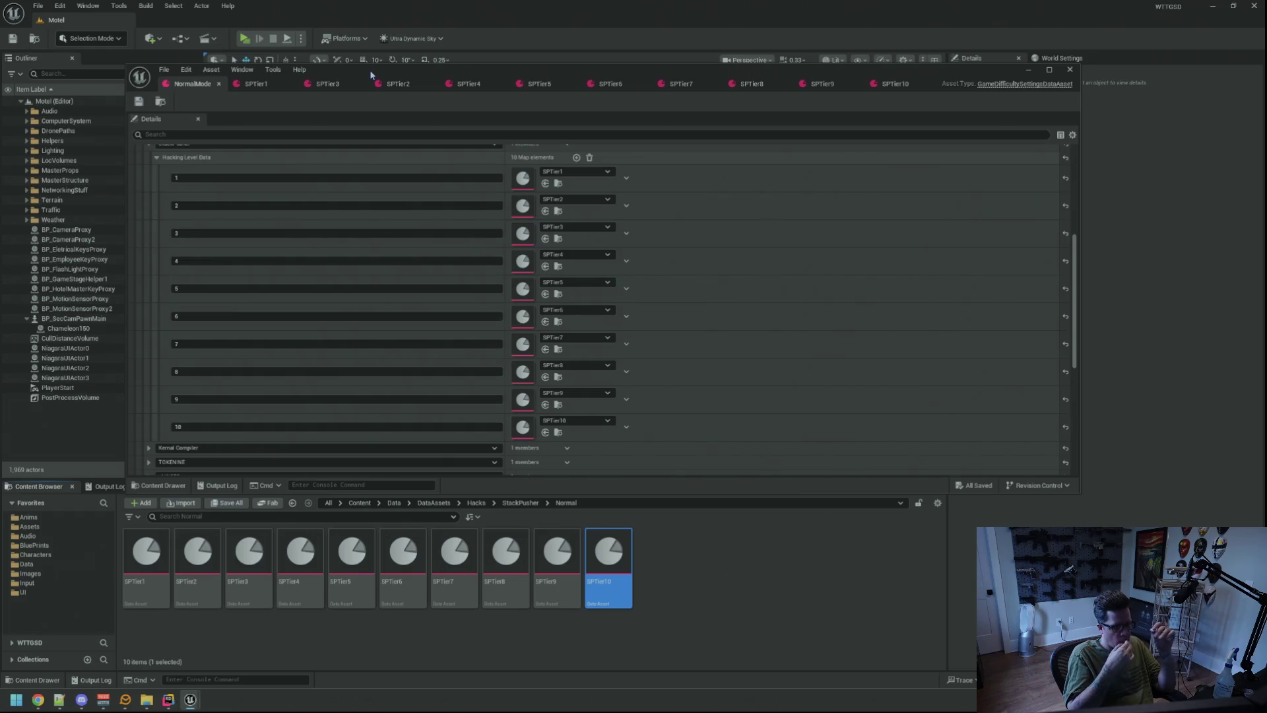
# - Collapse the Hacking Level Data map and inspect the SPTier1 through SPTier6 assets
pyautogui.click(157, 159)
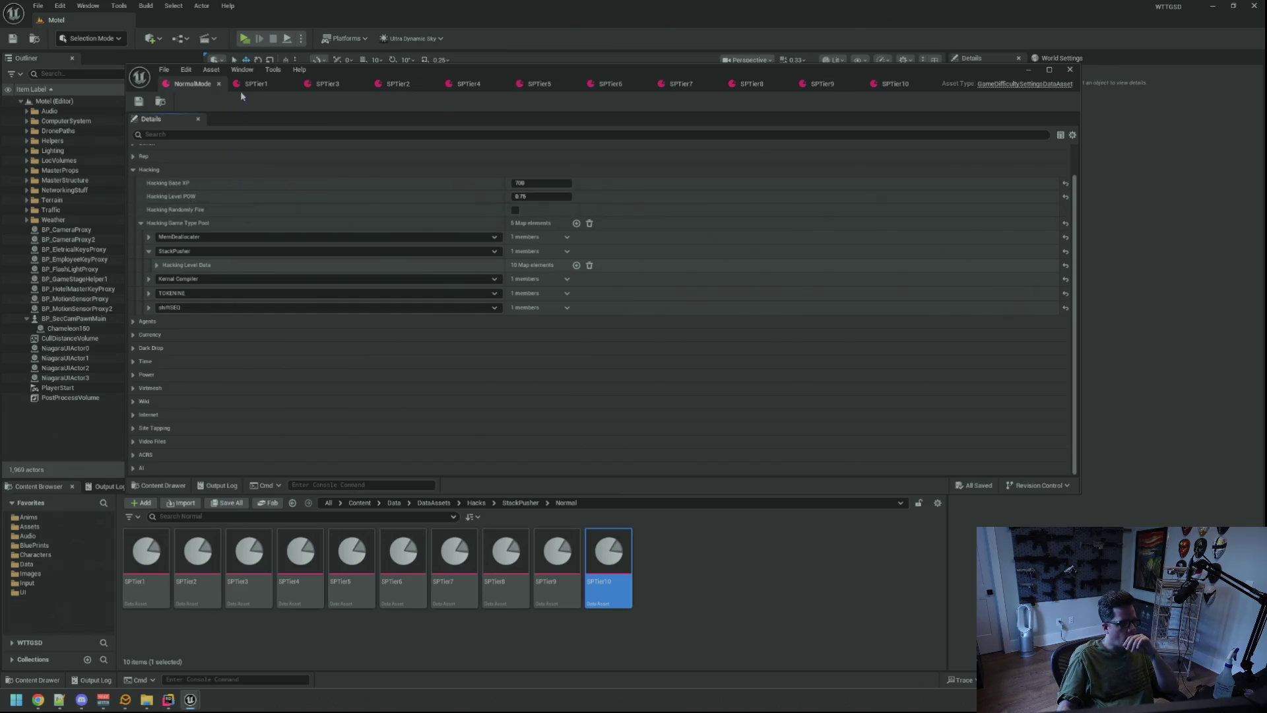
pyautogui.click(256, 84)
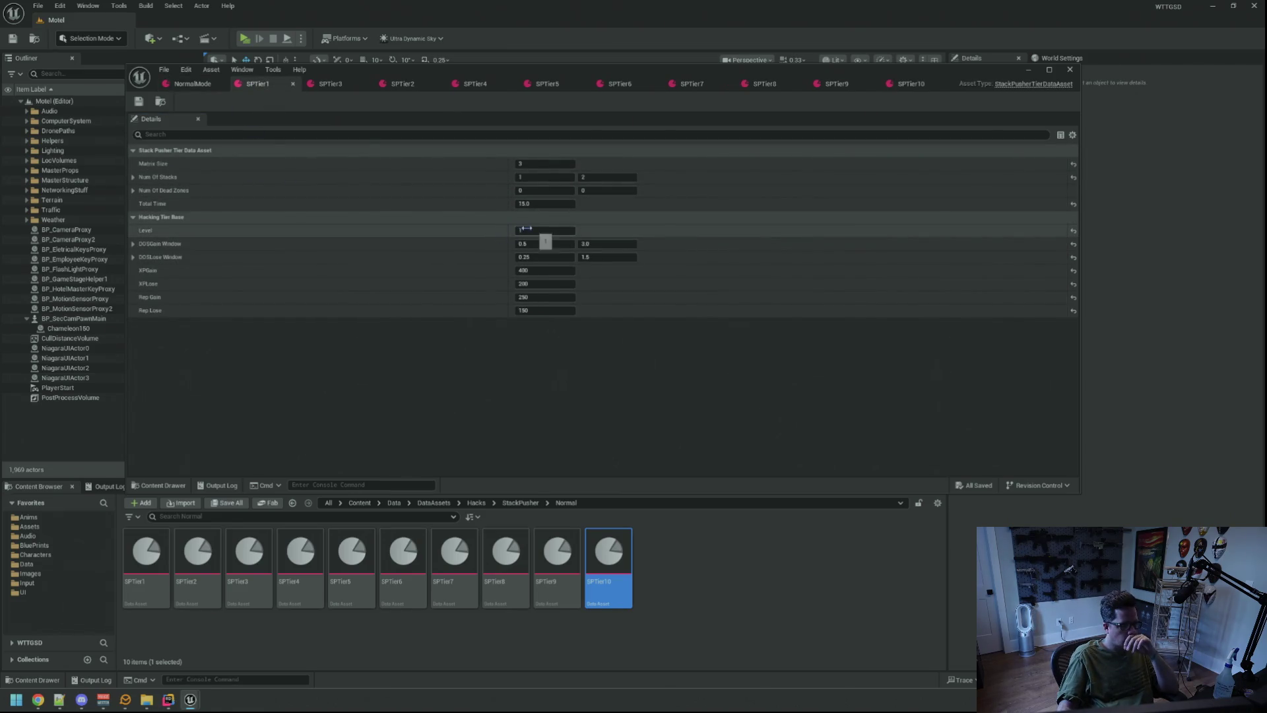
pyautogui.moveTo(392, 88); pyautogui.dragTo(317, 93)
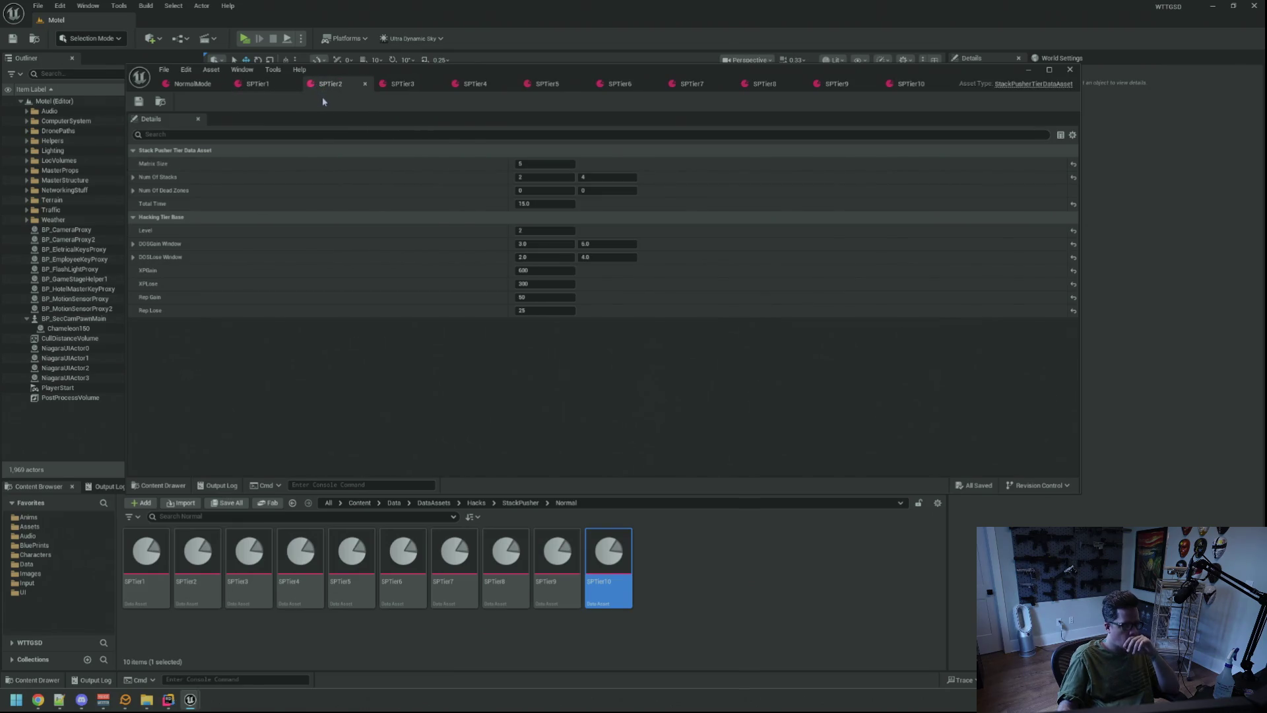
pyautogui.click(400, 85)
pyautogui.click(473, 86)
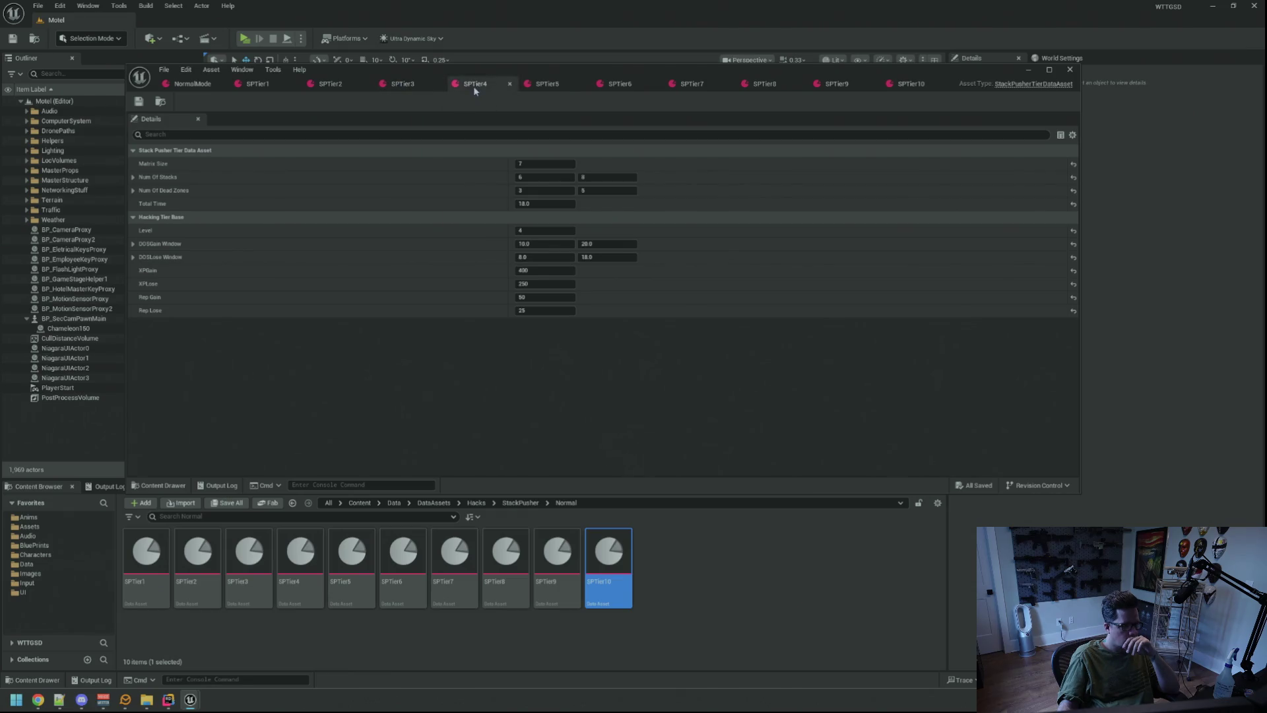
pyautogui.click(550, 92)
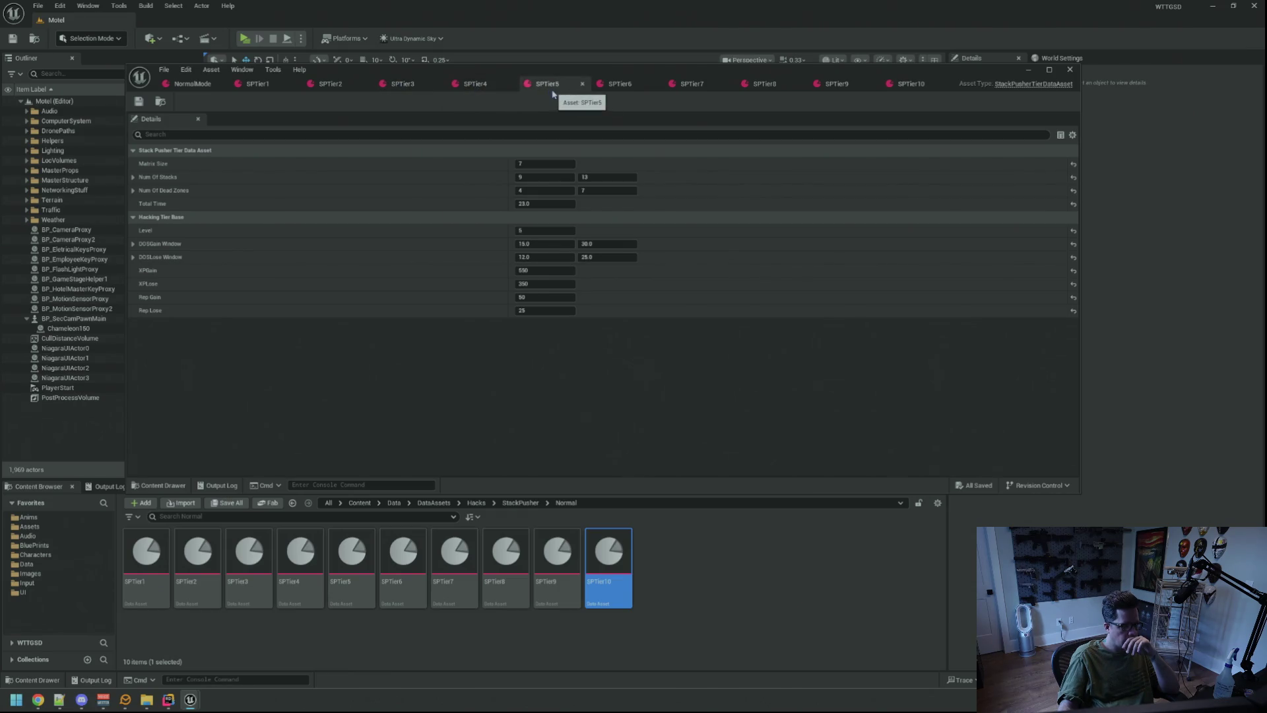
pyautogui.click(607, 84)
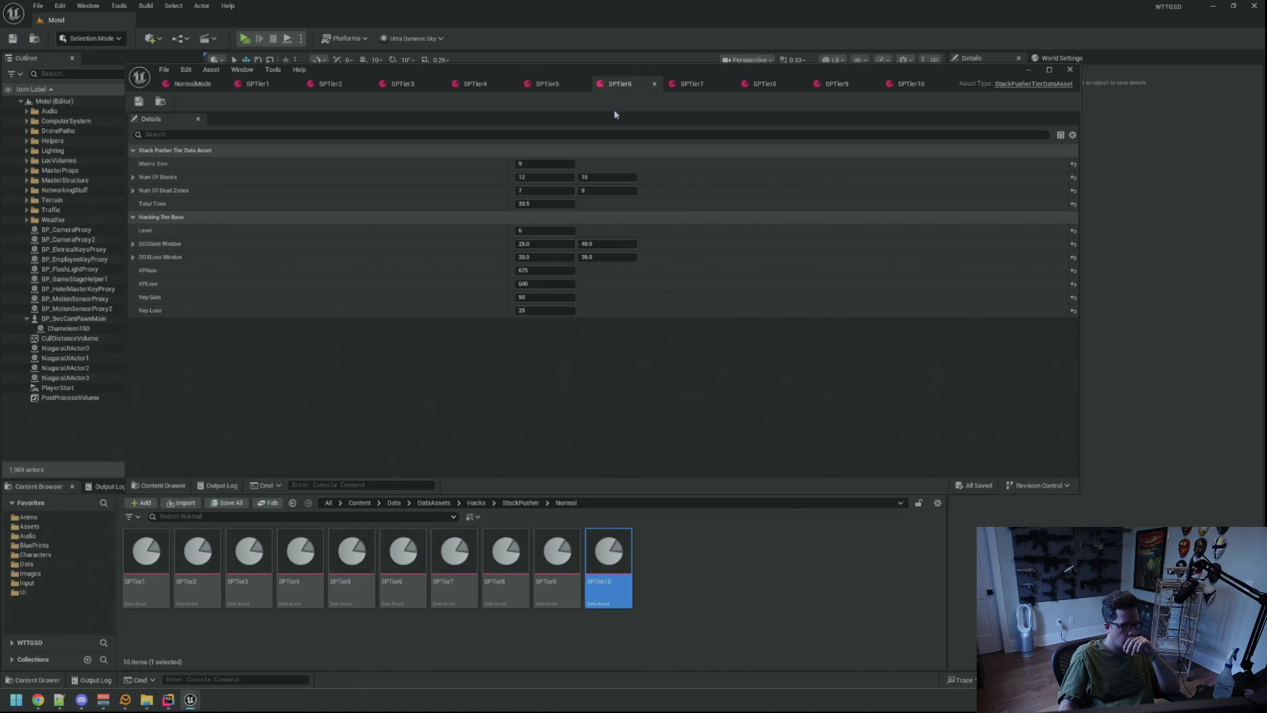
# - Inspect SPTier7 through SPTier10, then return to SPTier1 and shrink the asset editor
pyautogui.click(685, 88)
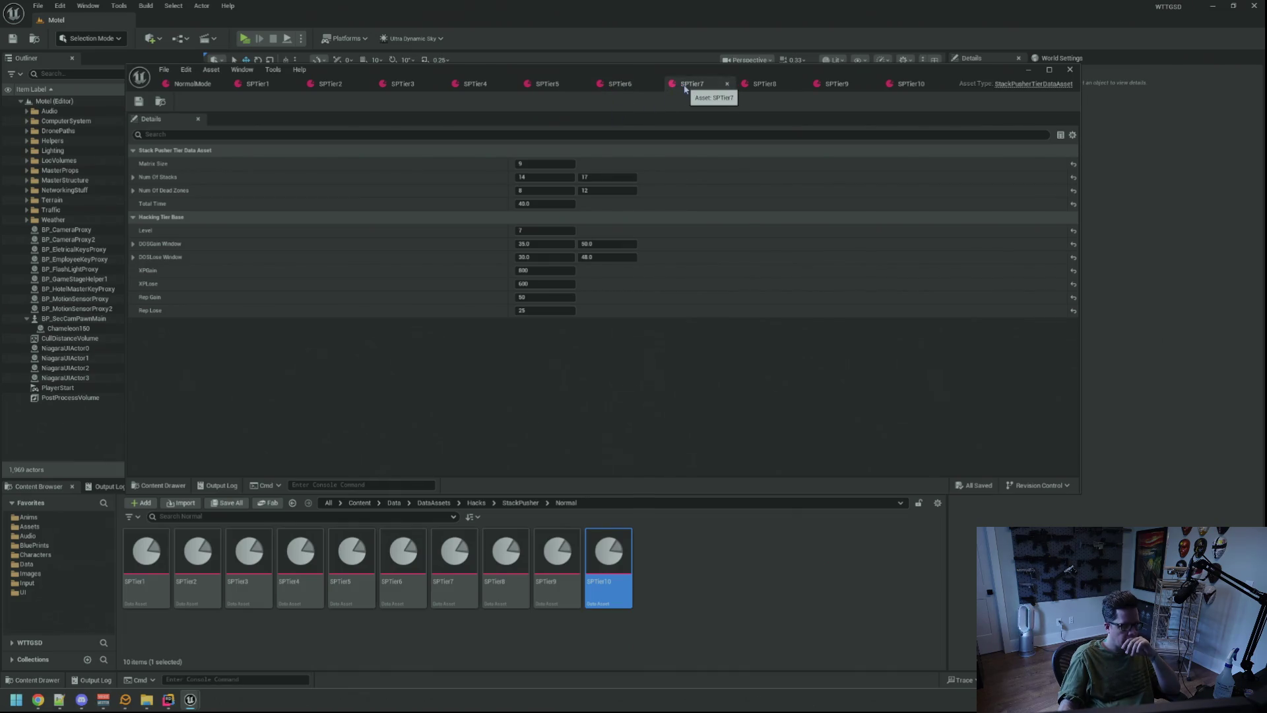
pyautogui.click(754, 85)
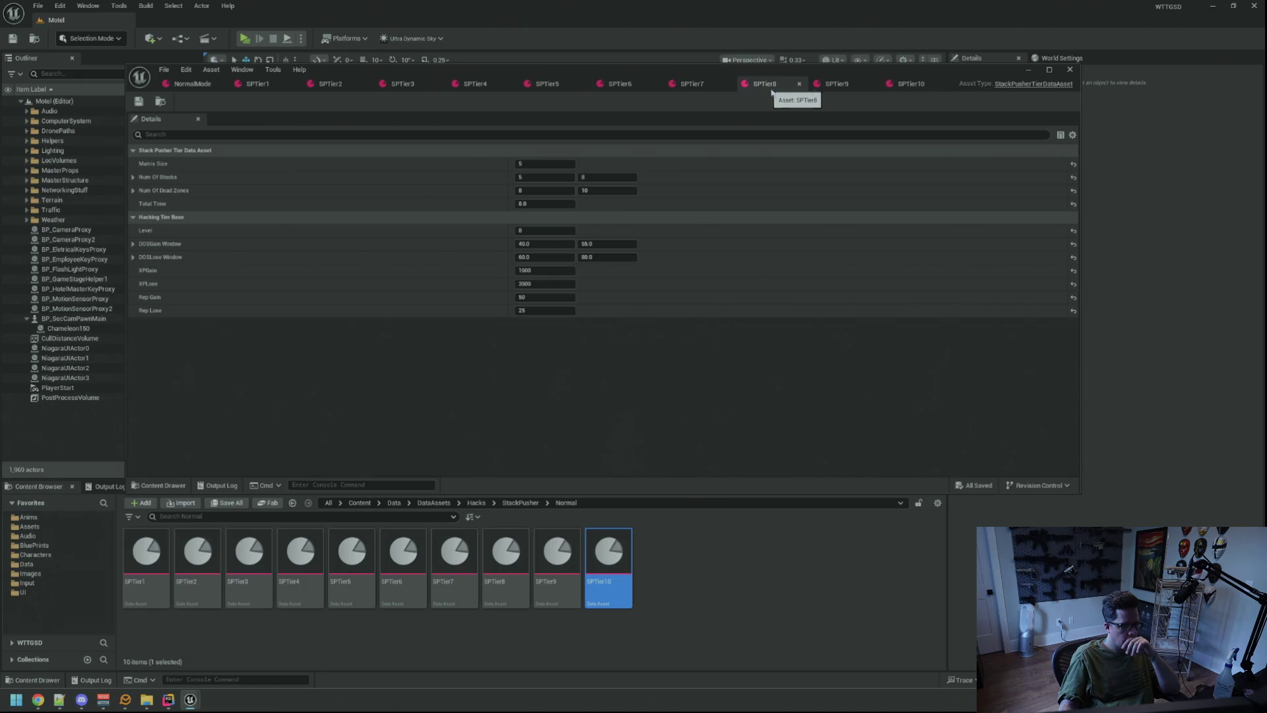
pyautogui.click(830, 90)
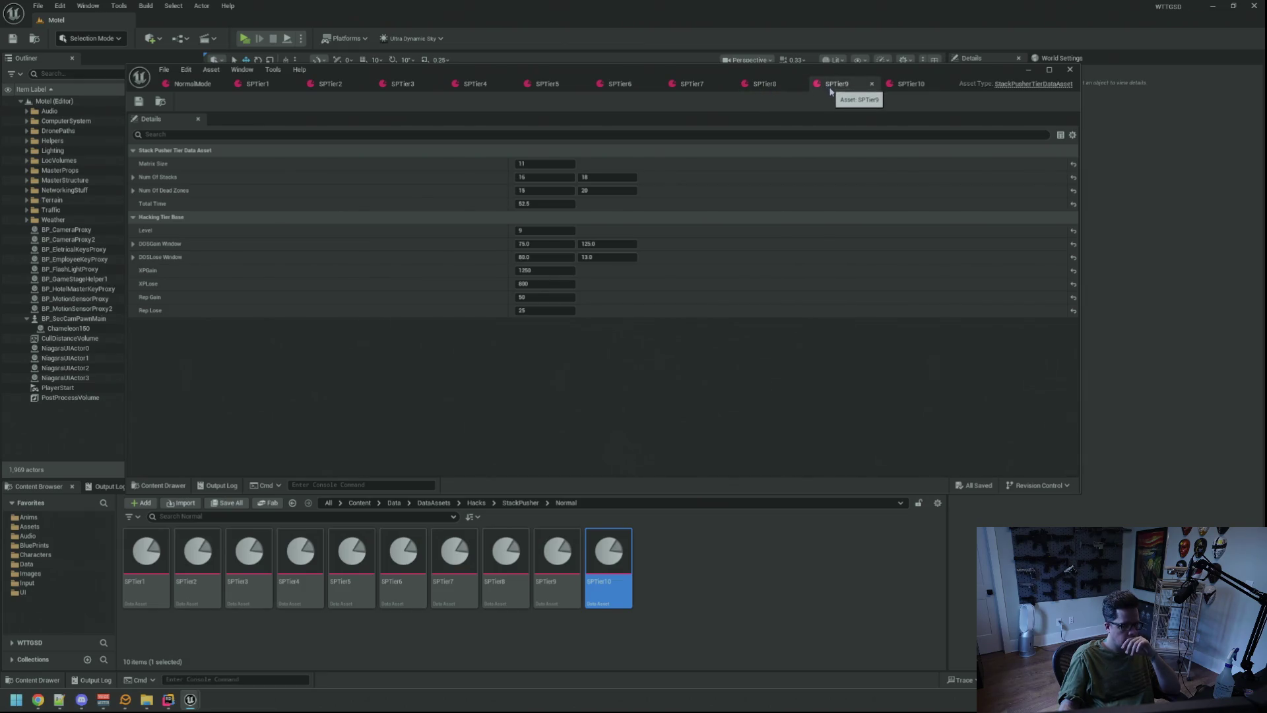
pyautogui.click(890, 91)
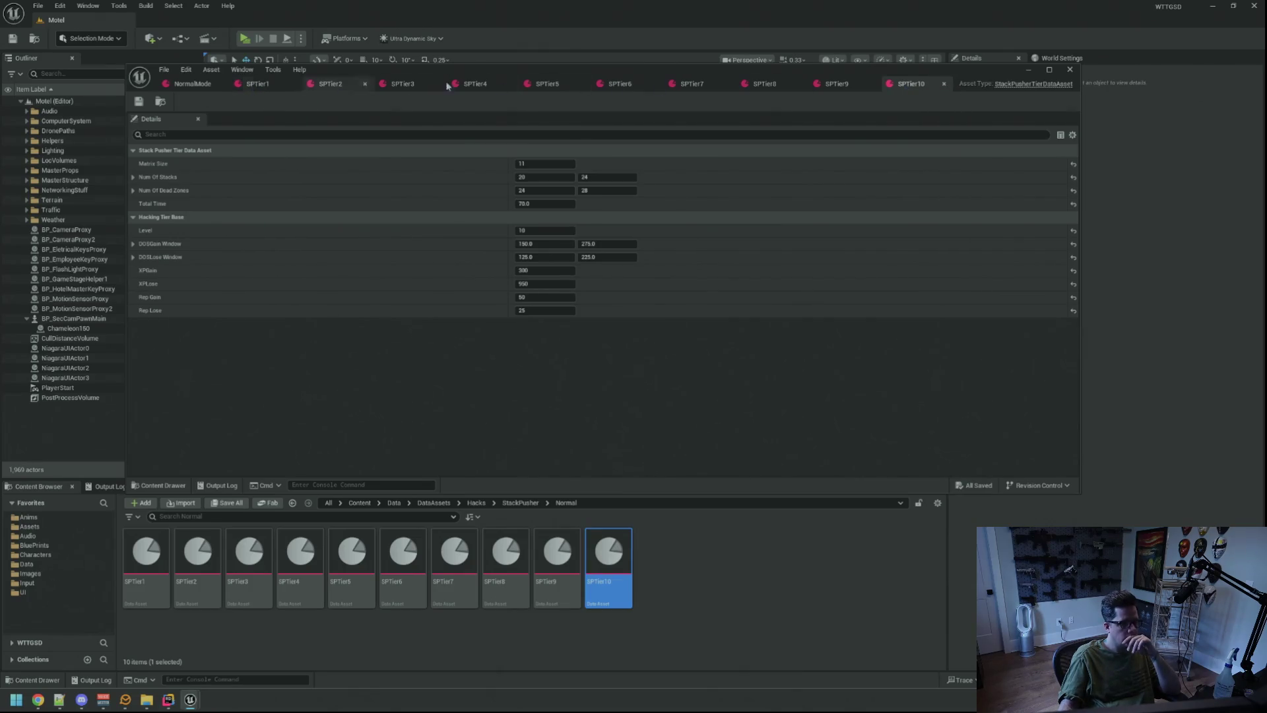
pyautogui.click(837, 86)
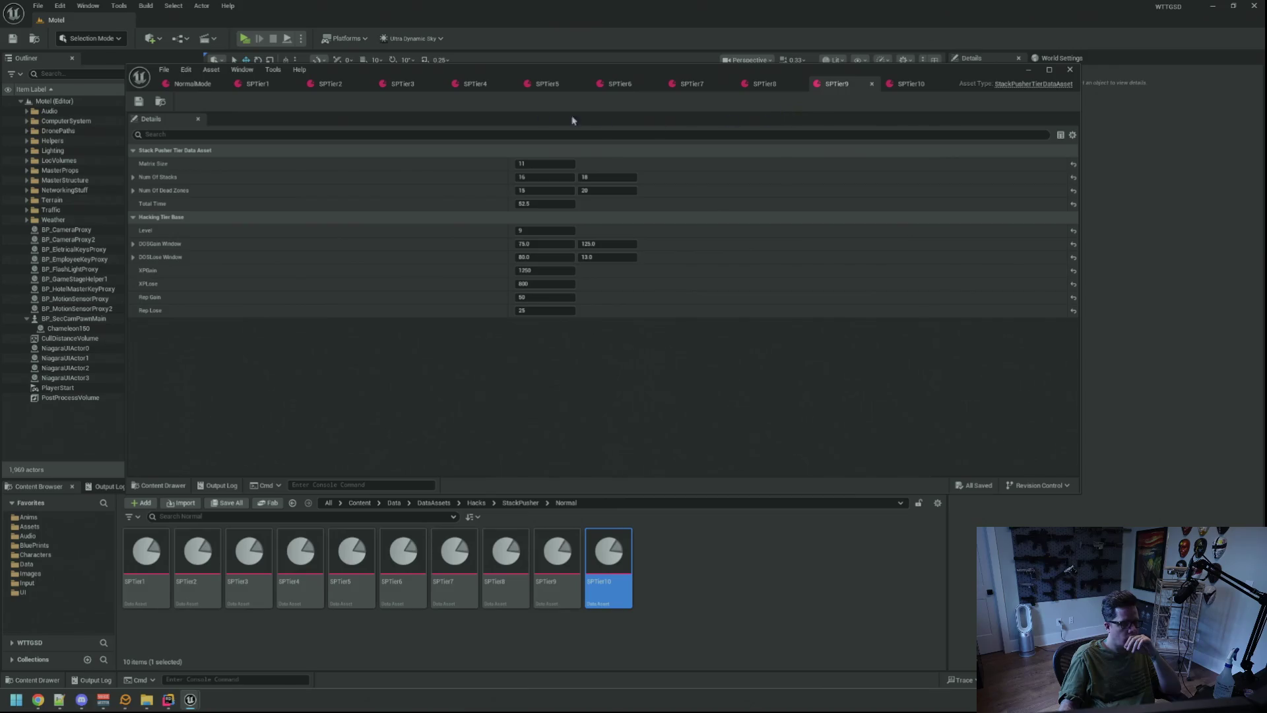
pyautogui.click(253, 90)
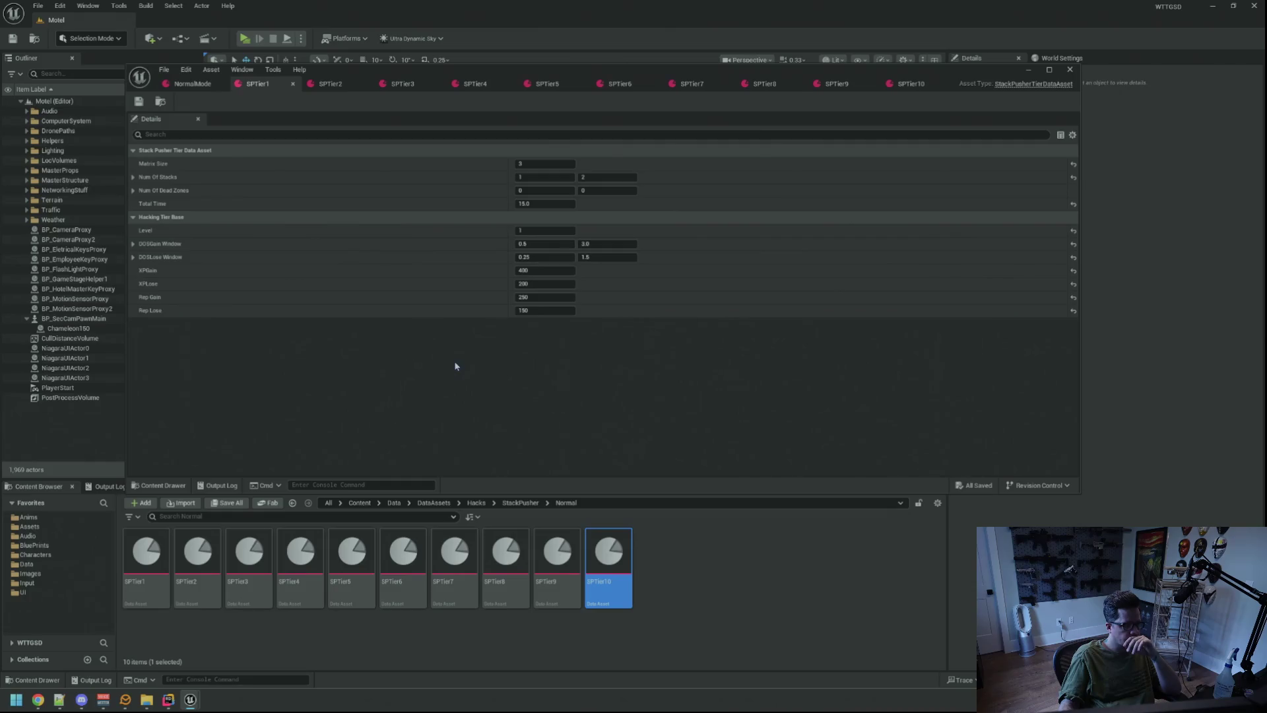
pyautogui.moveTo(1080, 491); pyautogui.dragTo(1074, 465)
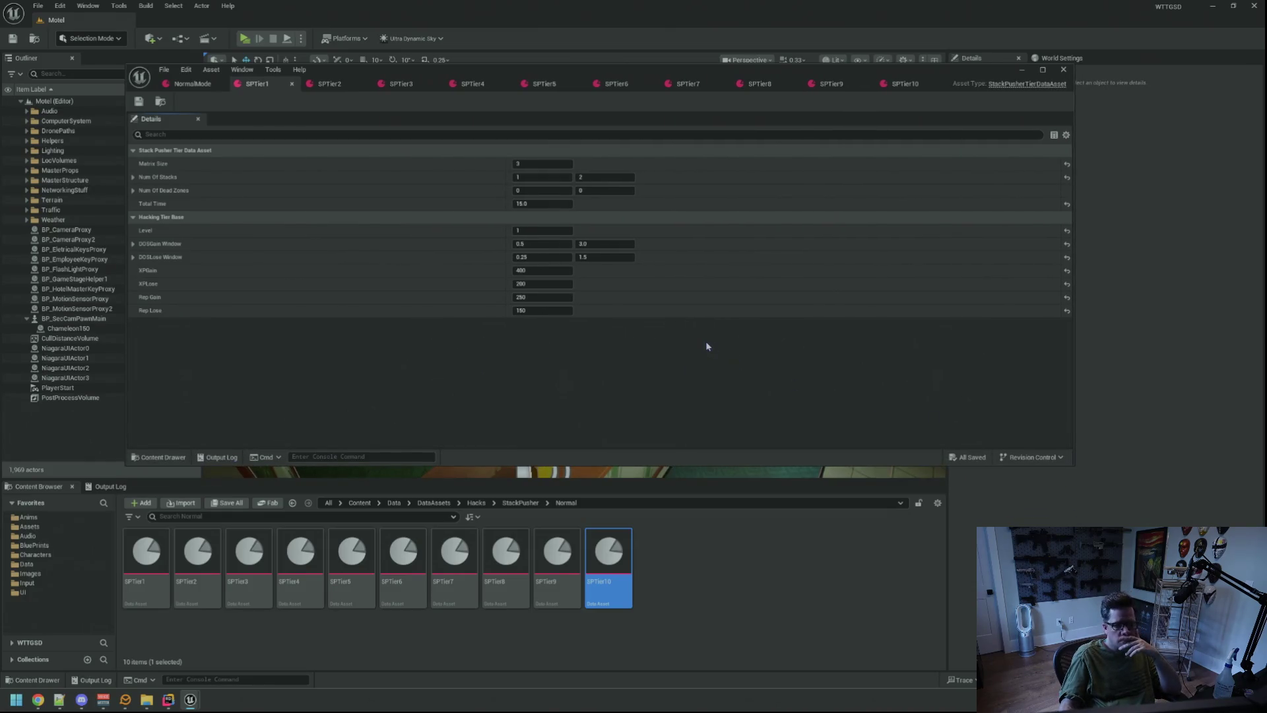
# - Compare SPTier2 (Matrix Size 5, 2–4 stacks) against SPTier1, ending on SPTier2
pyautogui.click(333, 87)
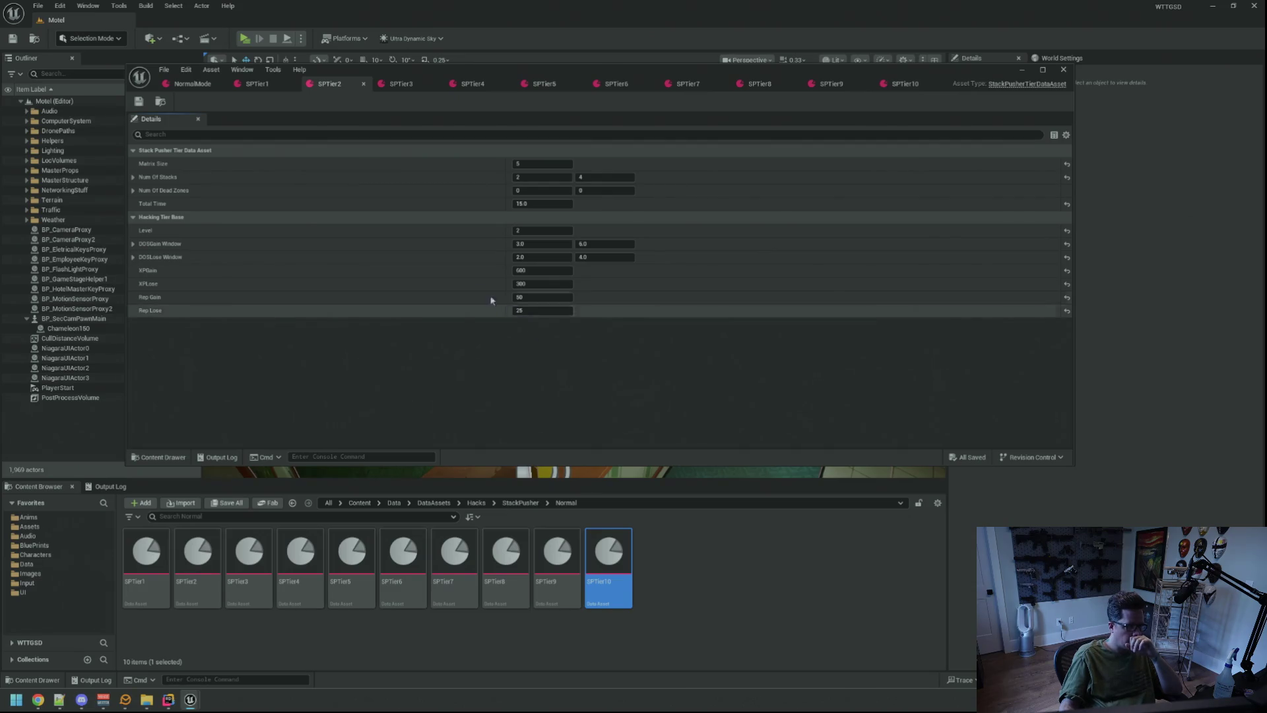
pyautogui.click(260, 85)
pyautogui.click(332, 87)
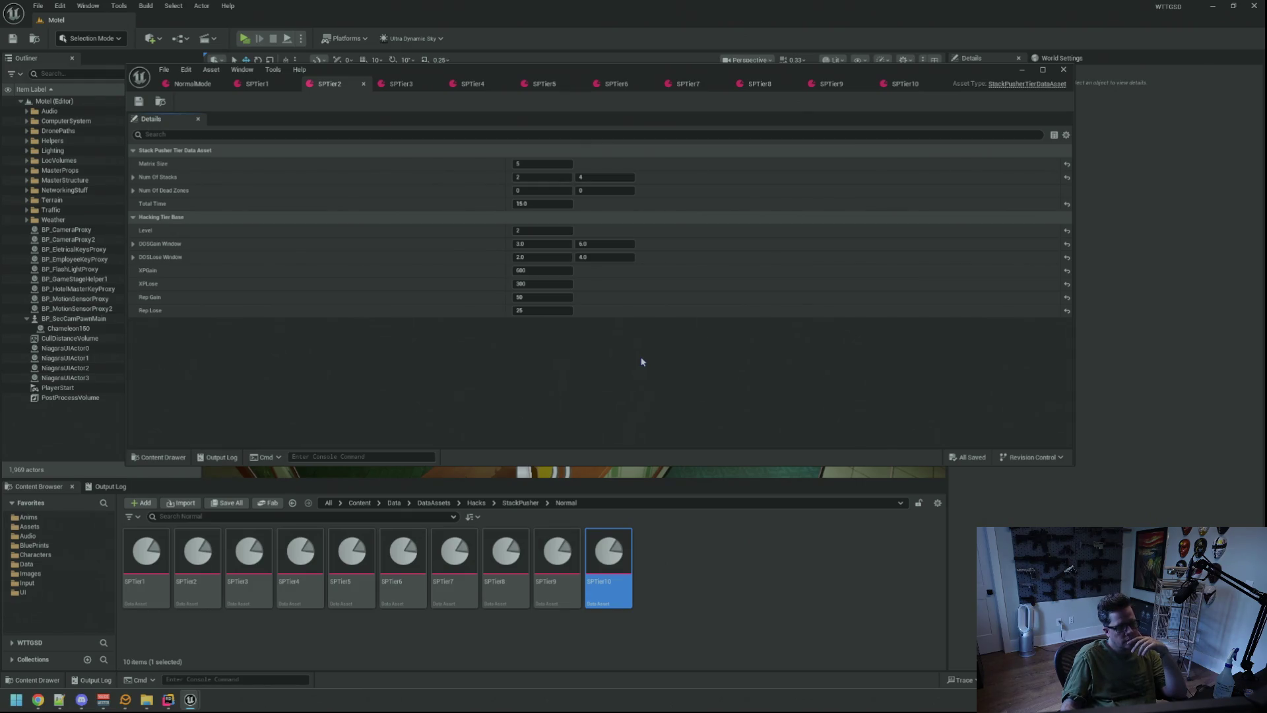
pyautogui.press('super')
# - Launch Calculator from Windows search, then bring up SPTier1's values
pyautogui.write('ca')
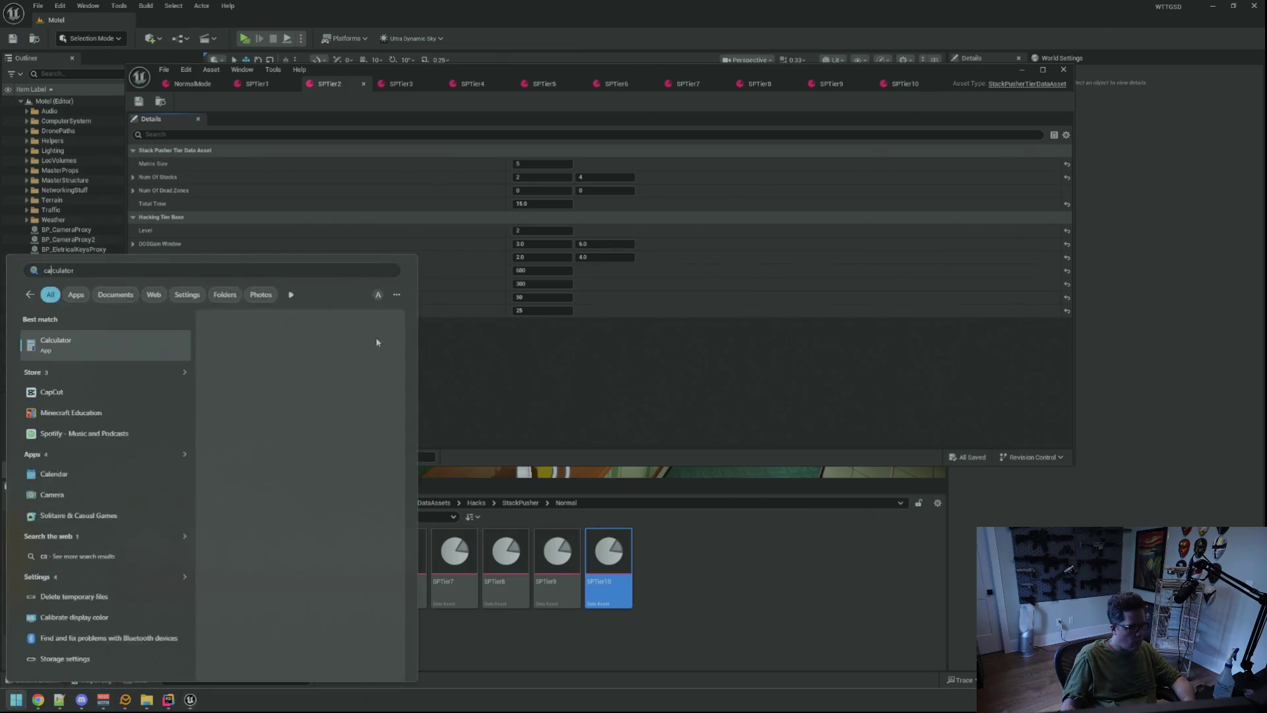
pyautogui.click(93, 357)
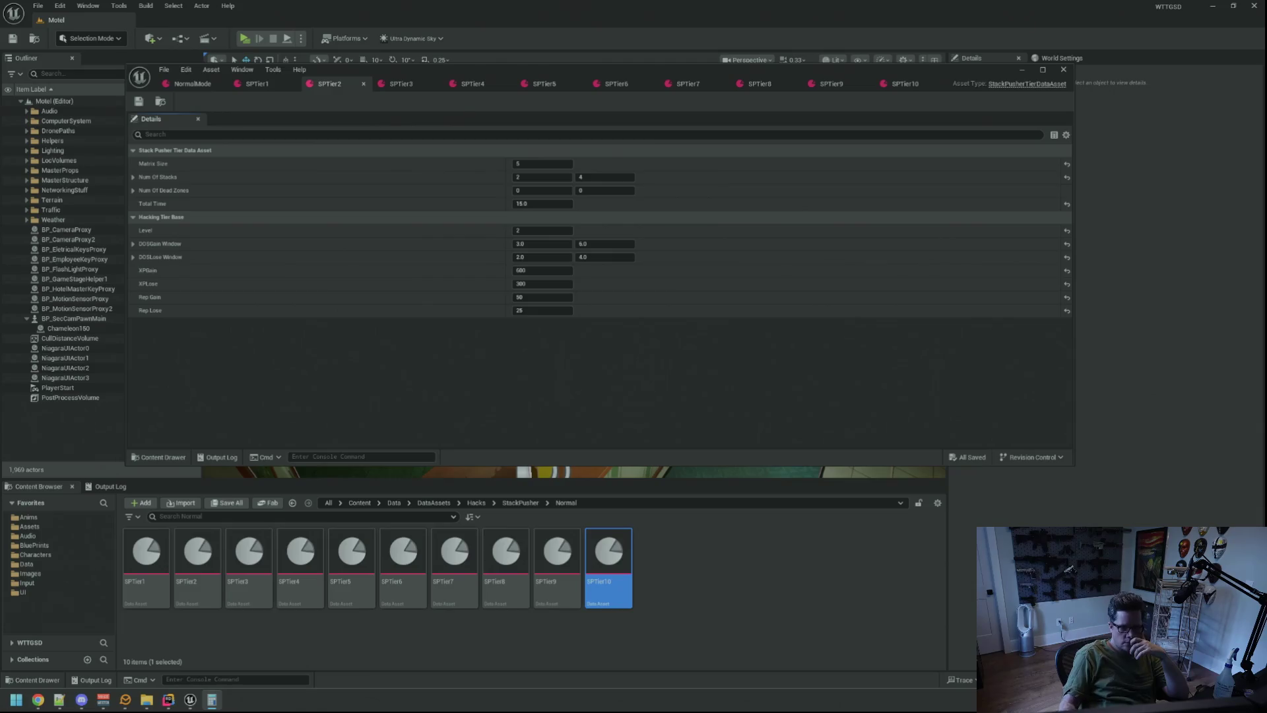
pyautogui.click(260, 85)
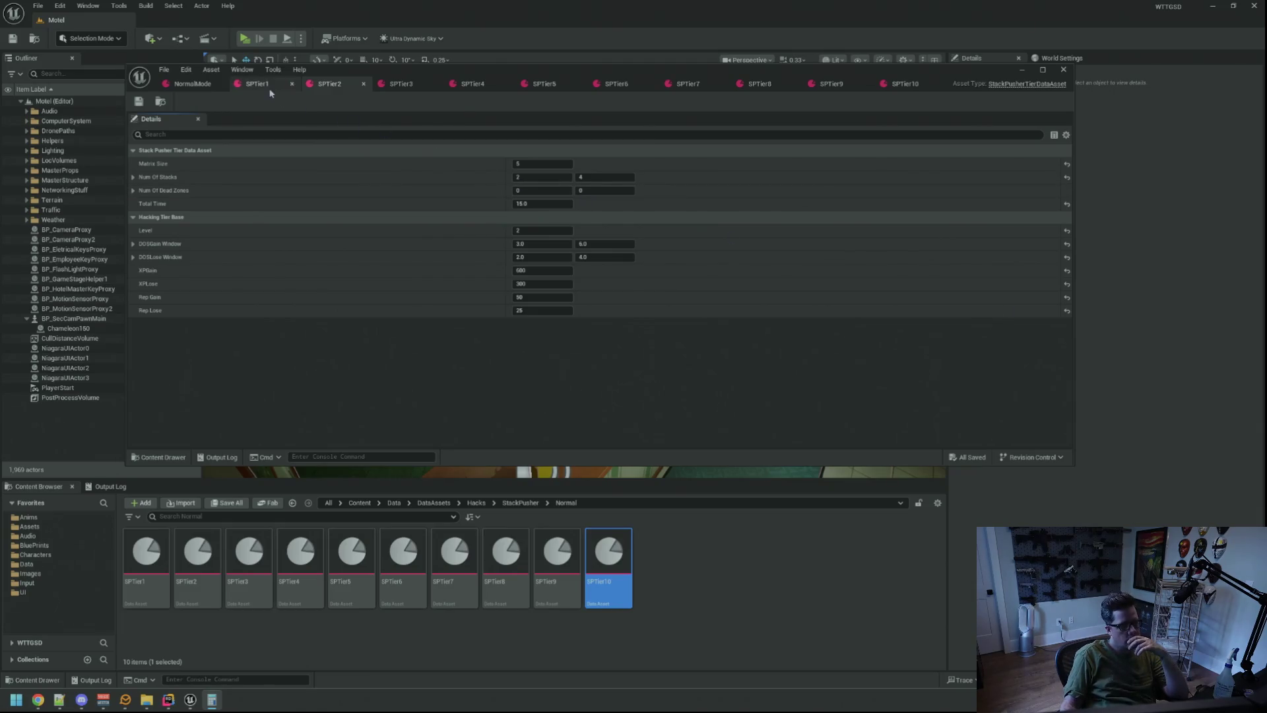
# - Set SPTier2's Rep Gain to 450 and Rep Loss to 300, and save it
pyautogui.click(337, 88)
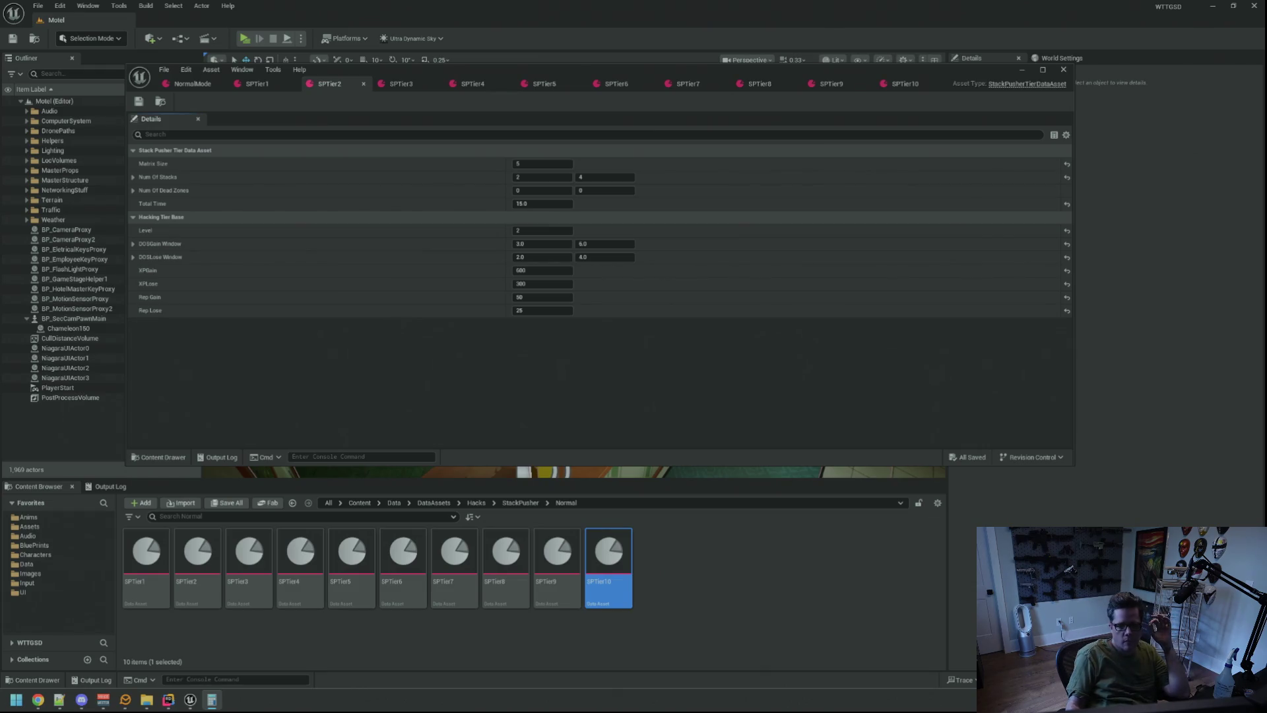
pyautogui.click(274, 85)
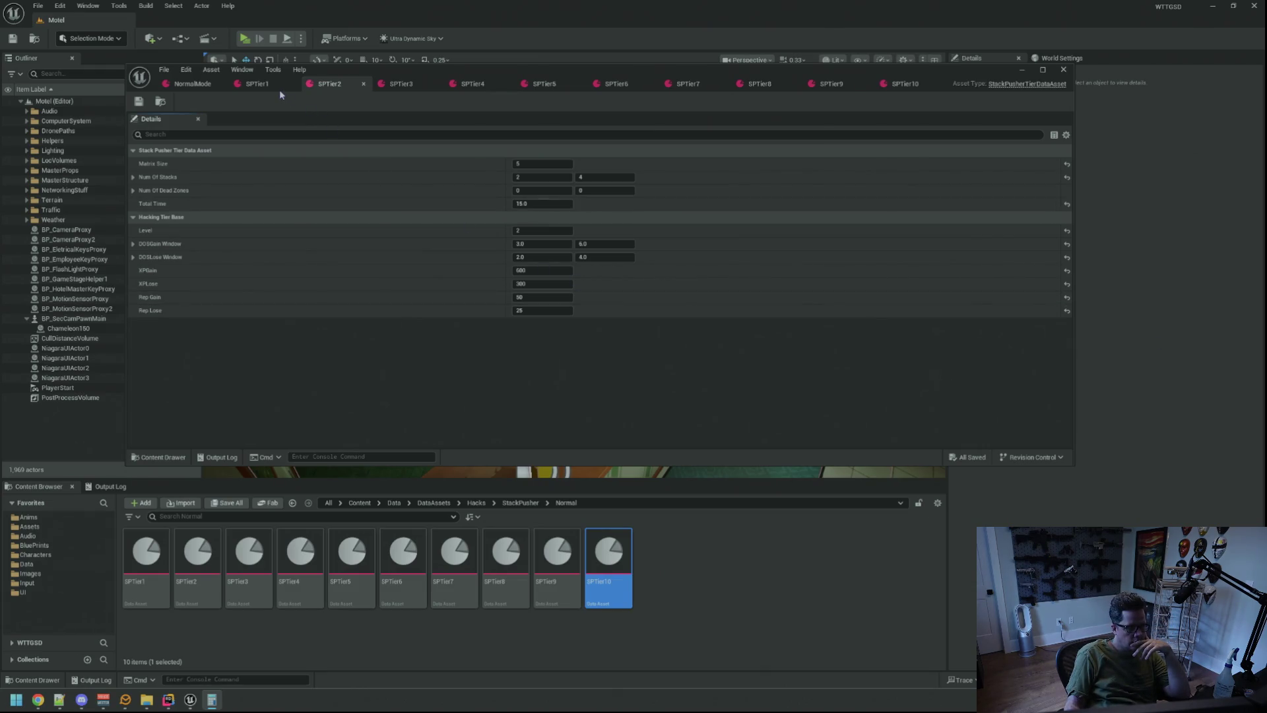
pyautogui.click(327, 87)
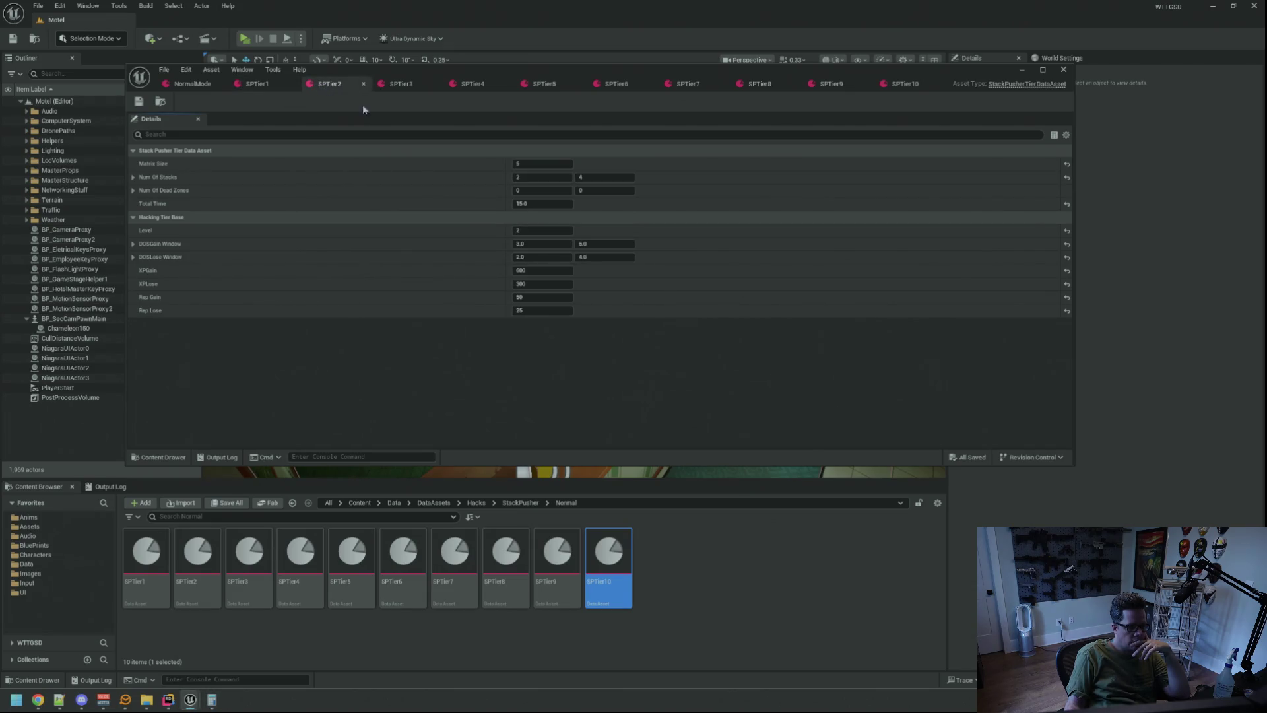
pyautogui.click(542, 297)
pyautogui.write('15')
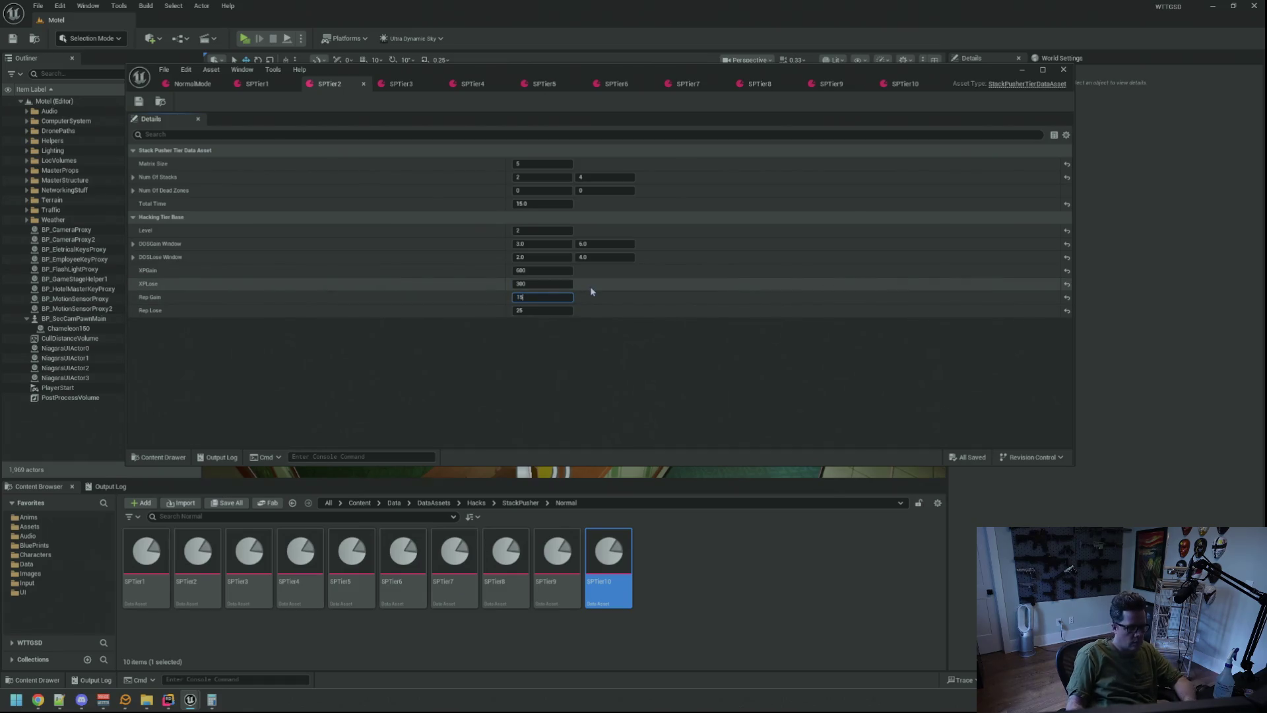
pyautogui.hotkey('ctrl', 'a')
pyautogui.write('450')
pyautogui.press('Tab')
pyautogui.write('300')
pyautogui.press('Return')
pyautogui.hotkey('ctrl', 's')
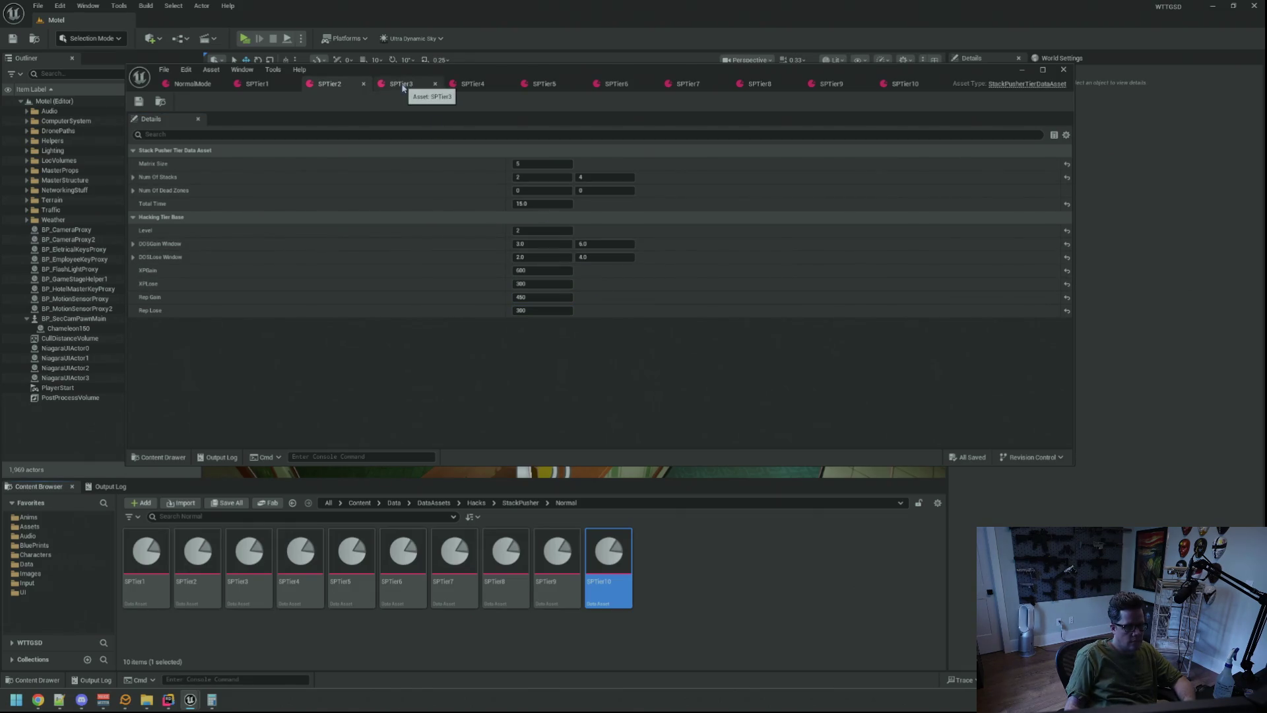
# - Set SPTier3's Rep Gain to 600 and save it
pyautogui.click(402, 87)
pyautogui.click(554, 297)
pyautogui.write('600')
pyautogui.press('Tab')
pyautogui.hotkey('ctrl', 's')
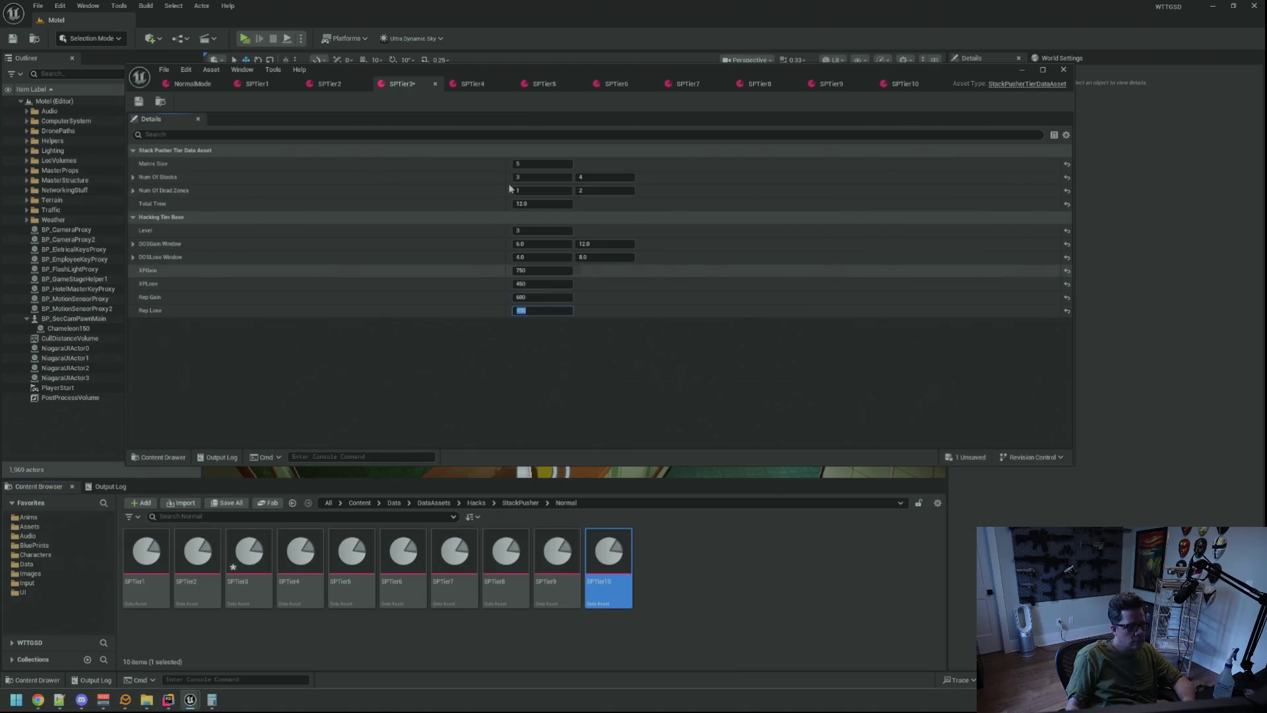
# - Compare the SPTier1, SPTier2 and SPTier3 values, ending on SPTier3
pyautogui.click(326, 84)
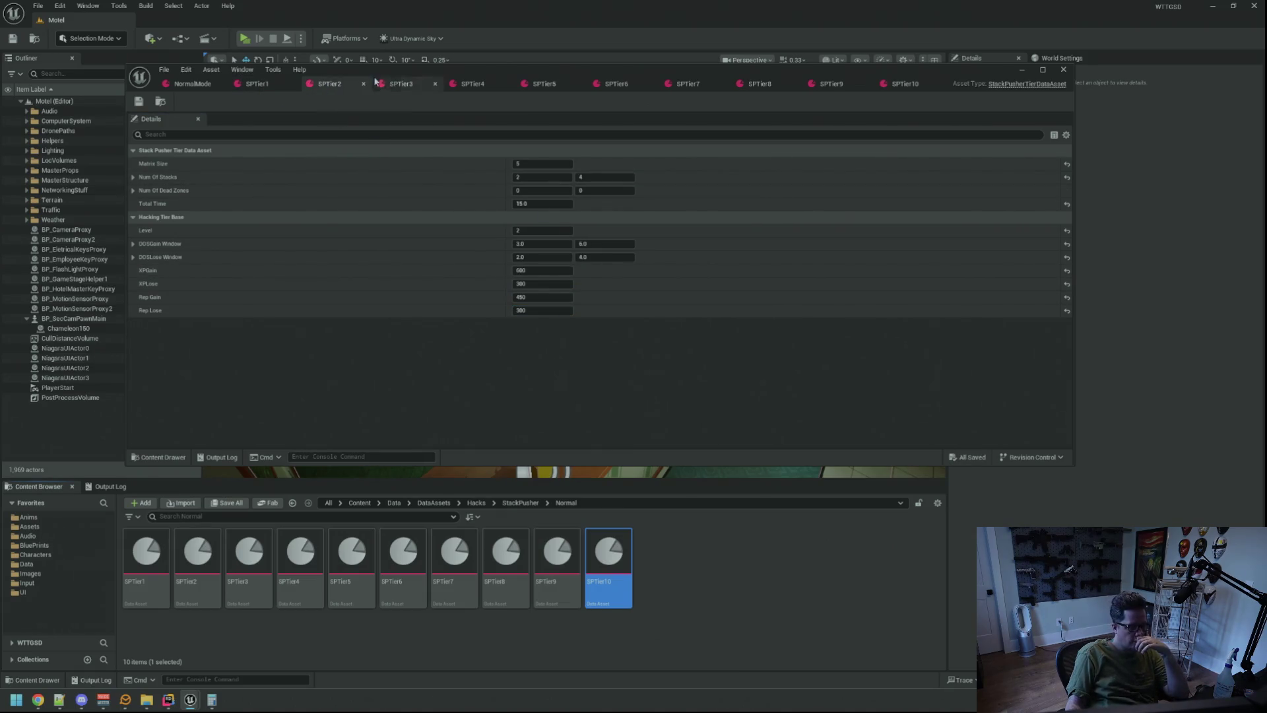
pyautogui.click(393, 85)
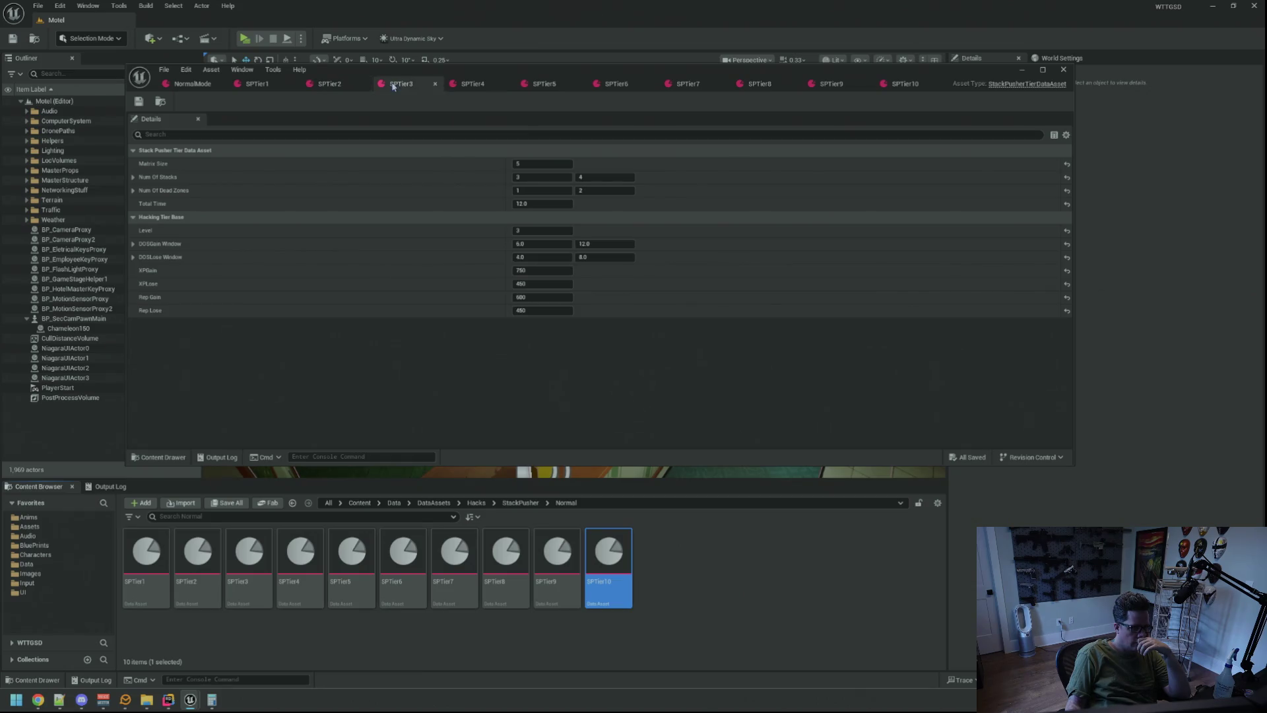
pyautogui.click(266, 89)
pyautogui.click(329, 84)
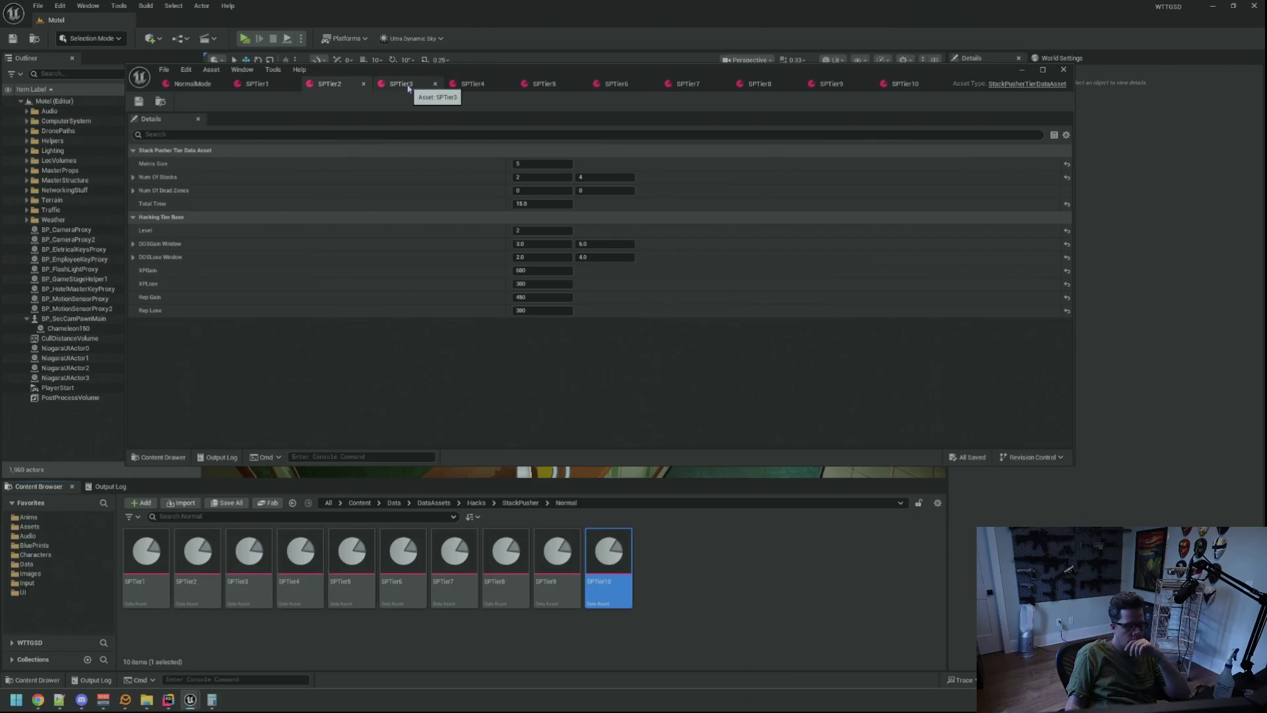
pyautogui.click(271, 82)
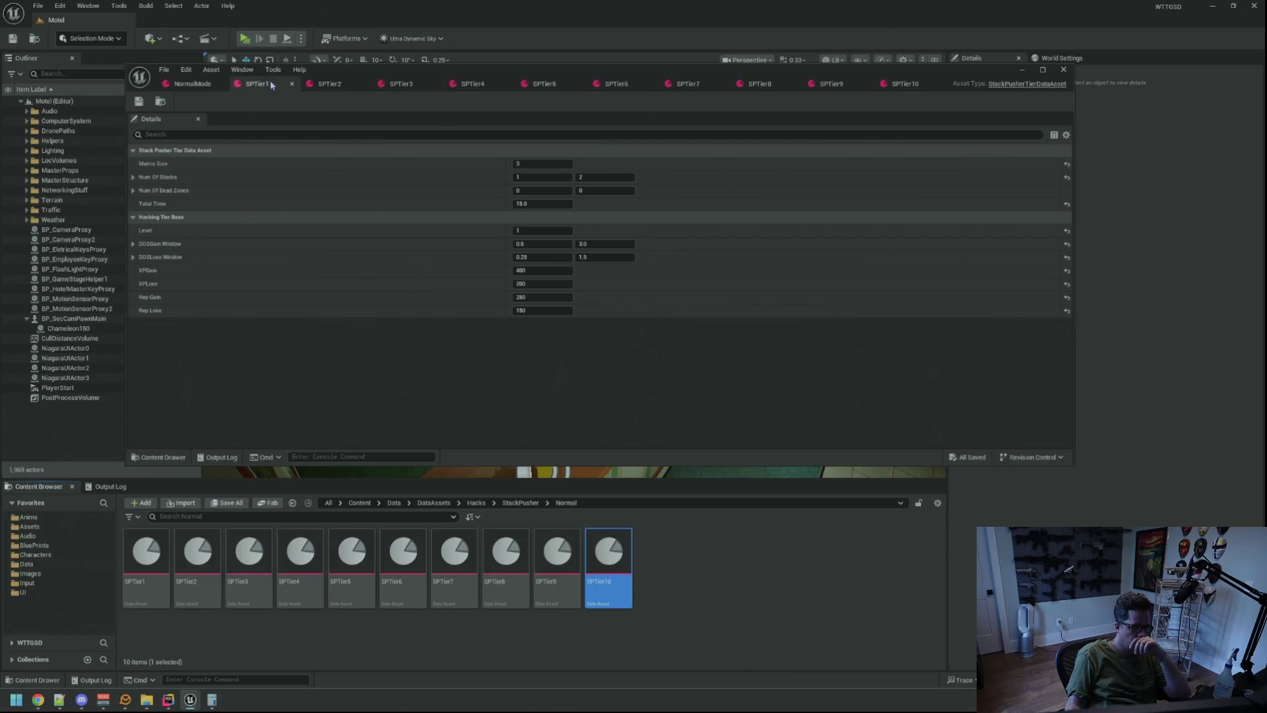
pyautogui.click(346, 84)
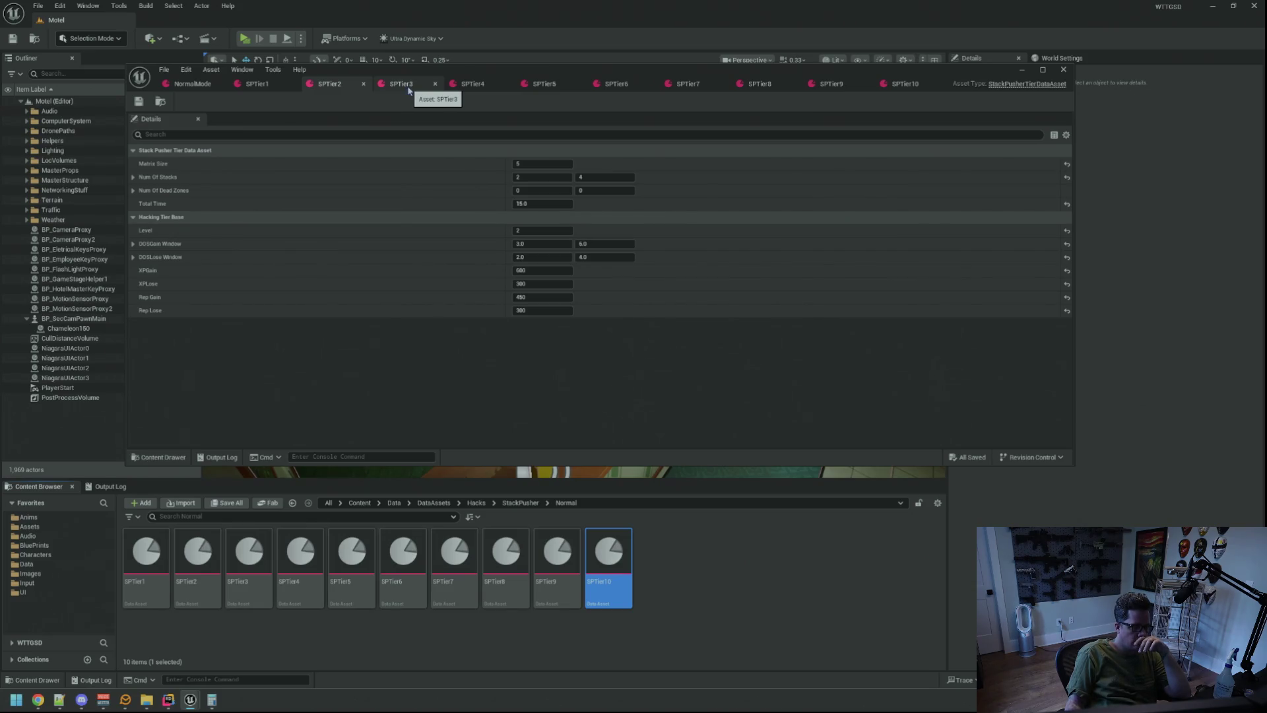
pyautogui.click(275, 87)
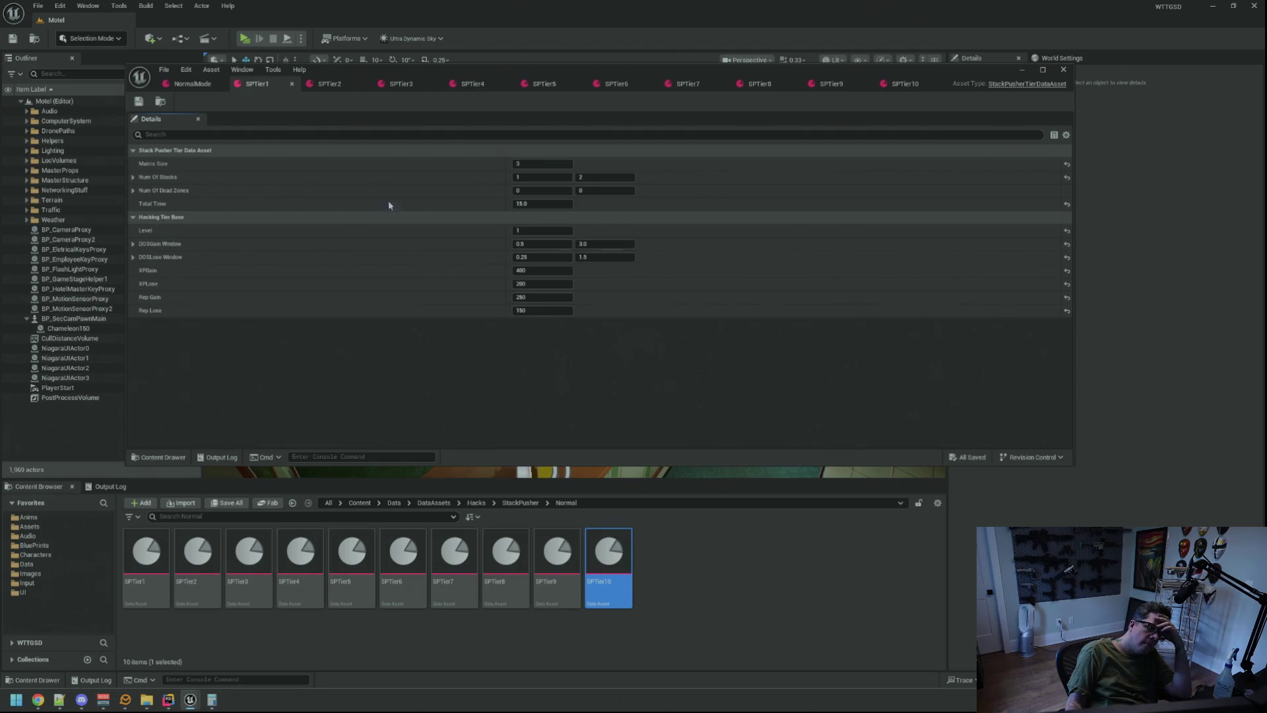
pyautogui.click(336, 90)
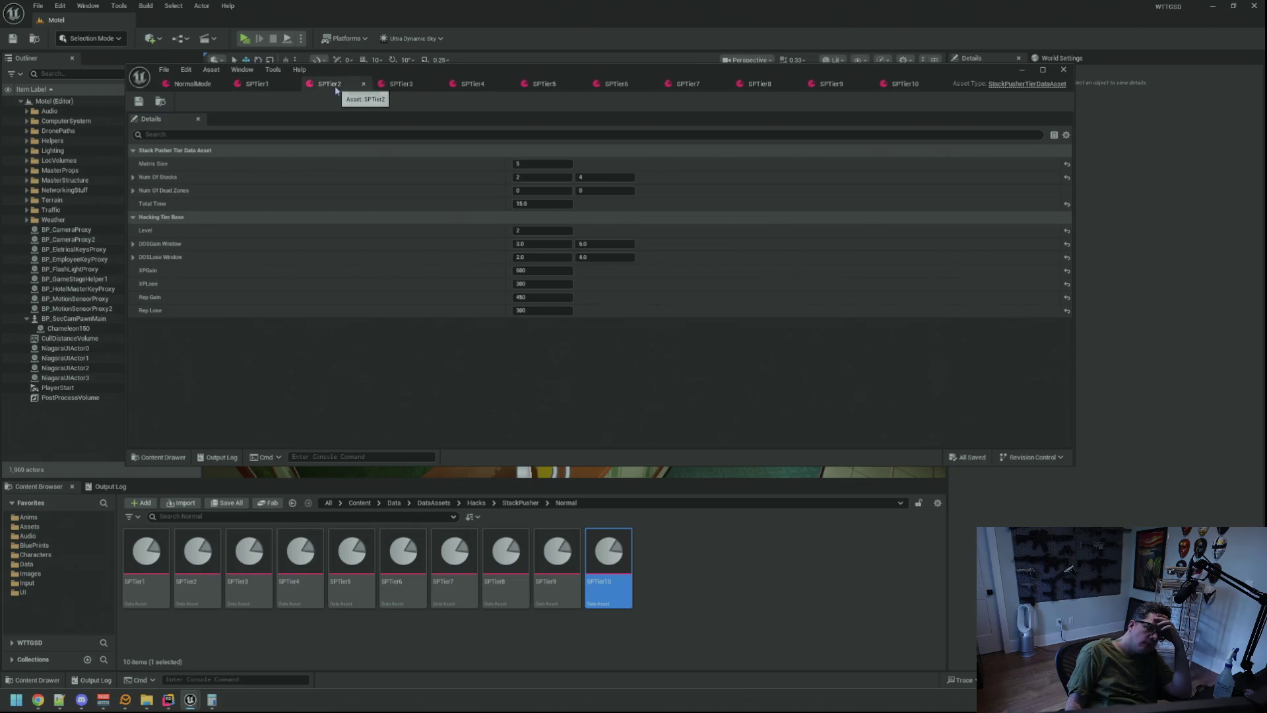
pyautogui.click(395, 89)
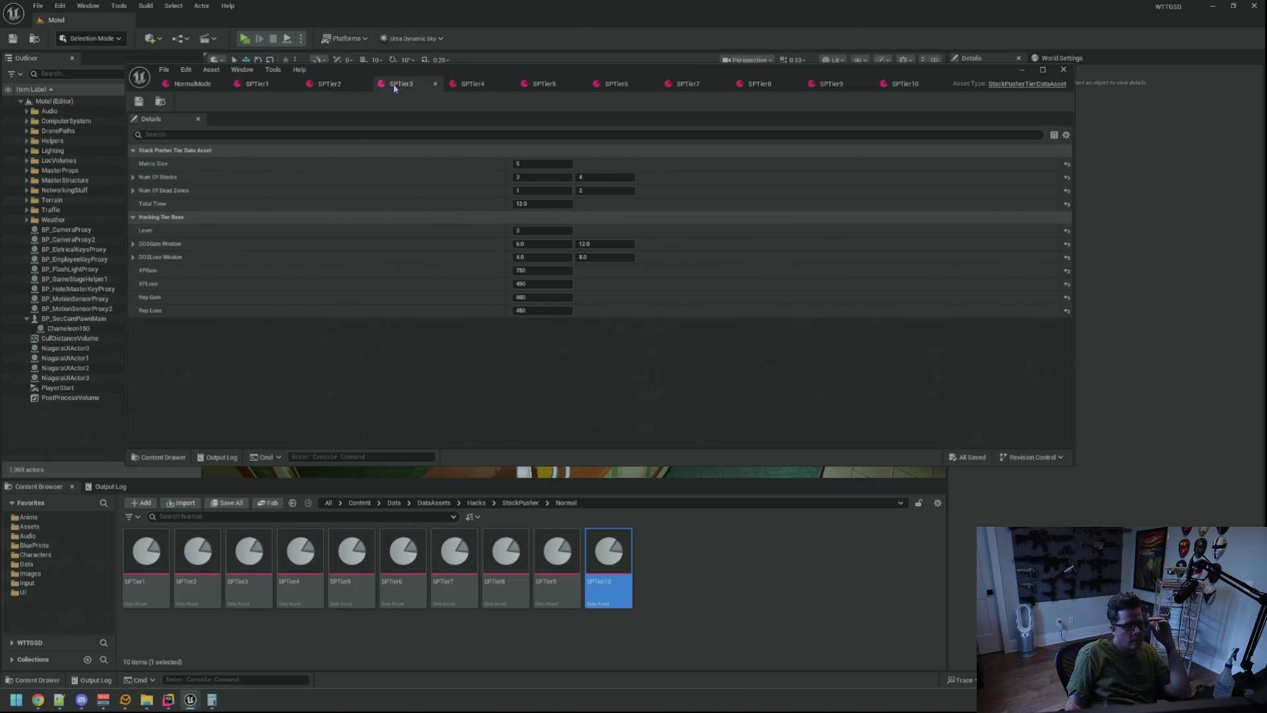
# - Re-enter SPTier3's Rep Gain as 500, update its Rep Loss, and save
pyautogui.click(549, 298)
pyautogui.write('500')
pyautogui.press('Return')
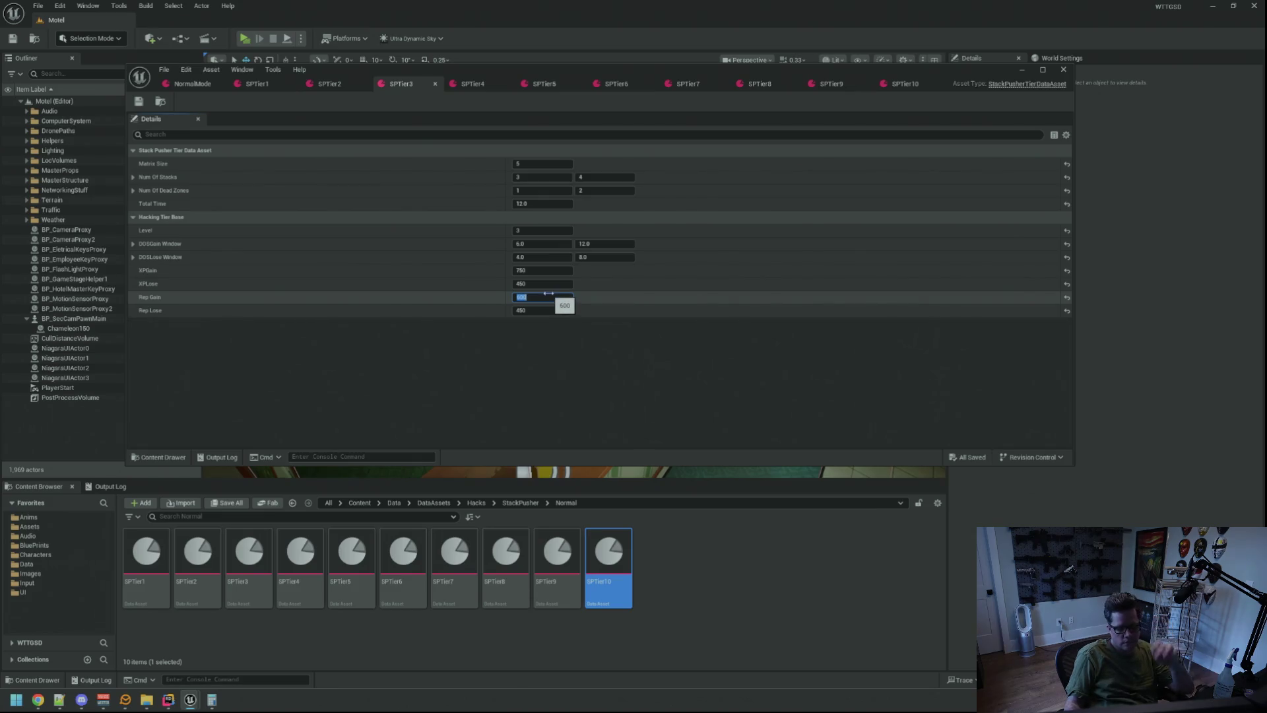
pyautogui.press('Tab')
pyautogui.press('Return')
pyautogui.hotkey('ctrl', 's')
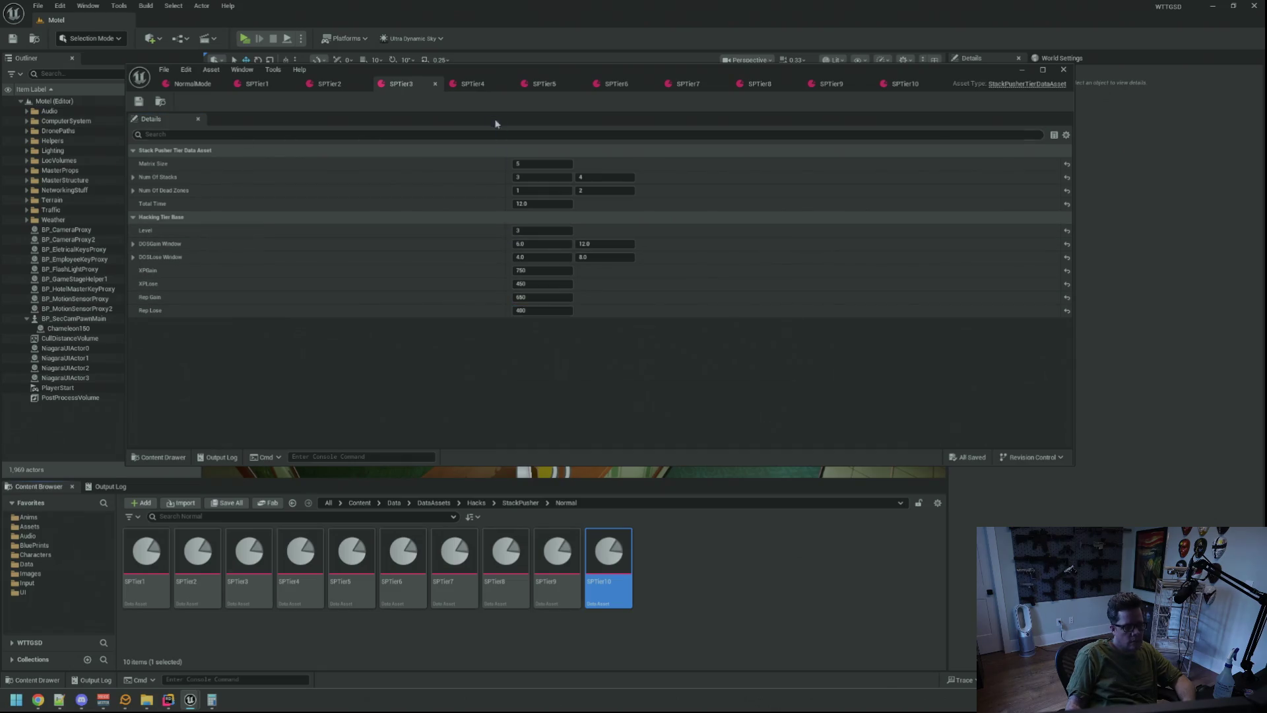
# - Set SPTier4's Rep Gain to 700 and Rep Loss to 500, and save
pyautogui.click(474, 88)
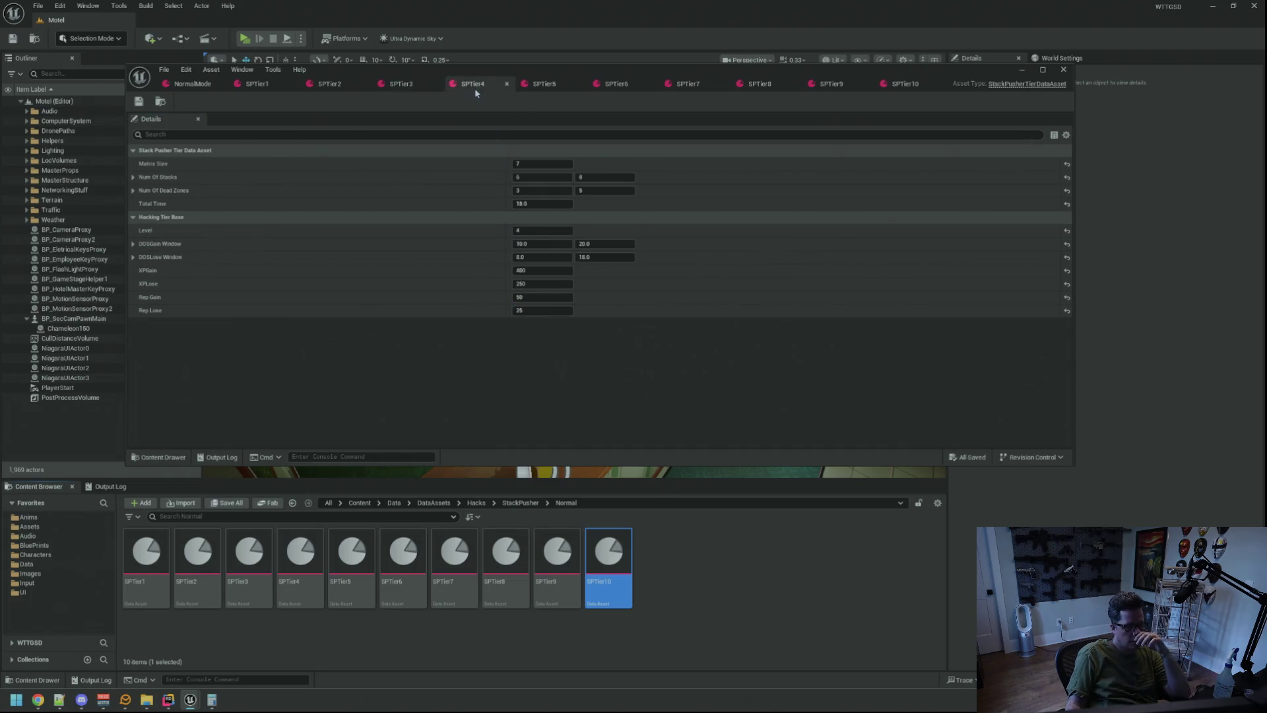
pyautogui.click(553, 297)
pyautogui.write('700')
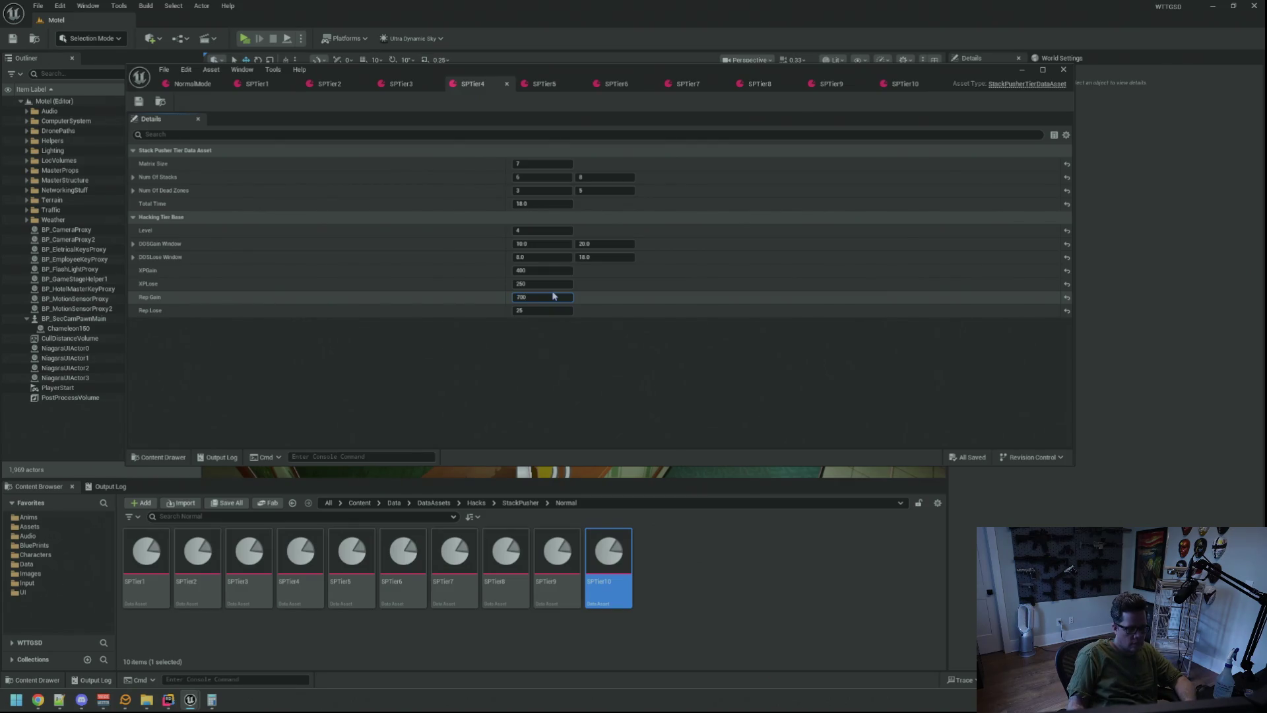
pyautogui.press('Tab')
pyautogui.hotkey('ctrl', 's')
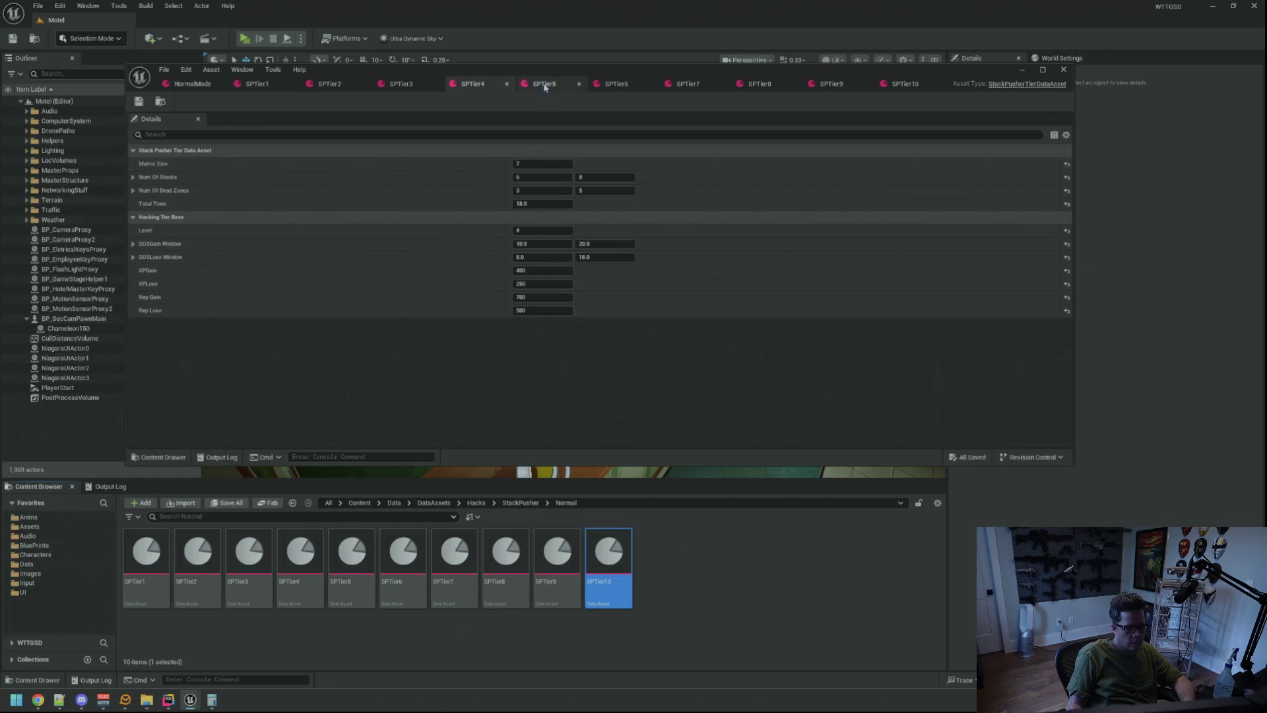
# - Set SPTier5's Rep Gain to 900 and Rep Loss to 600, and save
pyautogui.click(545, 87)
pyautogui.click(569, 297)
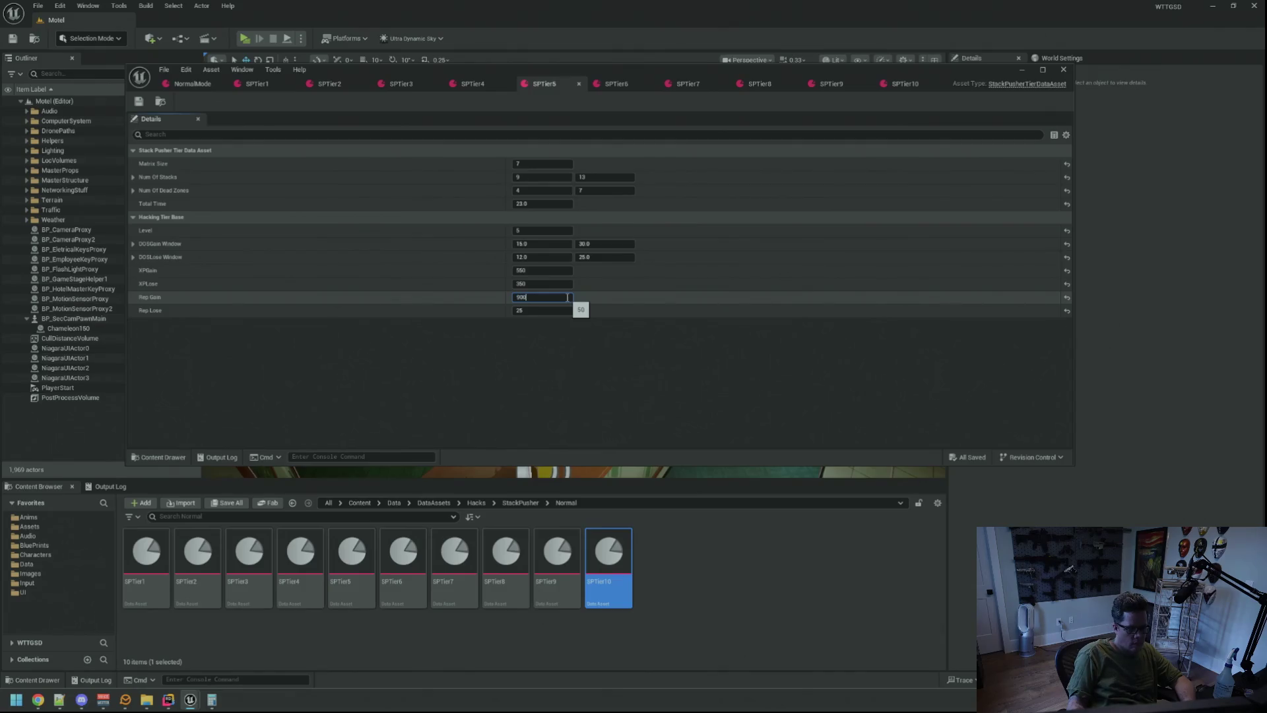
pyautogui.press('Tab')
pyautogui.write('0')
pyautogui.hotkey('ctrl', 's')
pyautogui.click(472, 84)
pyautogui.click(551, 87)
pyautogui.click(536, 310)
pyautogui.press('Return')
# - Set SPTier6's Rep Gain to 1100 and a new Rep Loss, checking SPTier4–5, and save
pyautogui.click(616, 87)
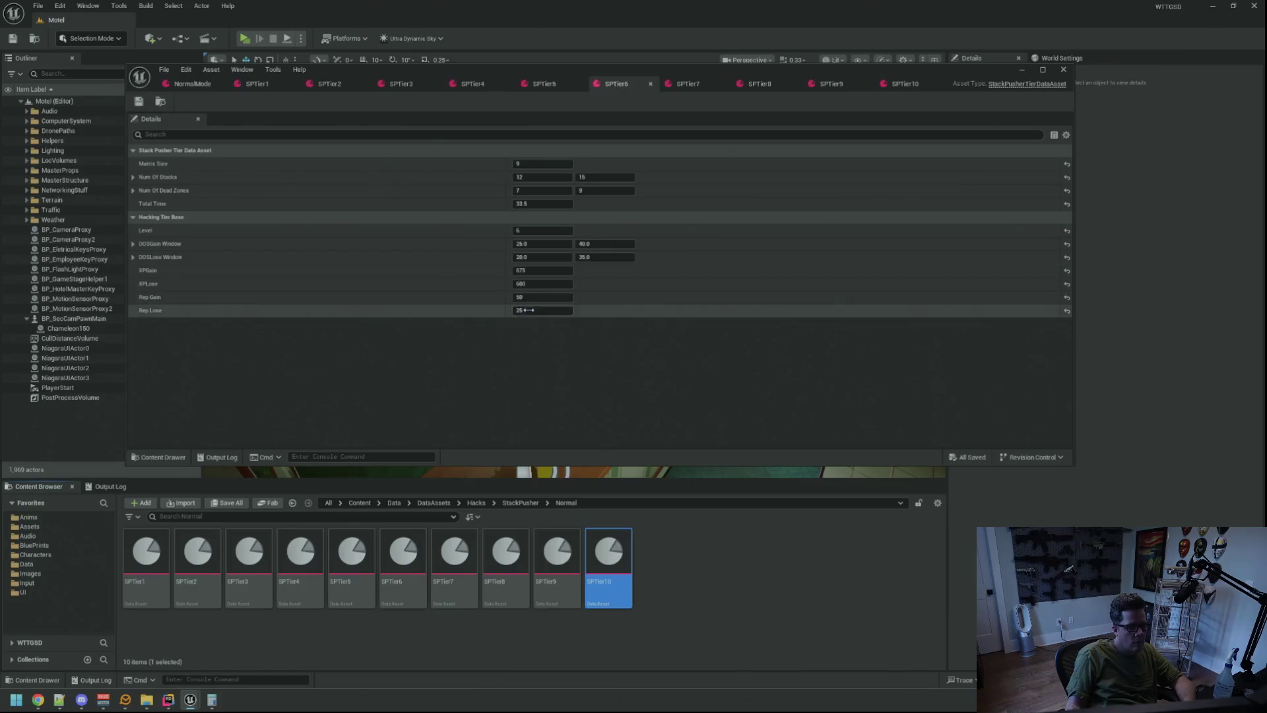
pyautogui.click(543, 292)
pyautogui.press('Tab')
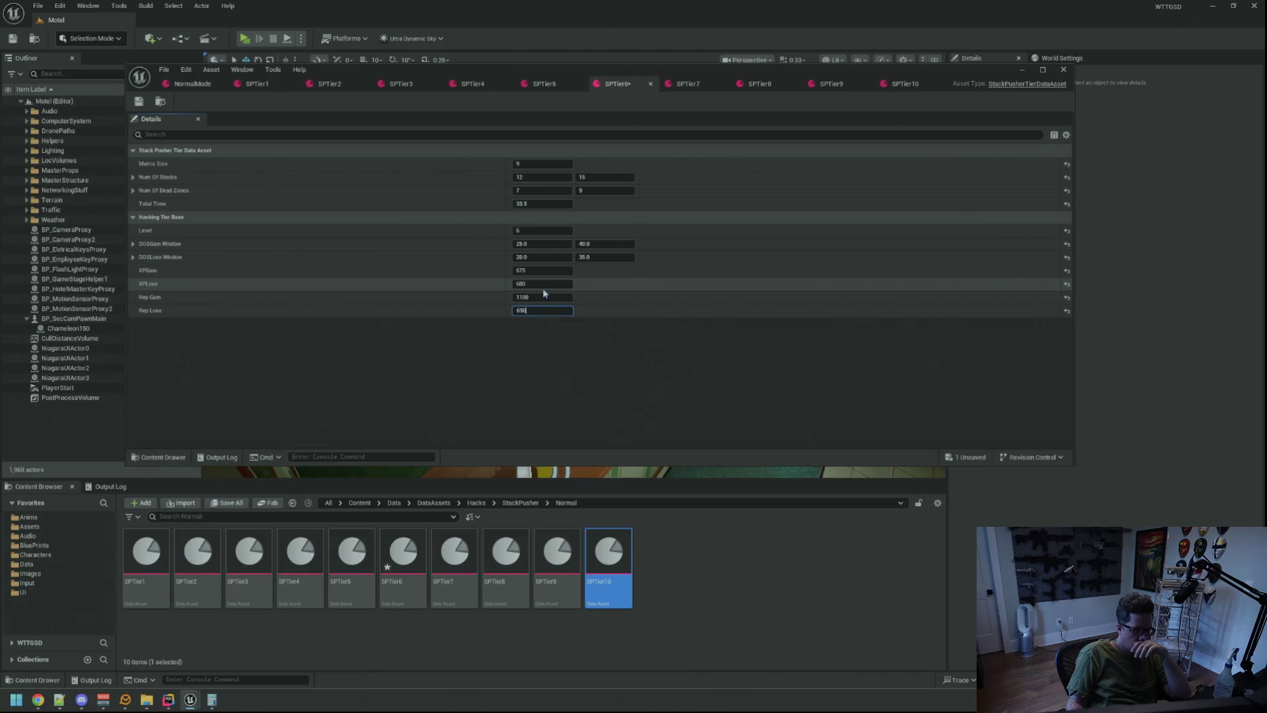
pyautogui.click(544, 84)
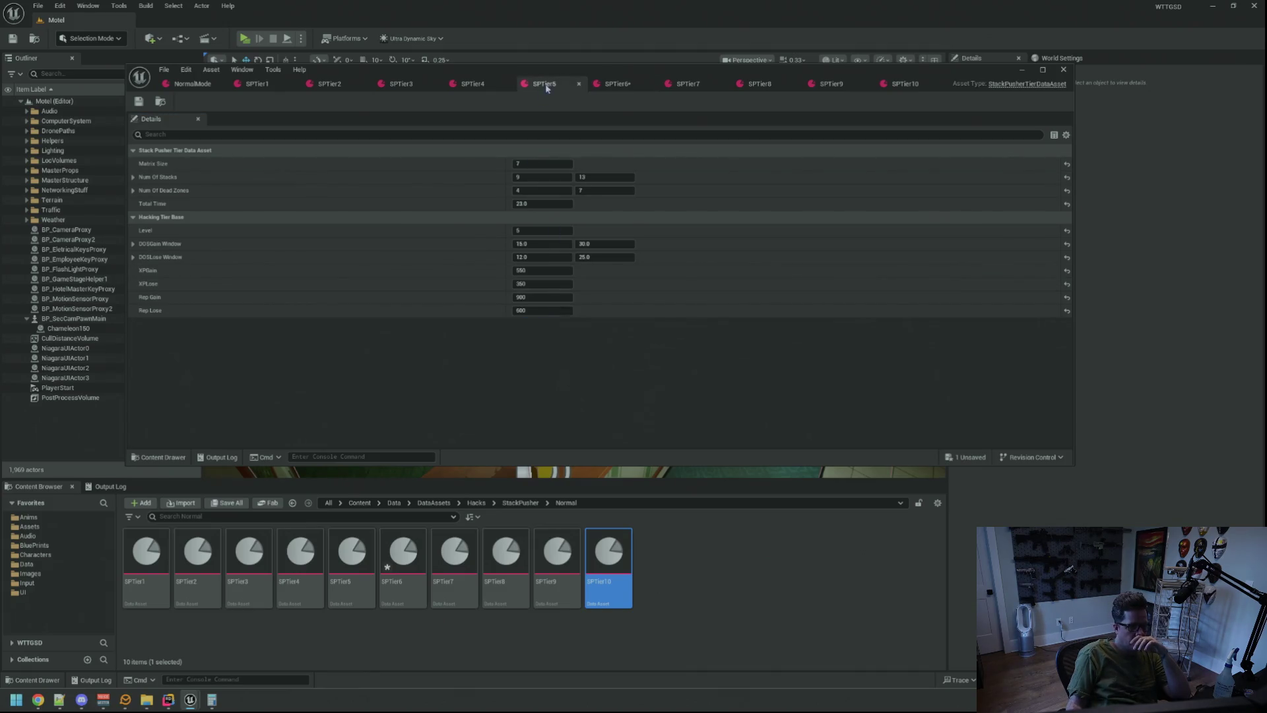
pyautogui.click(640, 89)
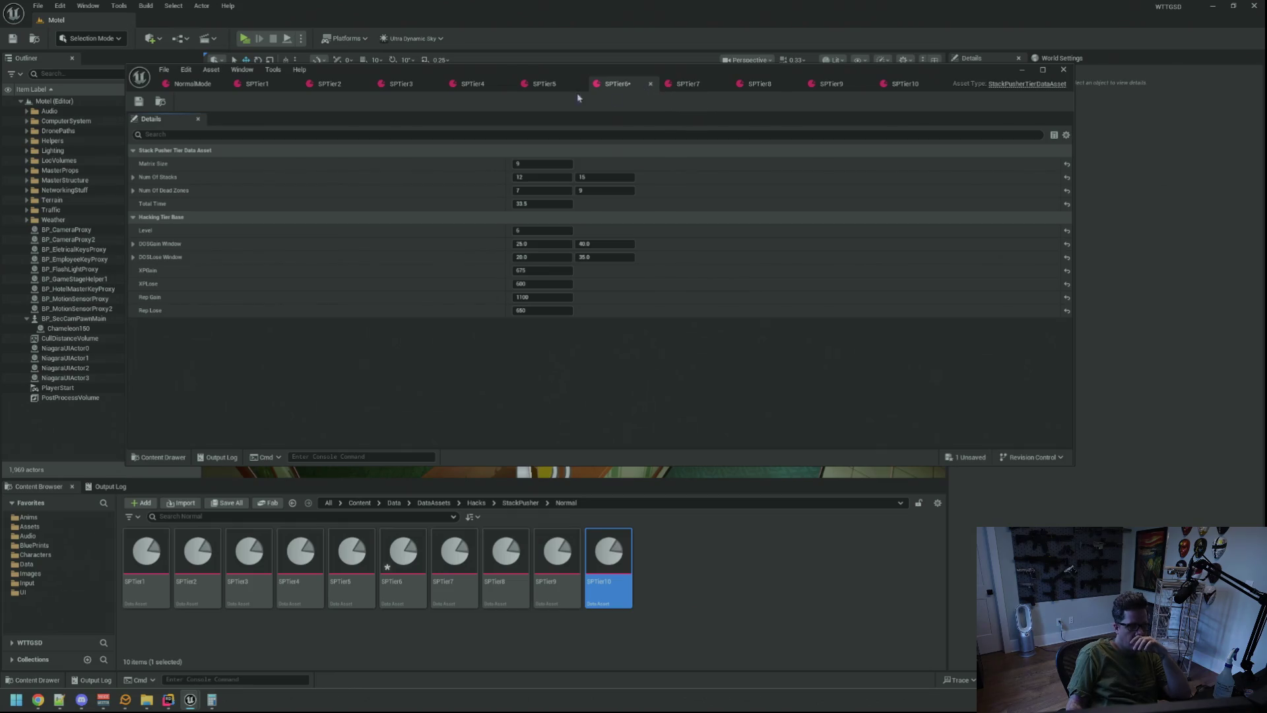
pyautogui.click(465, 86)
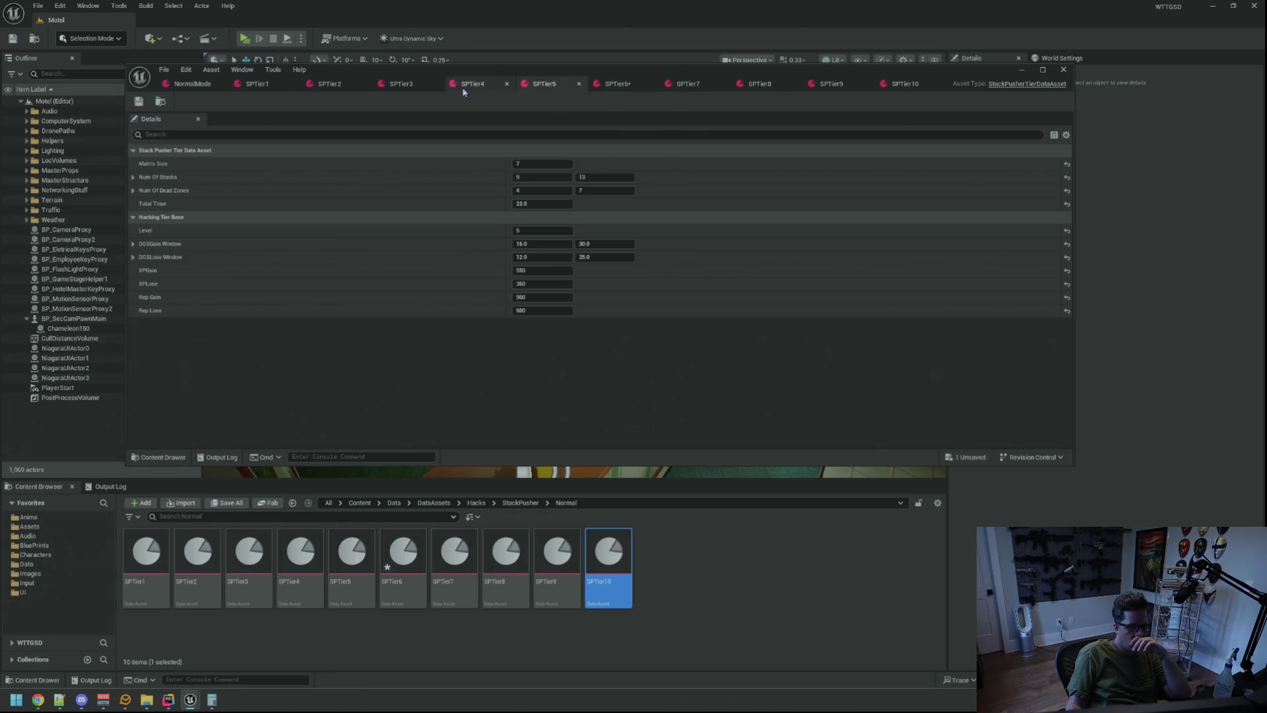
pyautogui.click(541, 89)
pyautogui.click(614, 86)
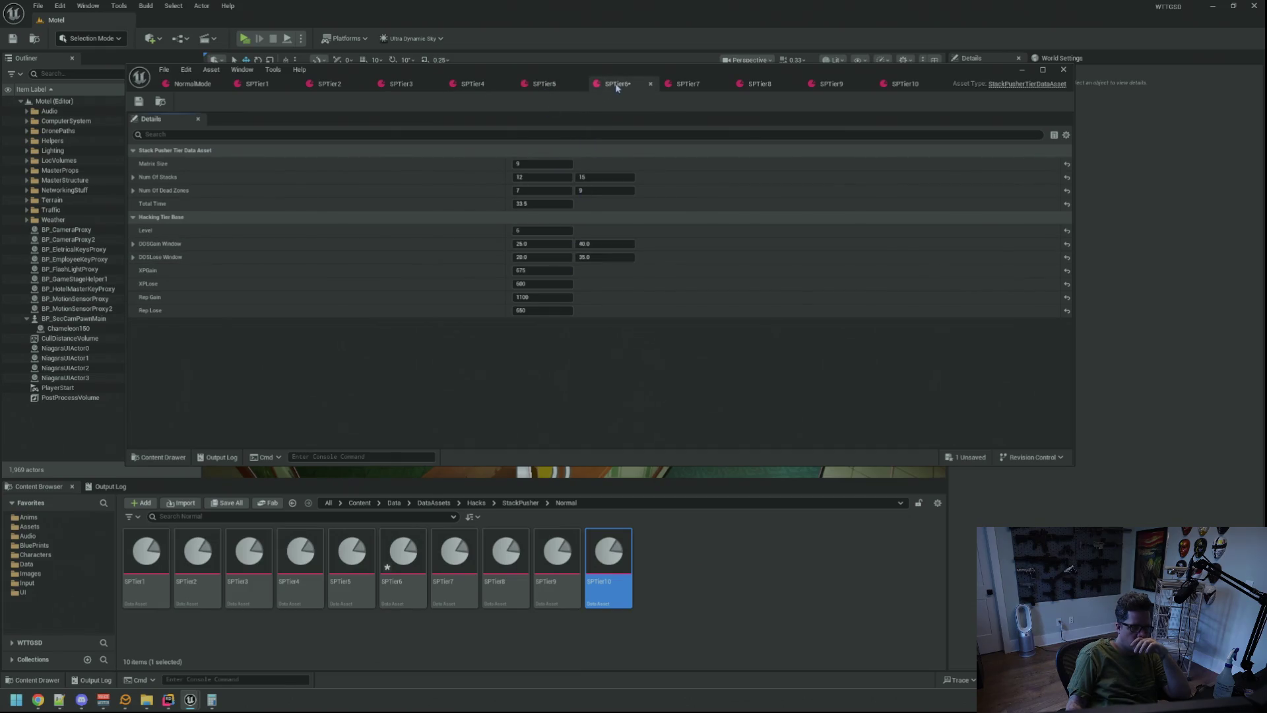
pyautogui.click(545, 312)
pyautogui.write('700')
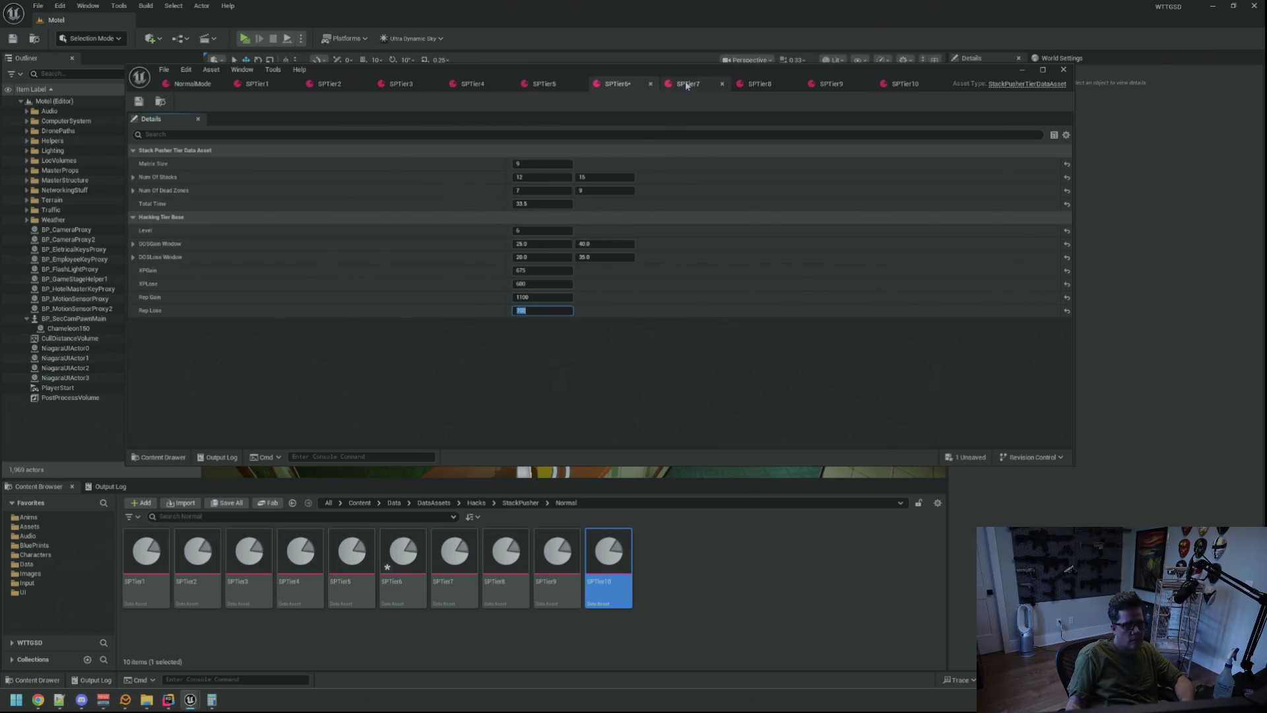
pyautogui.hotkey('ctrl', 's')
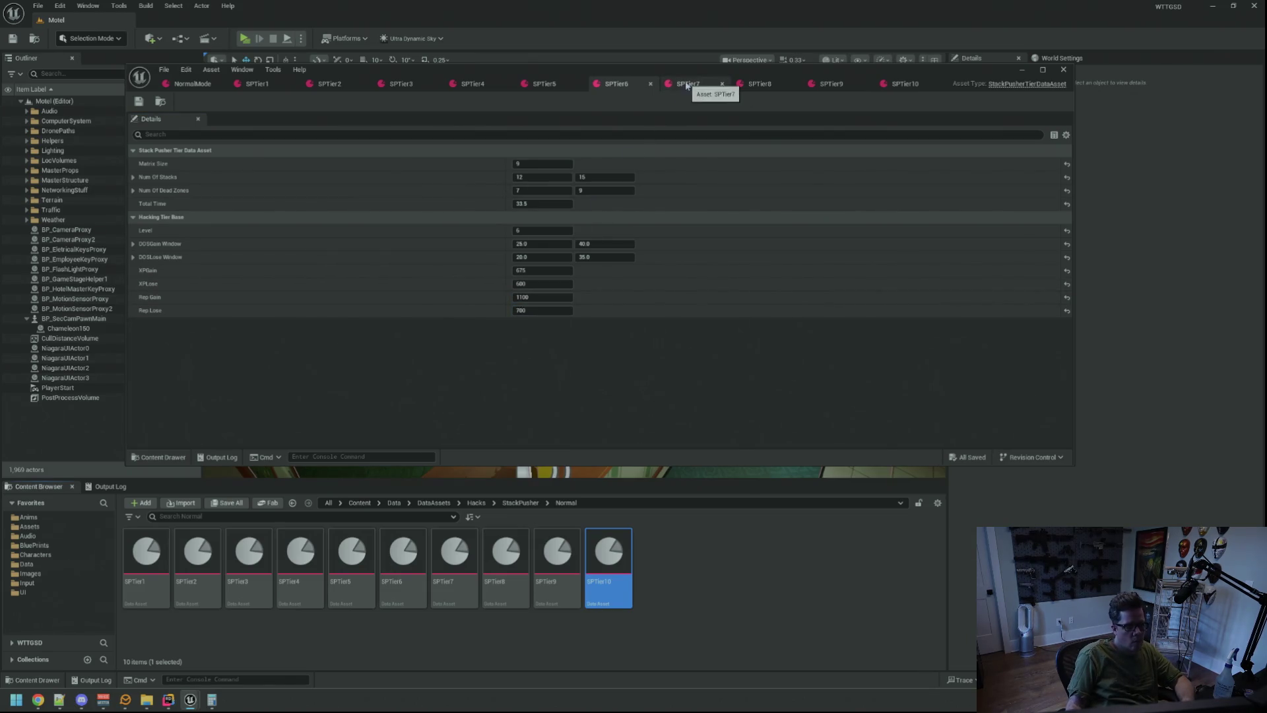
# - Set SPTier7's Rep Gain to 1400 and Rep Loss to 800, and save
pyautogui.click(685, 84)
pyautogui.click(543, 297)
pyautogui.write('1400')
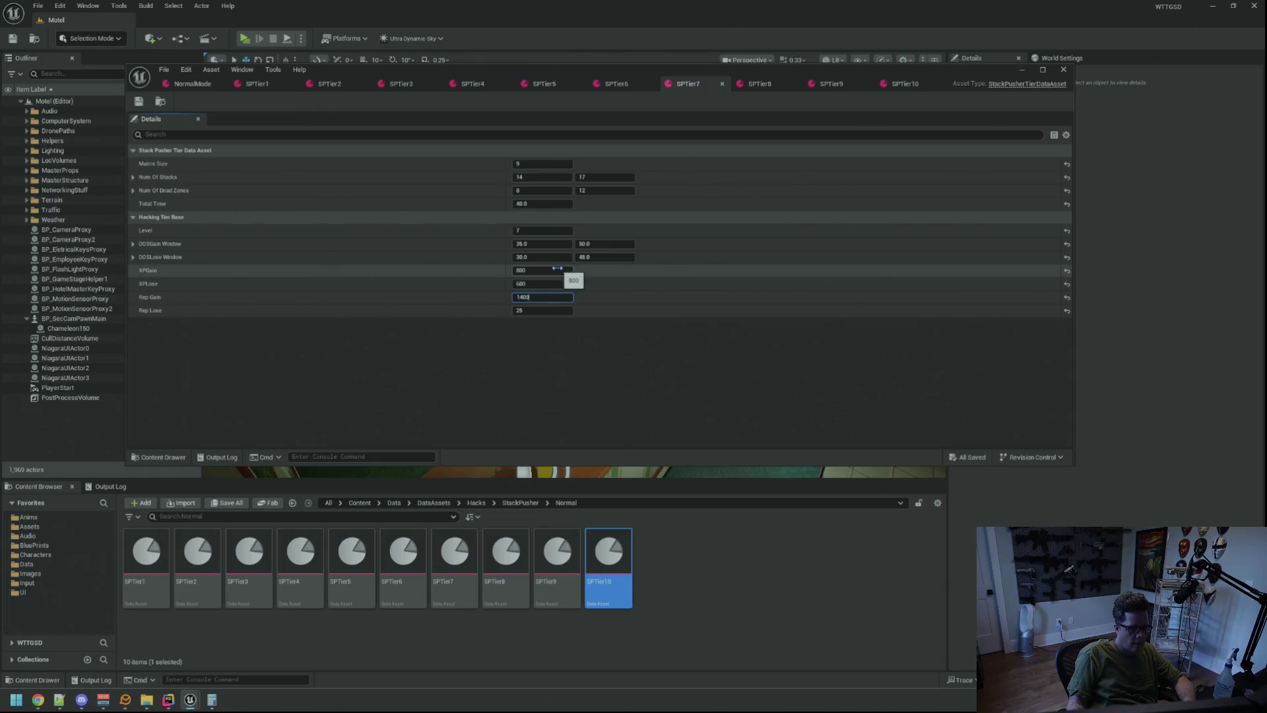
pyautogui.press('Return')
pyautogui.click(616, 83)
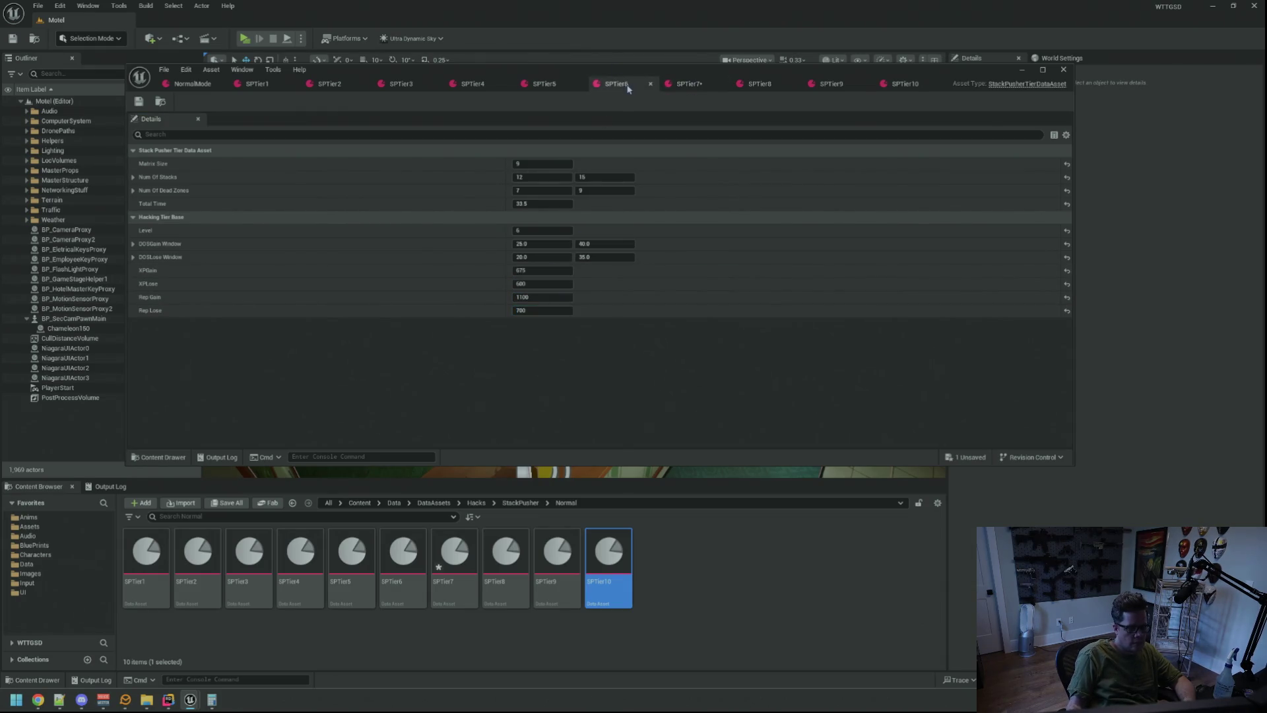
pyautogui.click(686, 84)
pyautogui.click(553, 309)
pyautogui.write('80')
pyautogui.press('Return')
pyautogui.hotkey('ctrl', 's')
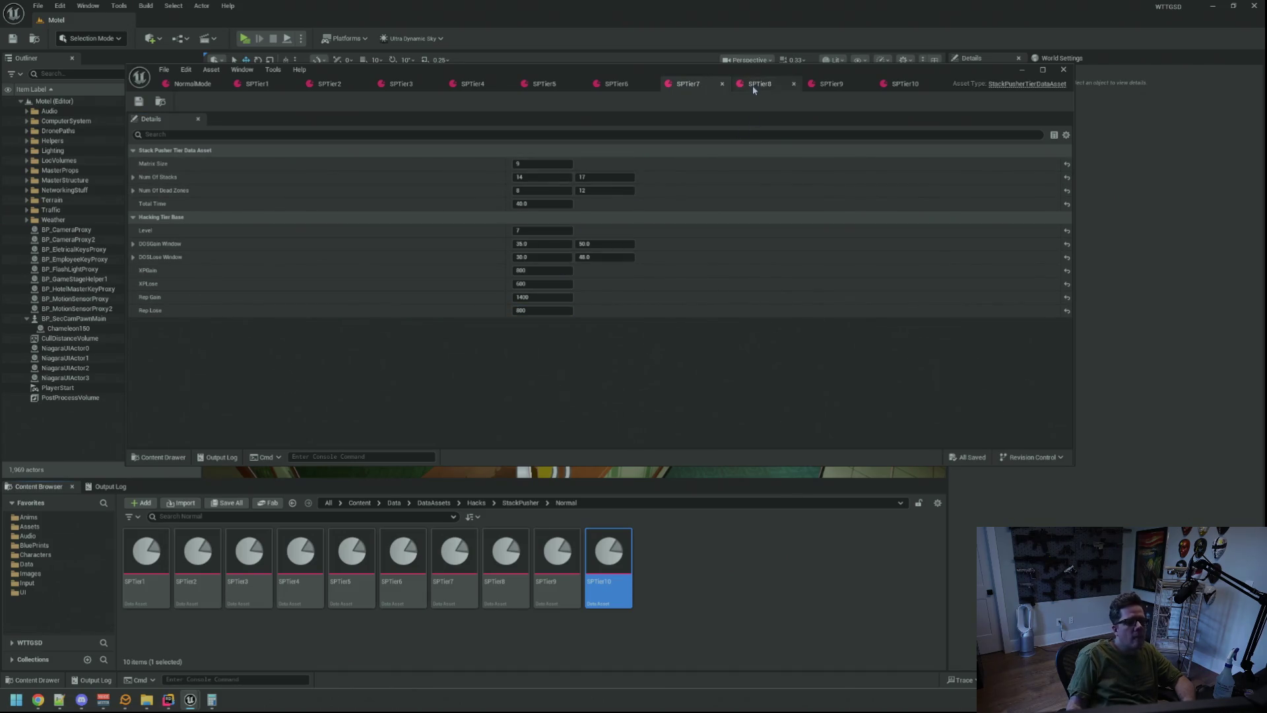
# - Set SPTier8's Rep Gain to 1600 with a new Rep Loss, and save
pyautogui.click(756, 84)
pyautogui.click(534, 297)
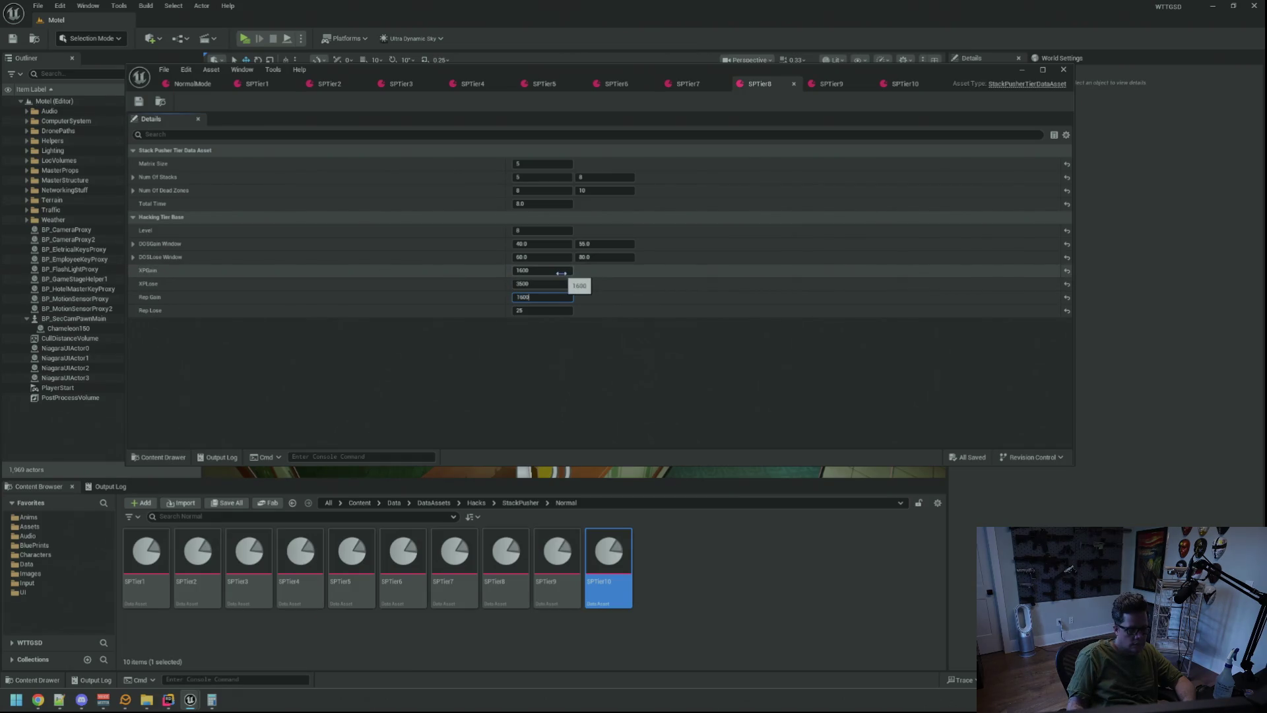
pyautogui.press('Return')
pyautogui.click(683, 83)
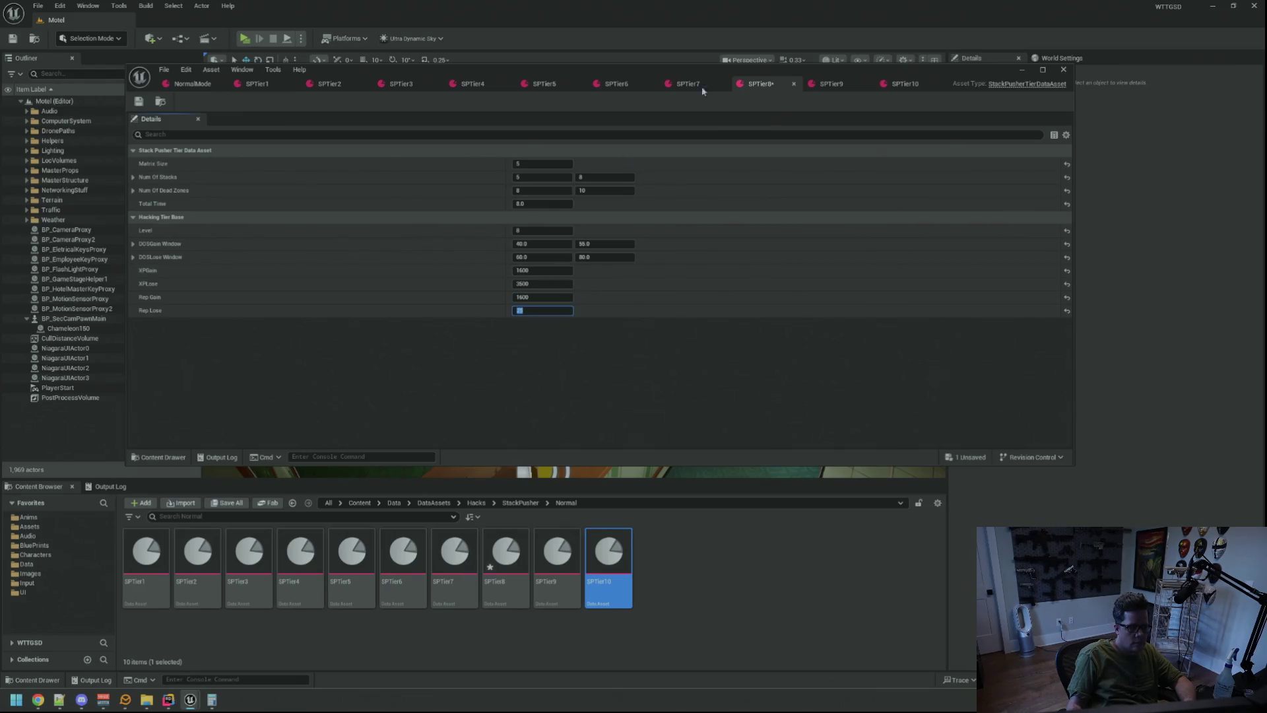
pyautogui.click(757, 84)
pyautogui.click(537, 311)
pyautogui.write('900')
pyautogui.press('Return')
pyautogui.hotkey('ctrl', 's')
# - Set SPTier9's Rep Gain to 2000 with a new Rep Loss, and save
pyautogui.click(830, 83)
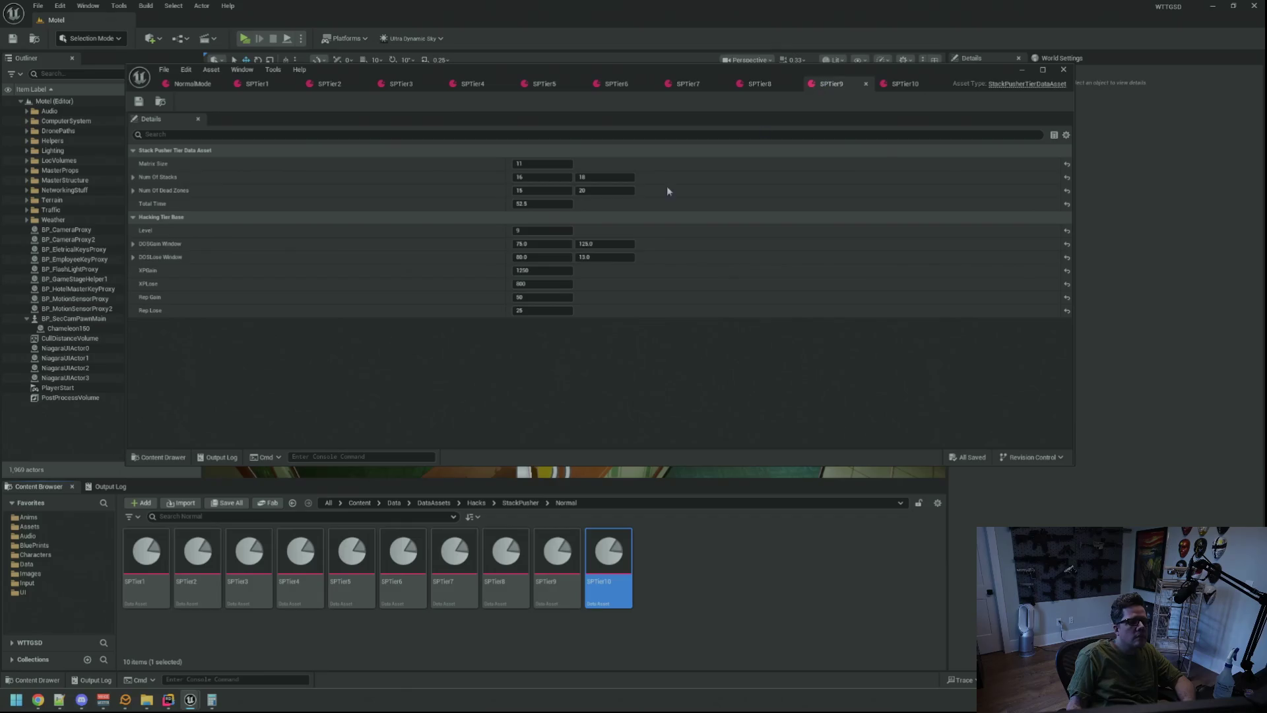
pyautogui.click(556, 298)
pyautogui.write('2')
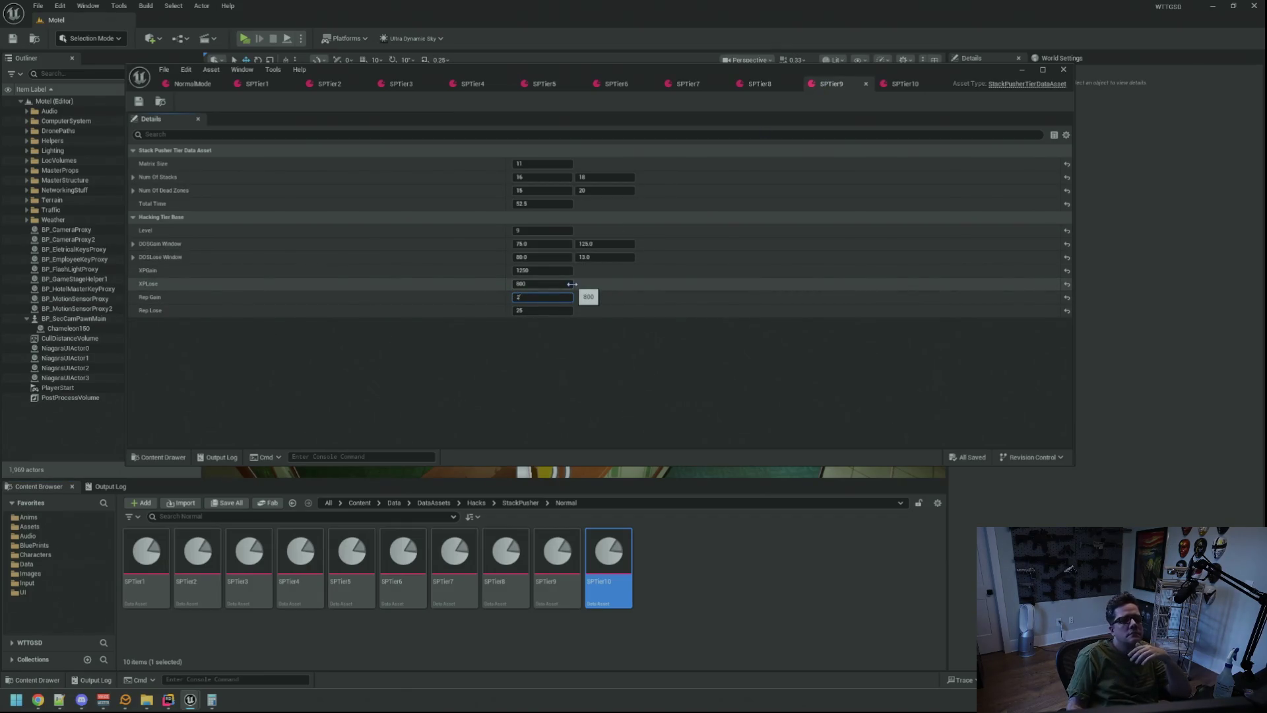
pyautogui.write('00')
pyautogui.press('Tab')
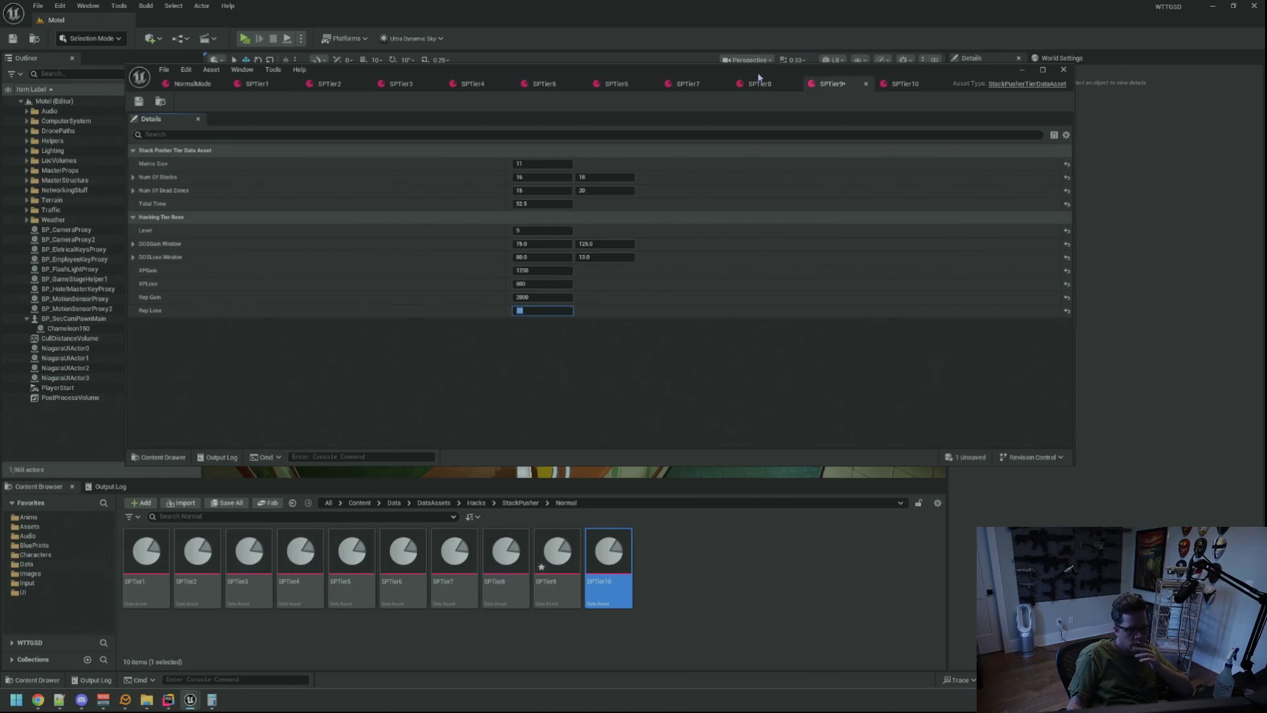
pyautogui.click(759, 84)
pyautogui.click(831, 86)
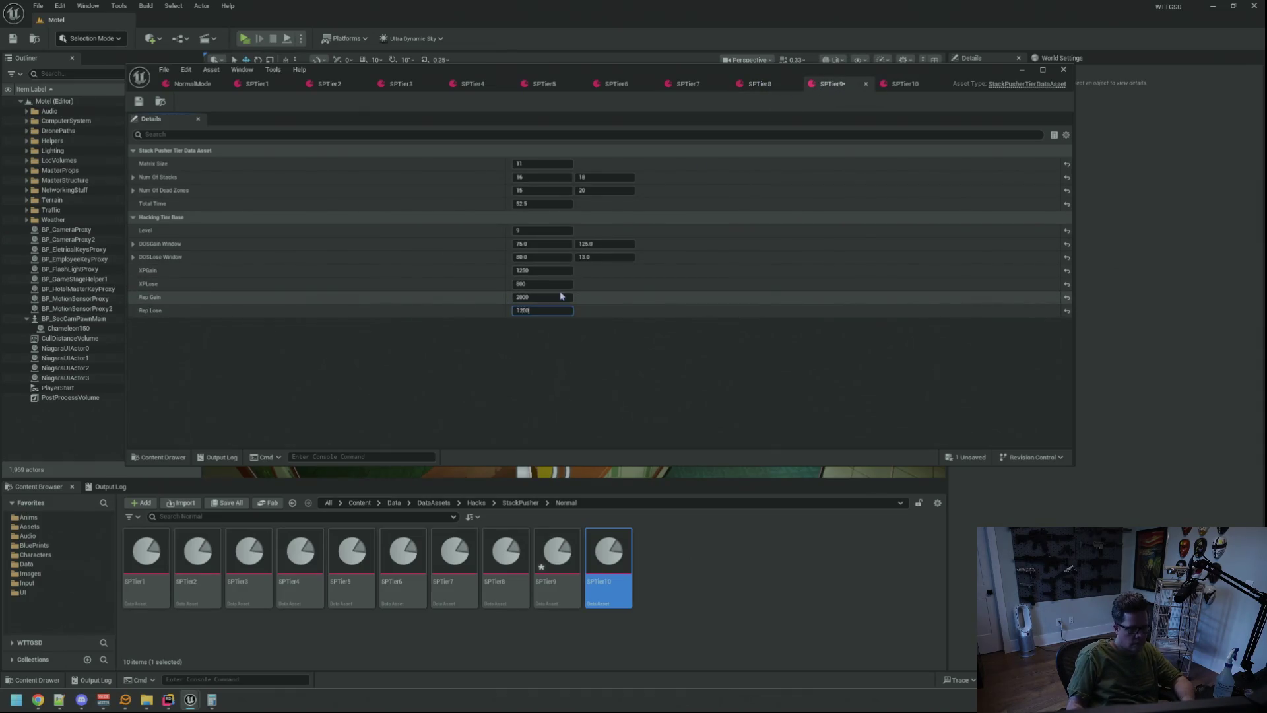
pyautogui.hotkey('ctrl', 's')
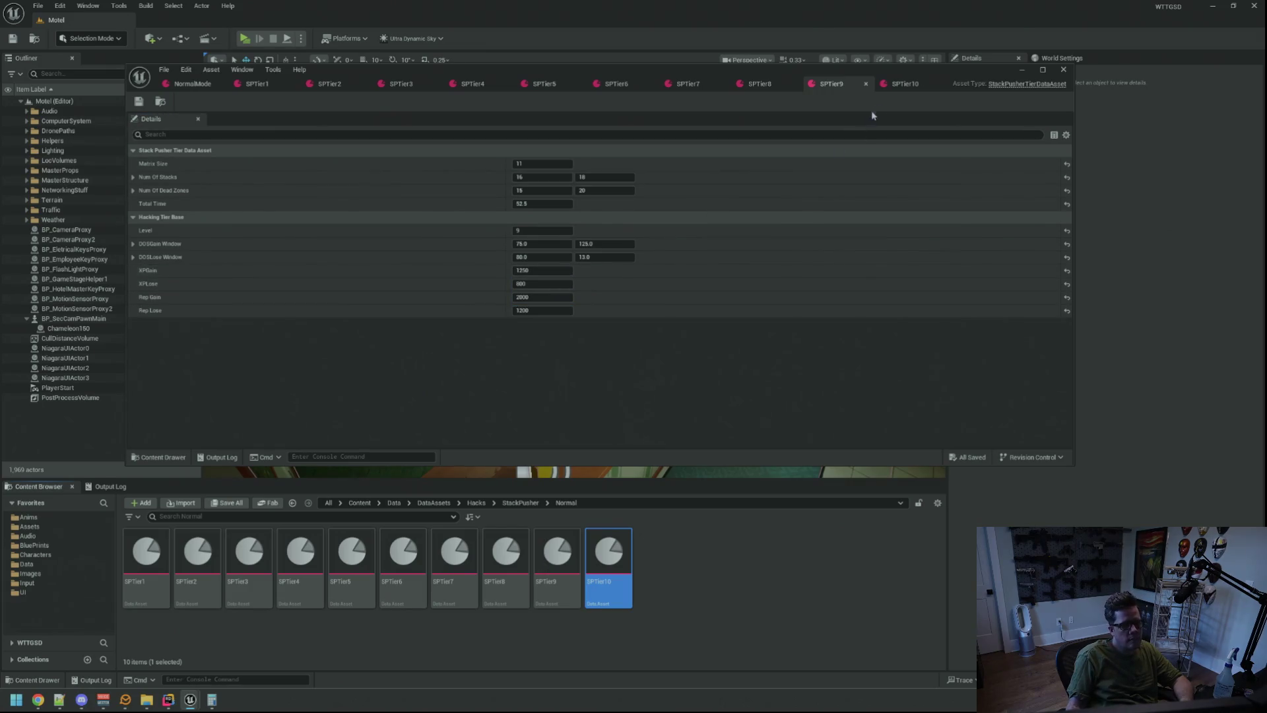
# - Set SPTier10's Rep Gain to 2500, leaving Rep Loss at 25
pyautogui.click(895, 87)
pyautogui.click(552, 294)
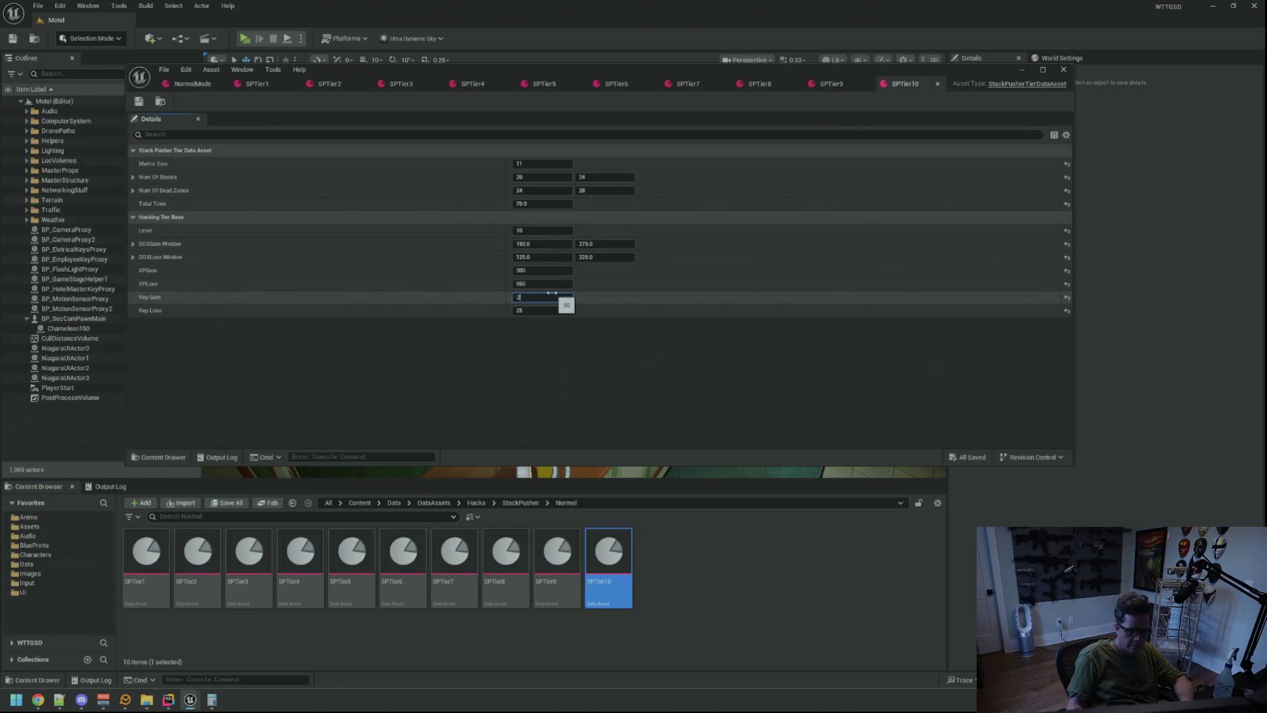
pyautogui.write('500')
pyautogui.press('Tab')
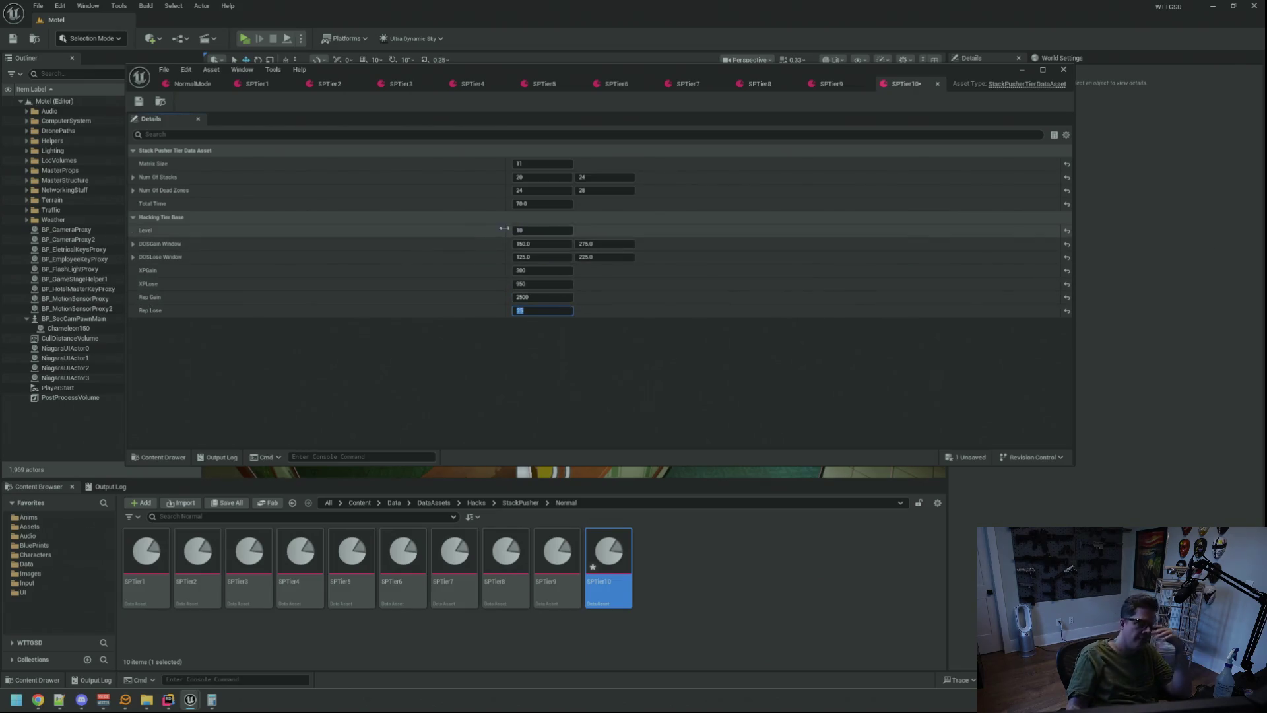
pyautogui.click(571, 334)
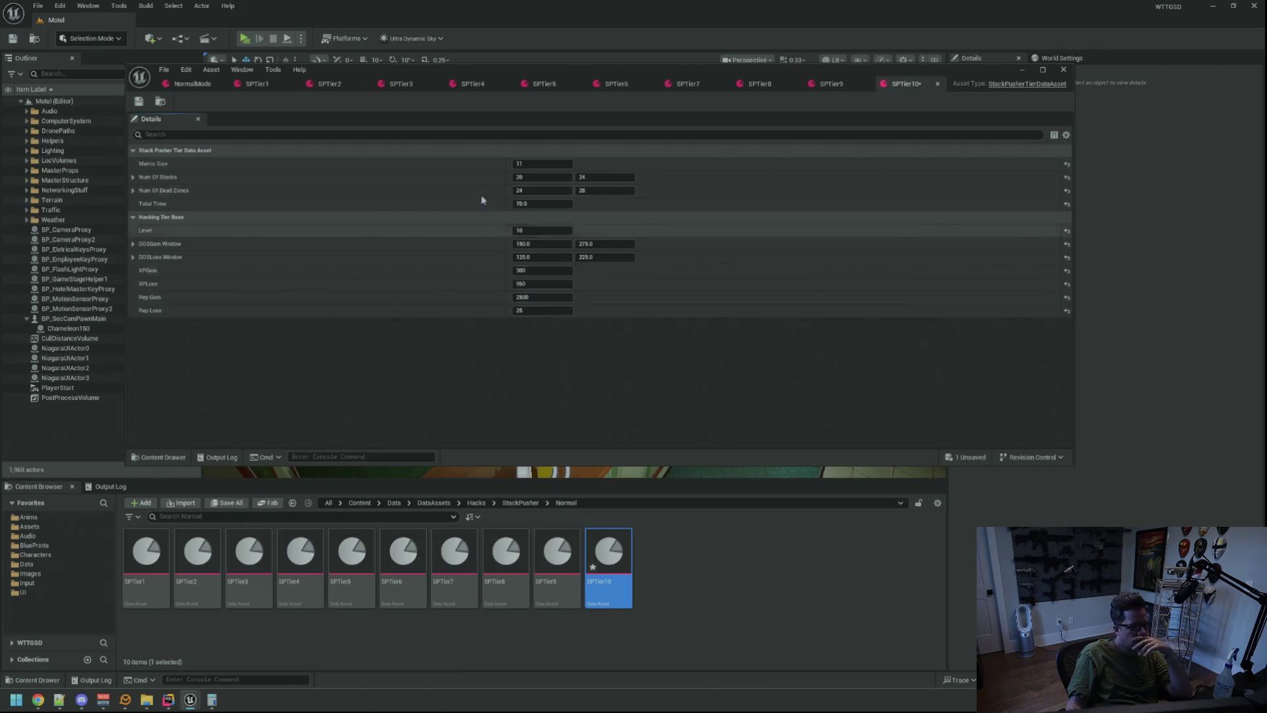
# - Compare the current values of SPTier1 through SPTier4, returning to SPTier3
pyautogui.click(271, 86)
pyautogui.click(332, 85)
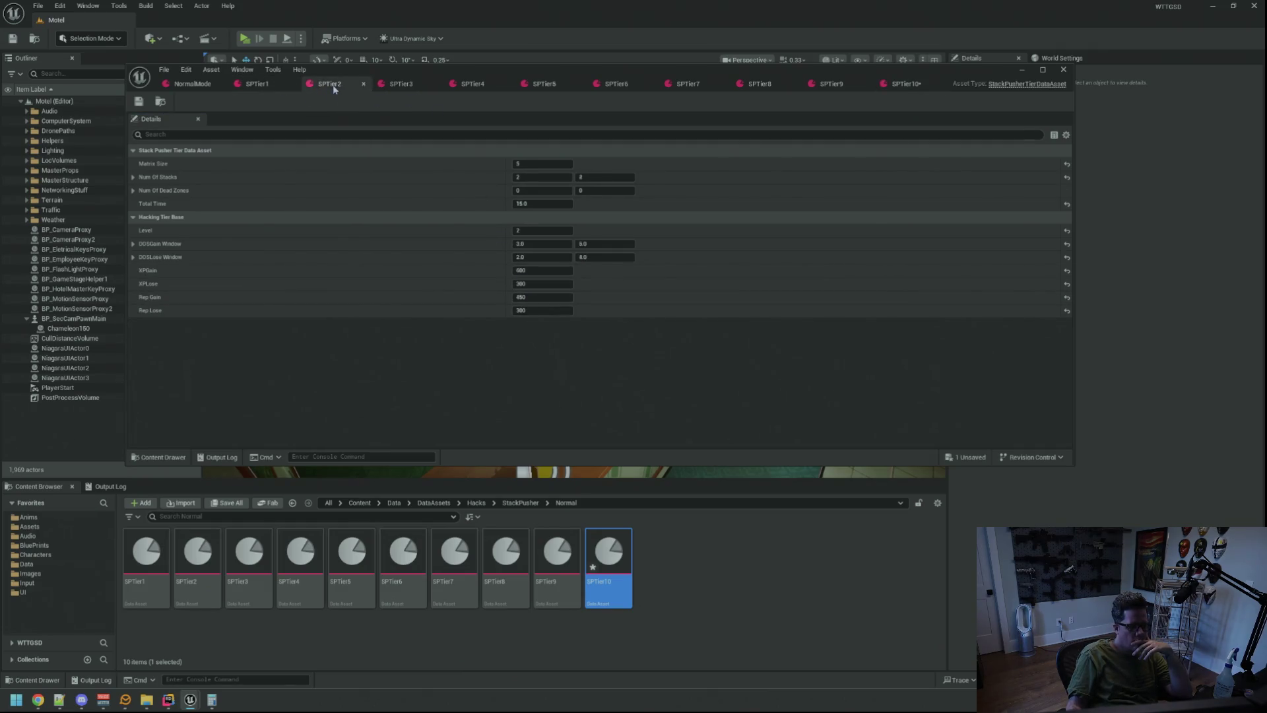
pyautogui.click(403, 88)
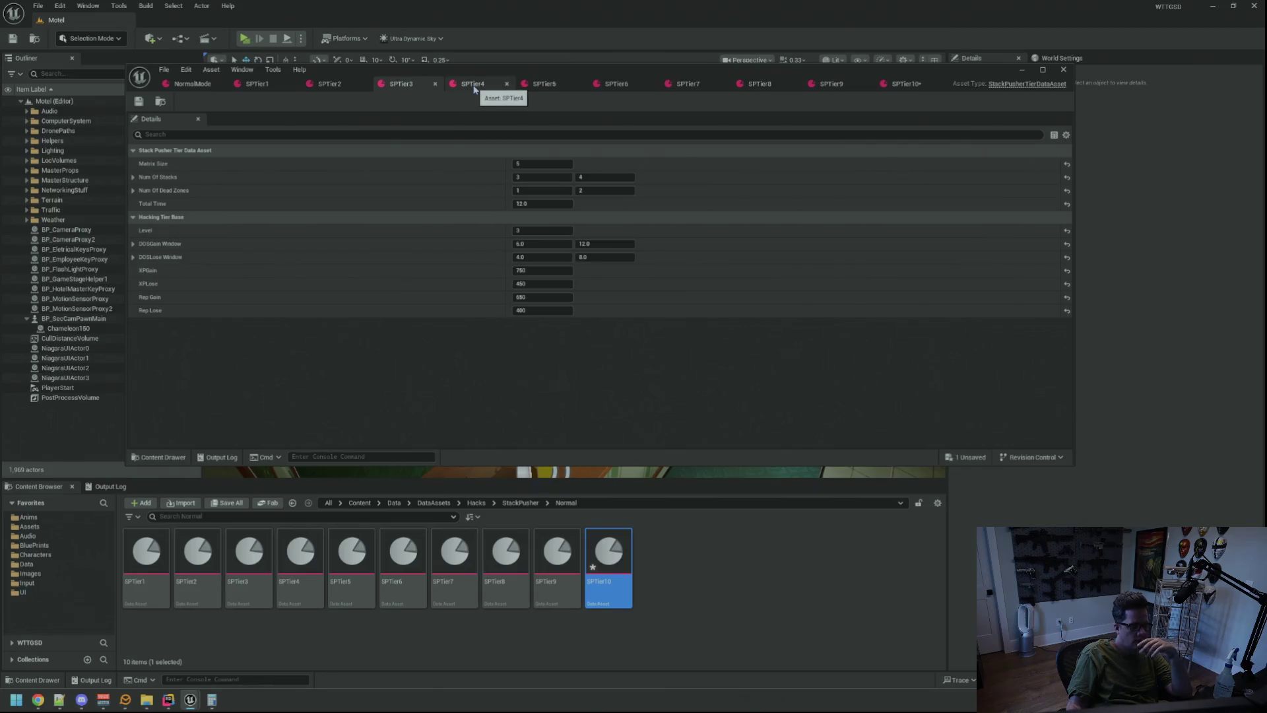
pyautogui.click(474, 87)
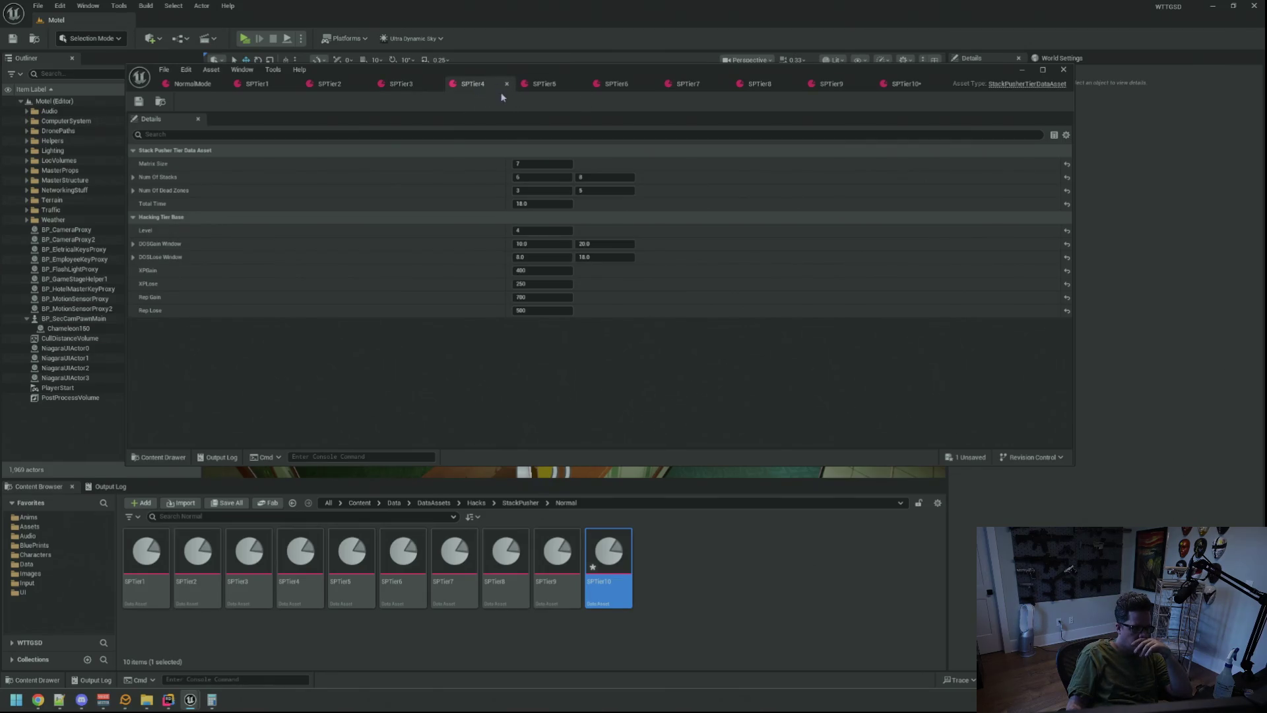
pyautogui.click(354, 85)
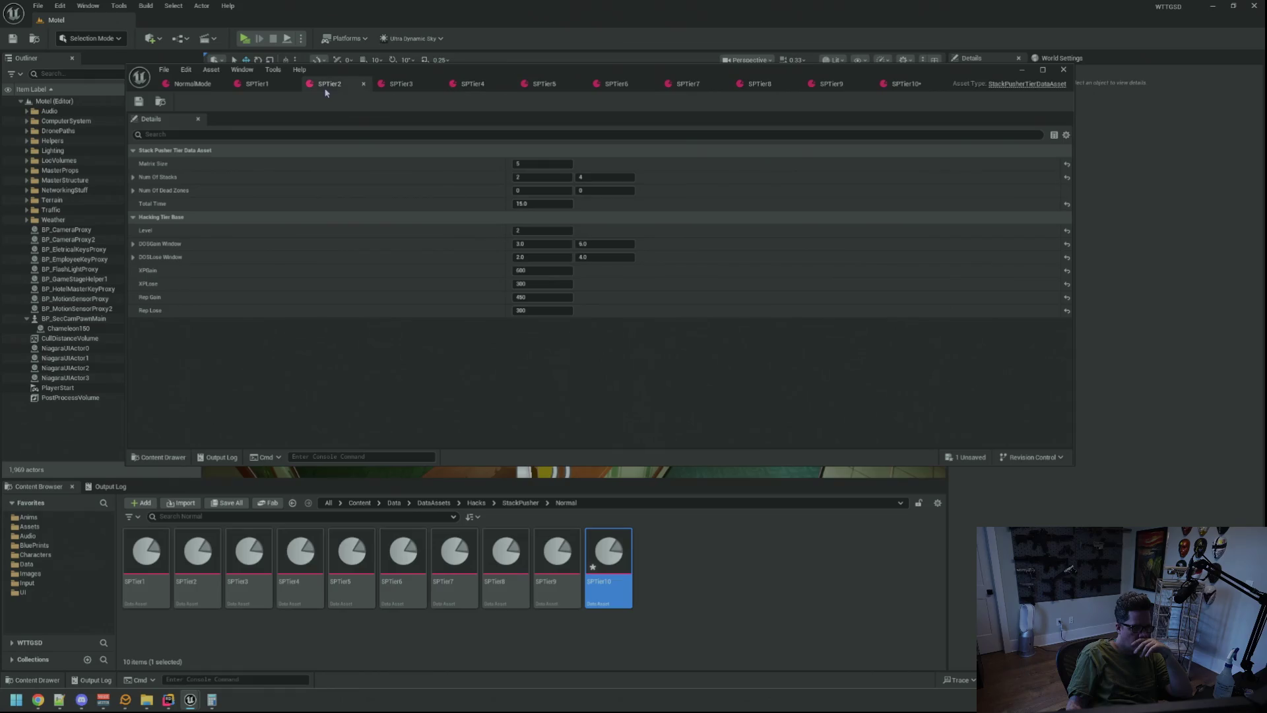
pyautogui.click(391, 86)
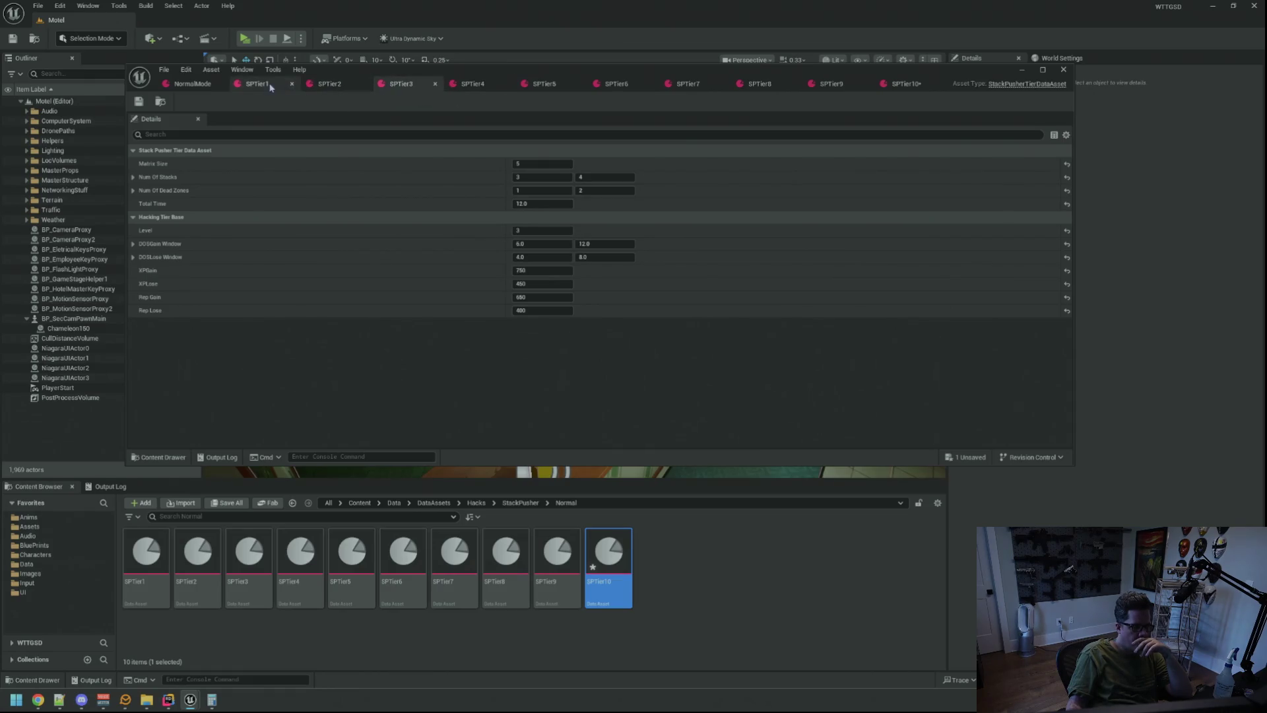
# - Lower SPTier3's Rep Gain and set SPTier4's Rep Gain to 600
pyautogui.click(545, 296)
pyautogui.write('5')
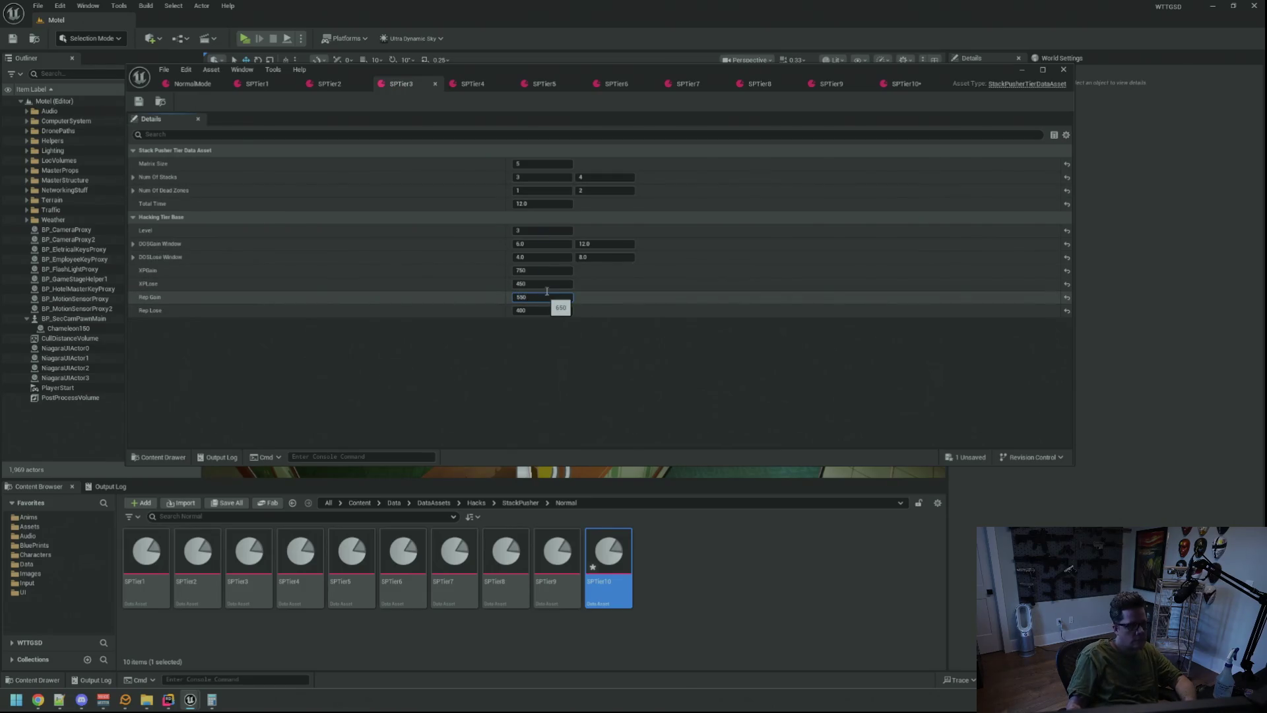
pyautogui.click(472, 84)
pyautogui.click(544, 296)
pyautogui.write('600')
pyautogui.press('Return')
# - Lower the Rep Gain of SPTier5 and SPTier6, then save all modified tier assets
pyautogui.click(543, 84)
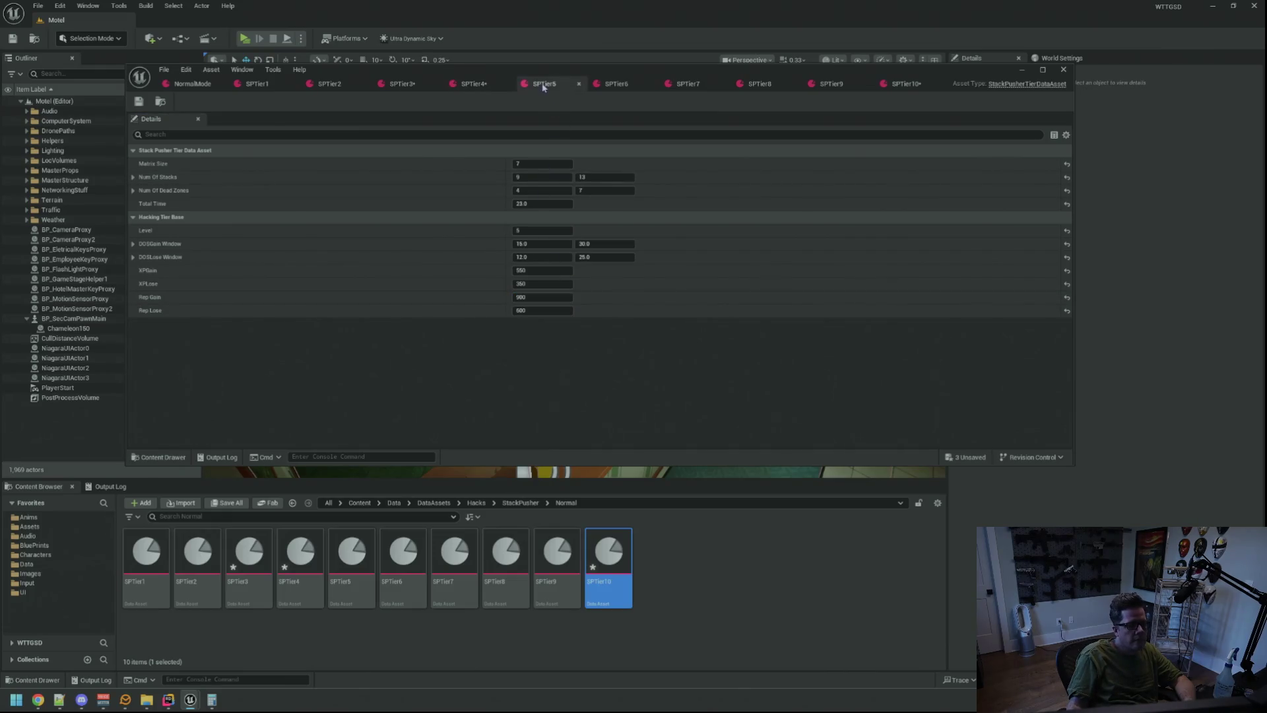
pyautogui.click(549, 296)
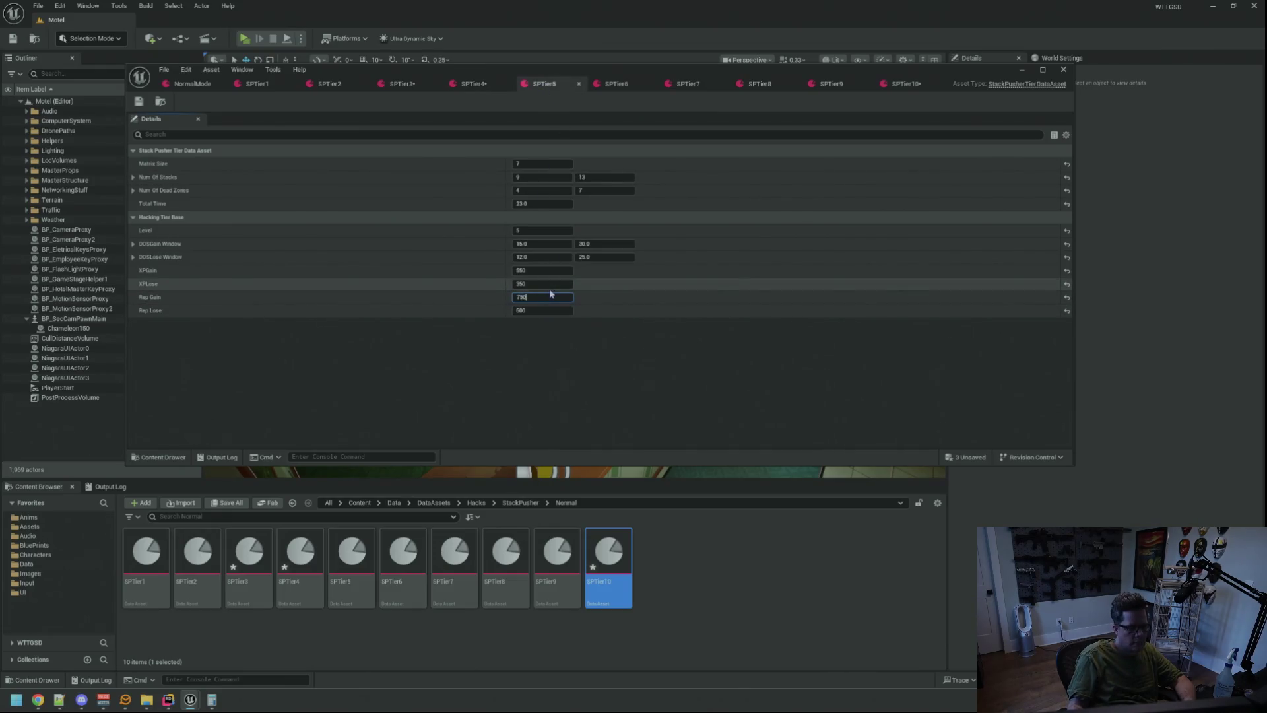
pyautogui.click(611, 83)
pyautogui.click(554, 296)
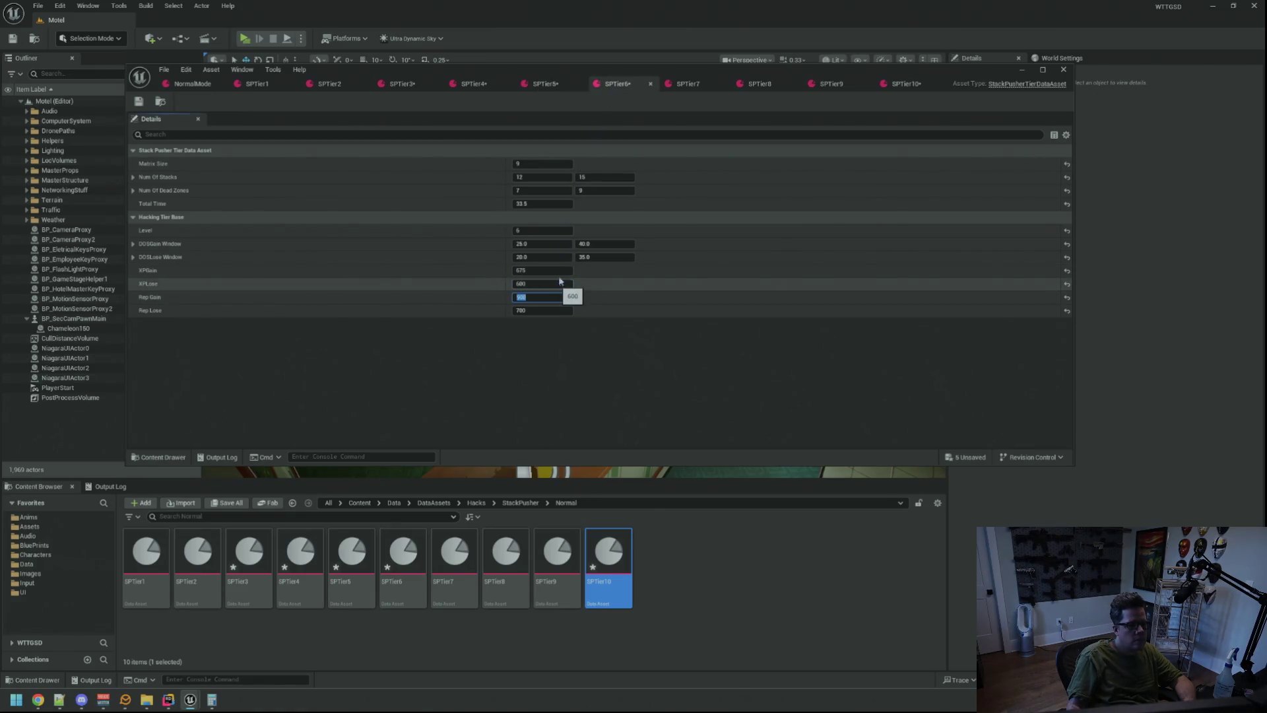
pyautogui.press('Return')
pyautogui.hotkey('ctrl', 'shift', 's')
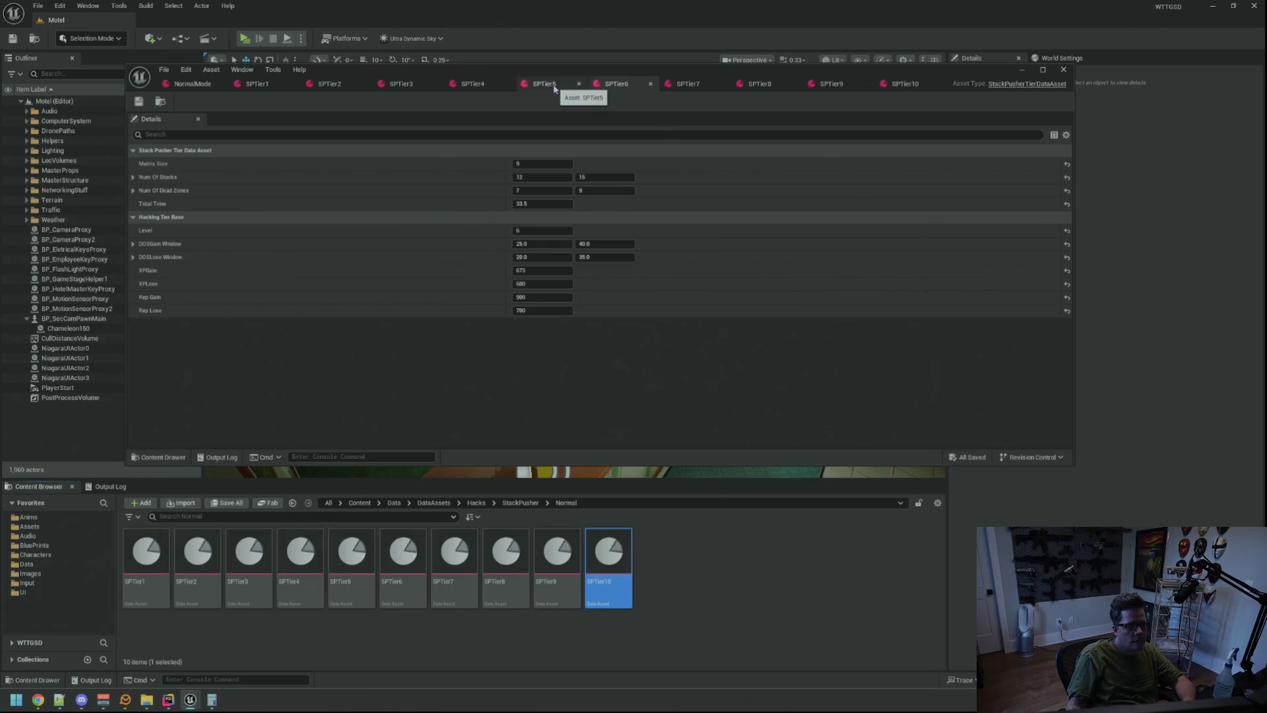
# - Set Rep Gain to 1000 on SPTier7 and 1200 on SPTier8
pyautogui.click(687, 84)
pyautogui.click(542, 296)
pyautogui.write('1000')
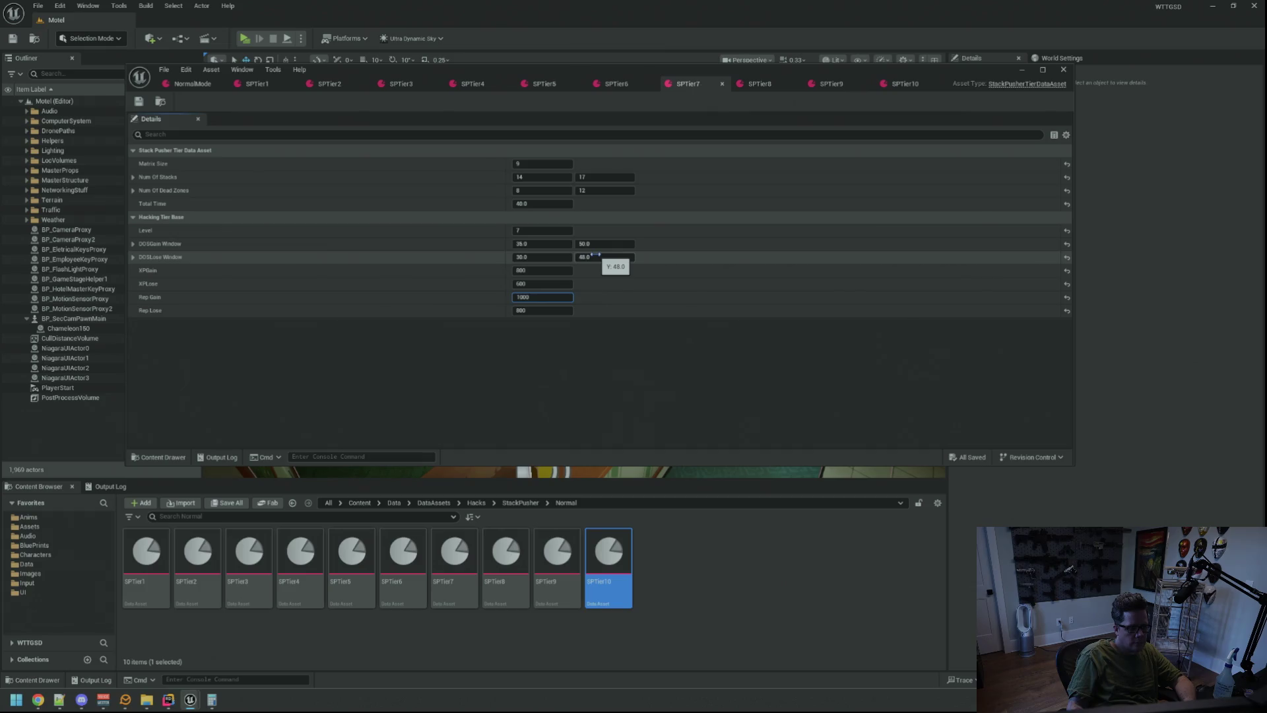
pyautogui.press('Return')
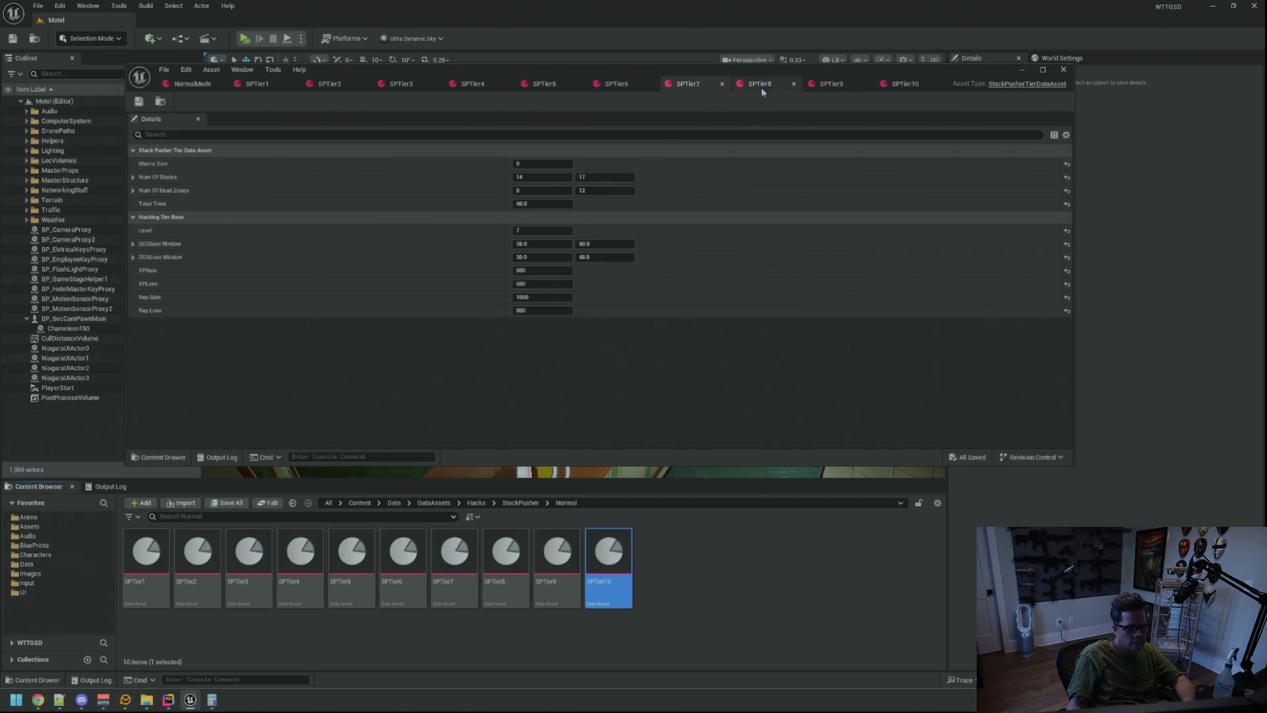
pyautogui.click(760, 84)
pyautogui.click(548, 293)
pyautogui.write('1')
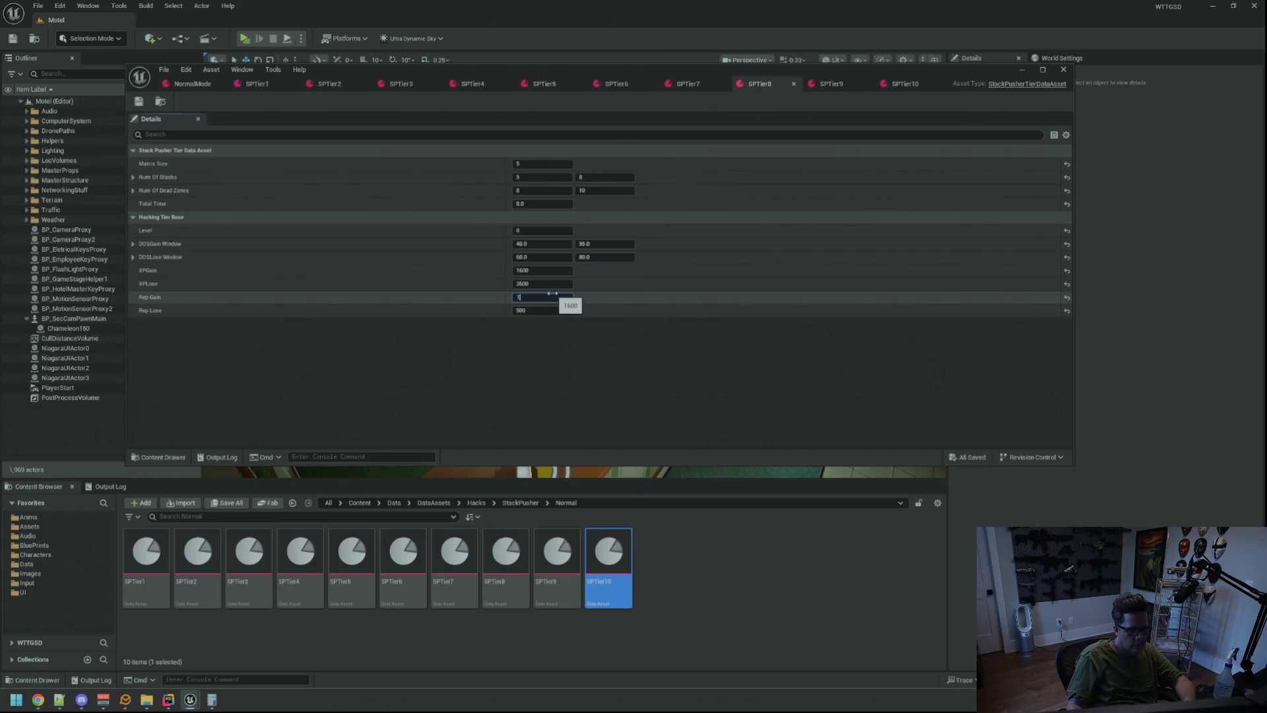
pyautogui.write('200')
pyautogui.press('Return')
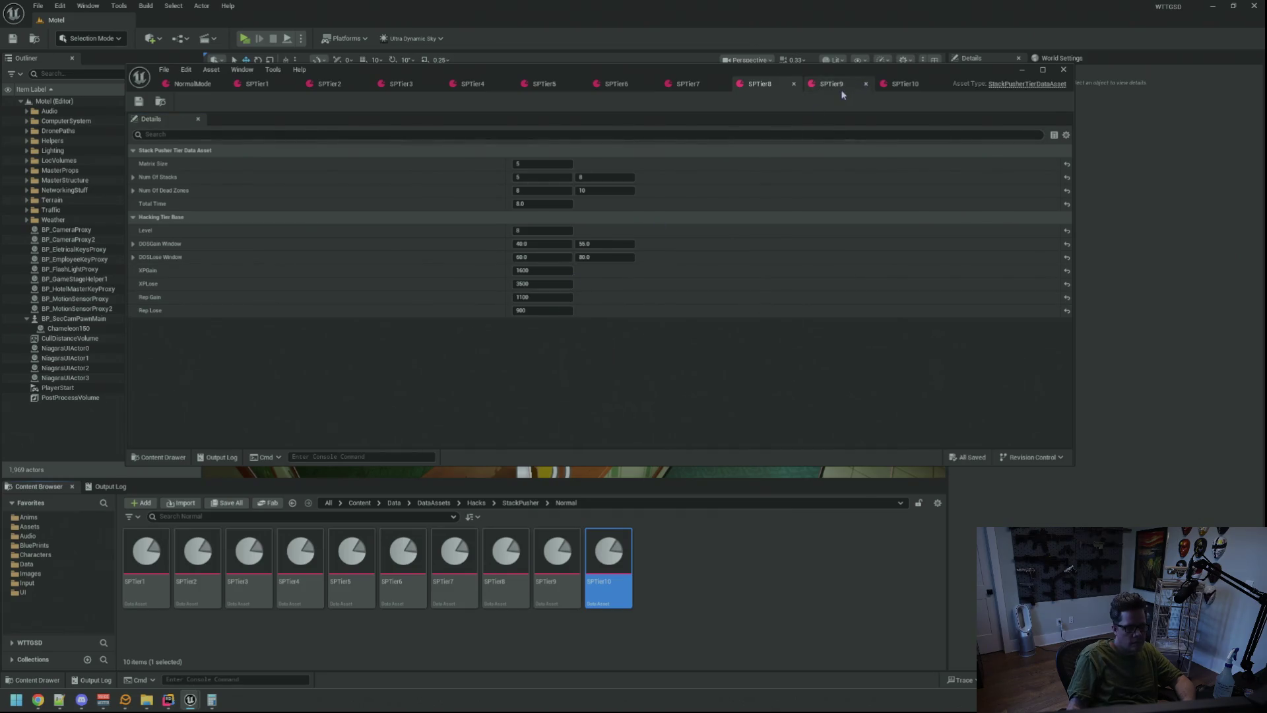
# - Lower SPTier9's Rep Gain, set SPTier10's to 1300, and save SPTier10
pyautogui.click(831, 84)
pyautogui.click(554, 297)
pyautogui.write('0')
pyautogui.press('Return')
pyautogui.click(905, 83)
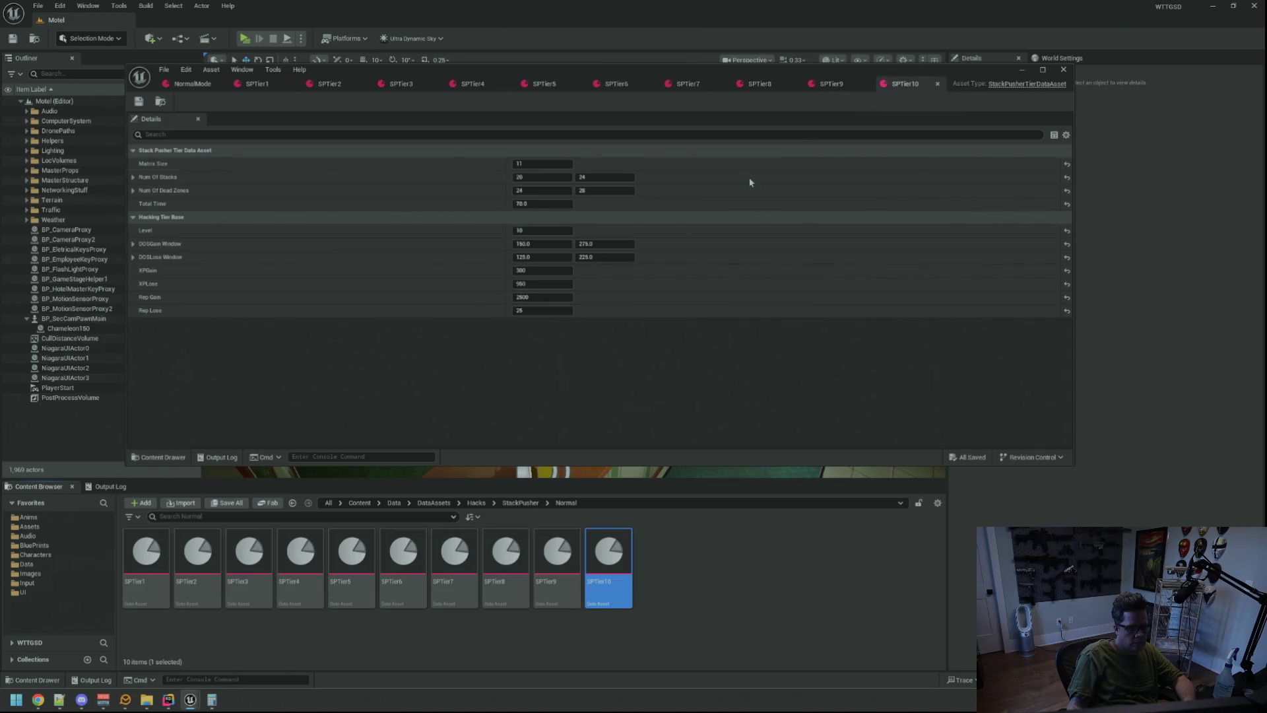
pyautogui.click(554, 296)
pyautogui.write('1300')
pyautogui.press('Return')
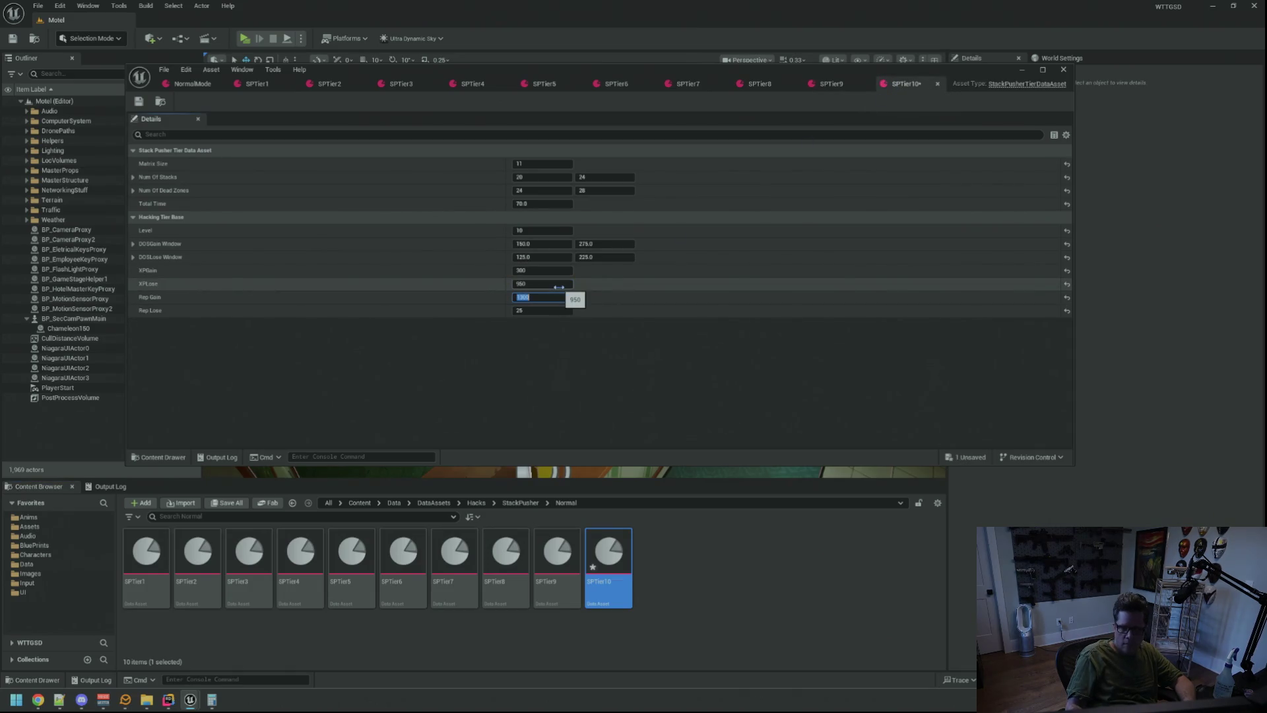
pyautogui.hotkey('ctrl', 's')
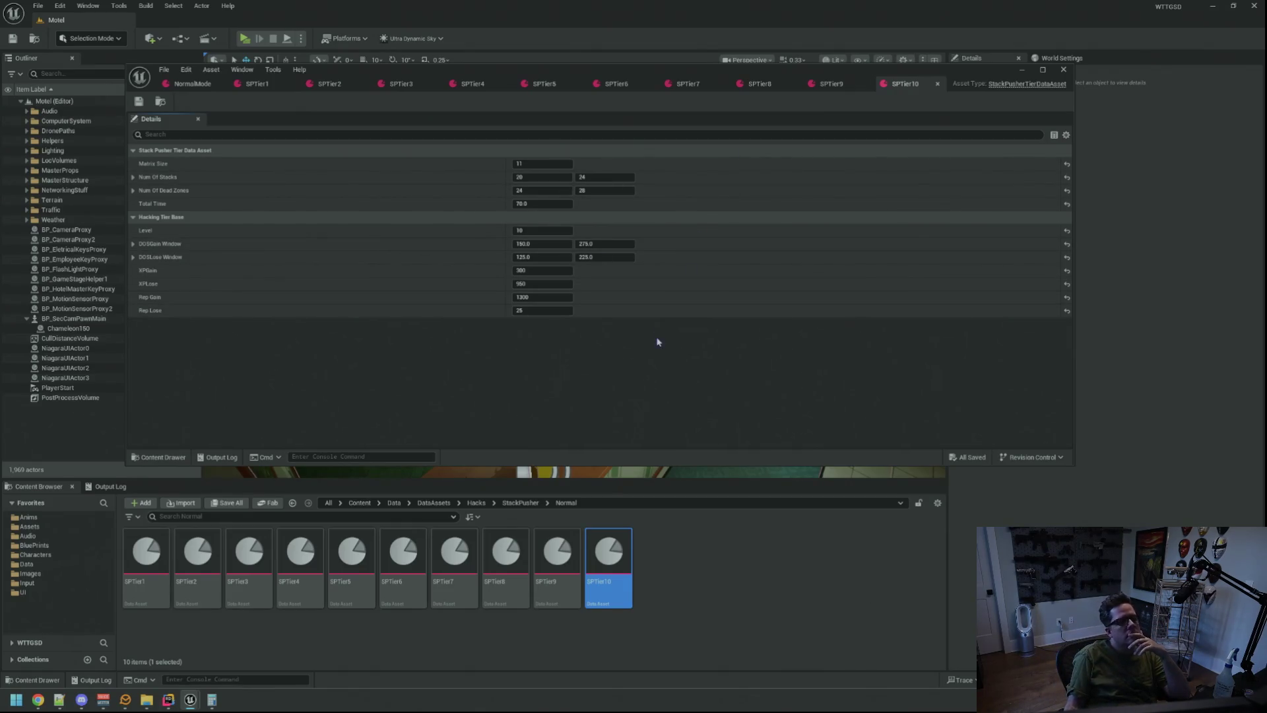
pyautogui.click(254, 84)
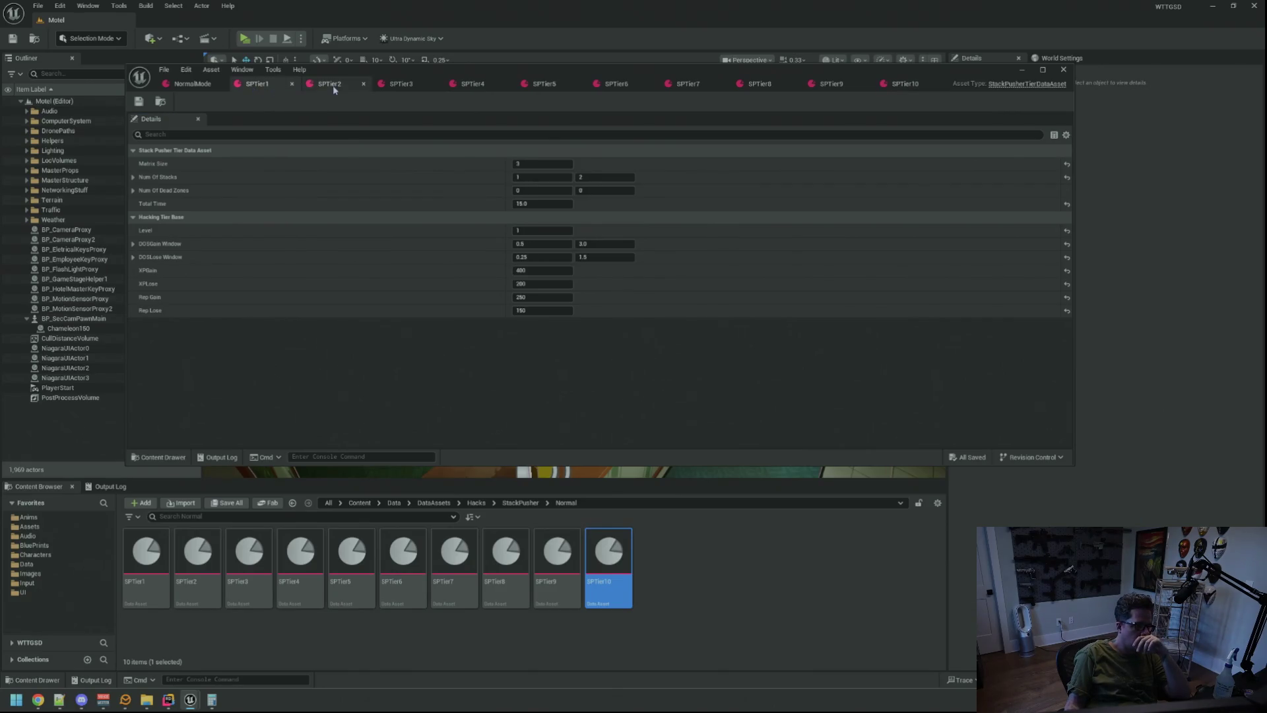
# - Set Rep Loss to 100 on SPTier1 and 200 on SPTier2, saving each
pyautogui.click(541, 311)
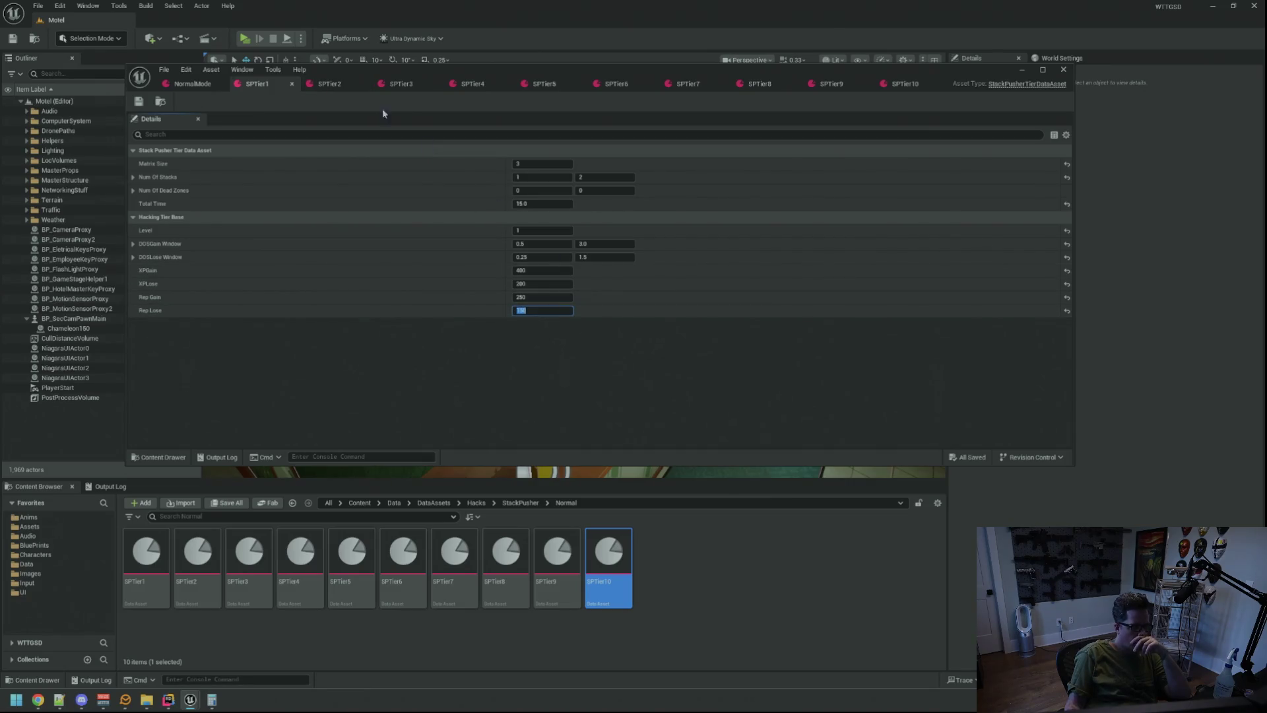
pyautogui.write('100')
pyautogui.press('Return')
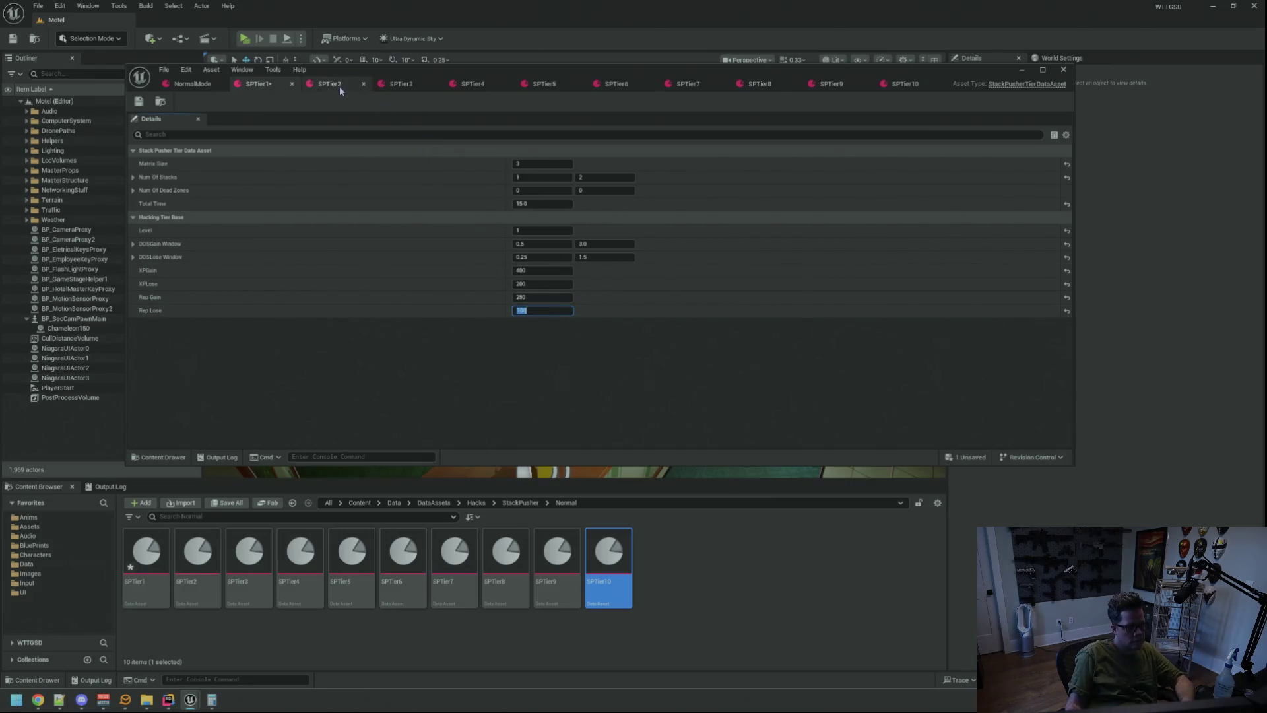
pyautogui.hotkey('ctrl', 's')
pyautogui.click(340, 86)
pyautogui.click(560, 310)
pyautogui.write('200')
pyautogui.press('Return')
pyautogui.hotkey('ctrl', 's')
# - Update Rep Loss on SPTier3 and SPTier4, saving each asset
pyautogui.click(399, 85)
pyautogui.click(560, 310)
pyautogui.hotkey('ctrl', 's')
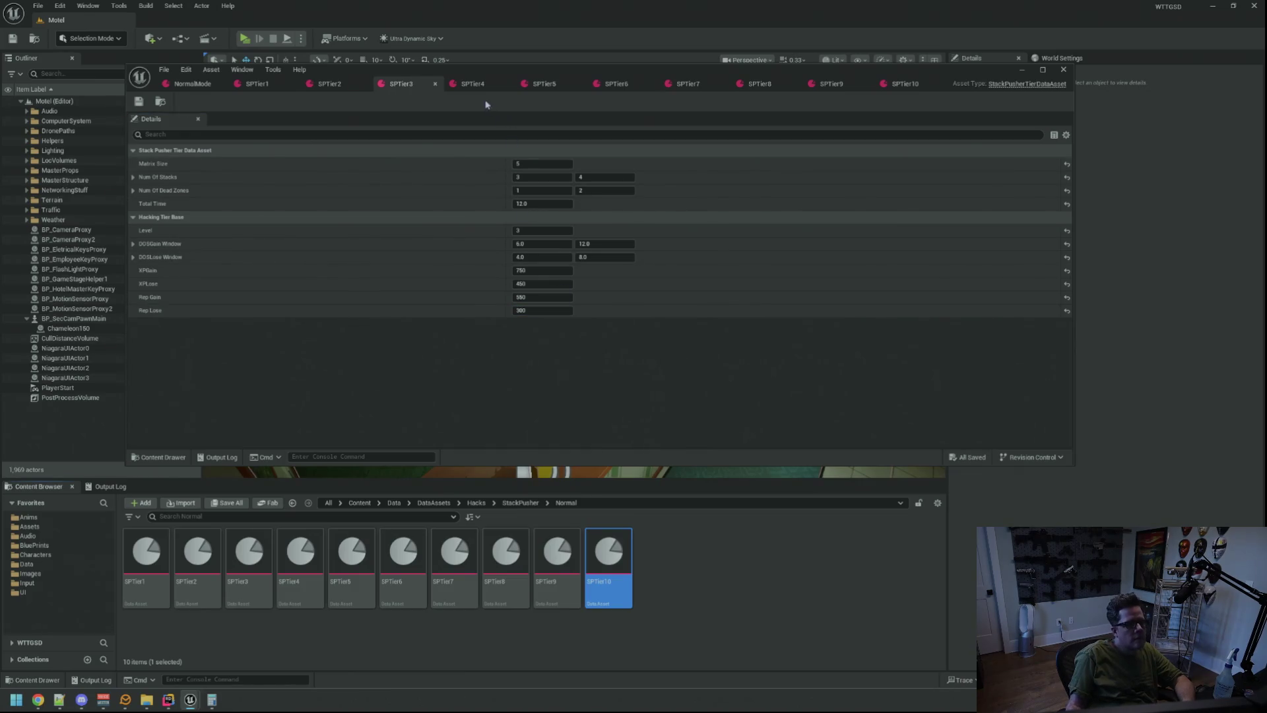
pyautogui.click(468, 85)
pyautogui.click(544, 309)
pyautogui.press('Return')
pyautogui.hotkey('ctrl', 's')
# - Set Rep Loss to 500 on SPTier5 and 600 on SPTier6, saving each
pyautogui.click(562, 84)
pyautogui.click(558, 310)
pyautogui.write('500')
pyautogui.press('Return')
pyautogui.hotkey('ctrl', 's')
pyautogui.click(620, 85)
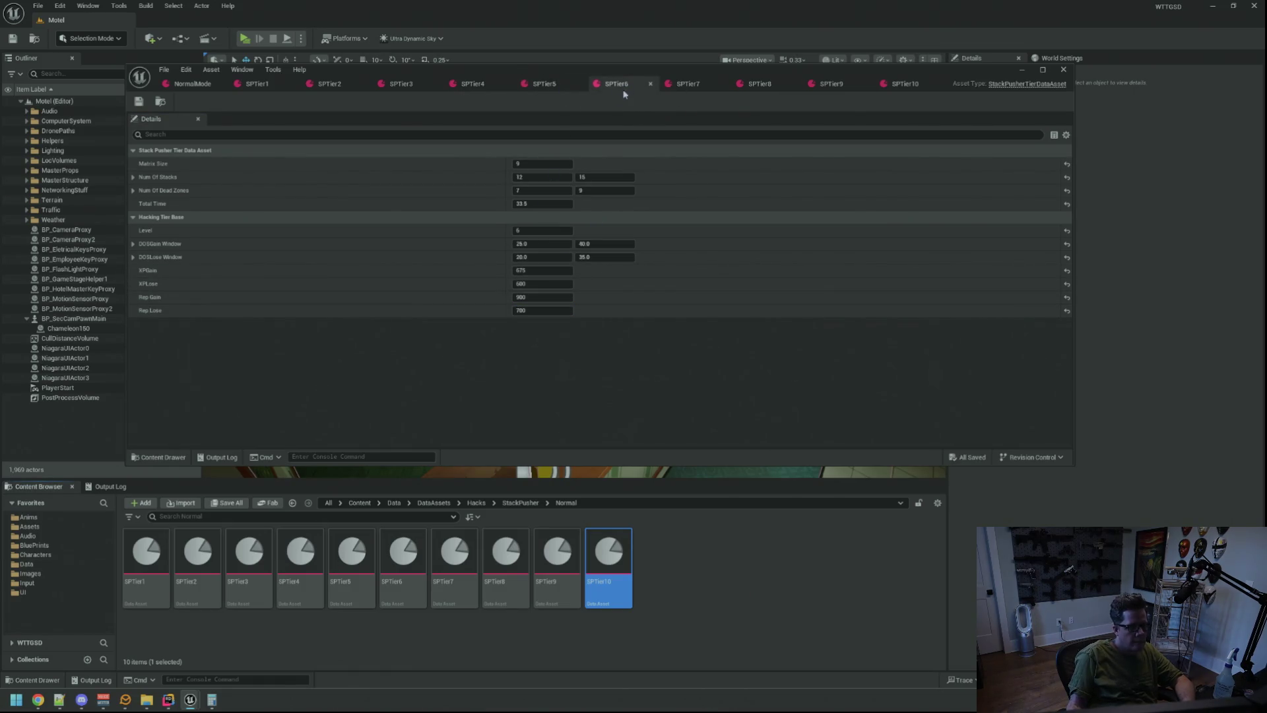
pyautogui.click(548, 309)
pyautogui.write('600')
pyautogui.press('Return')
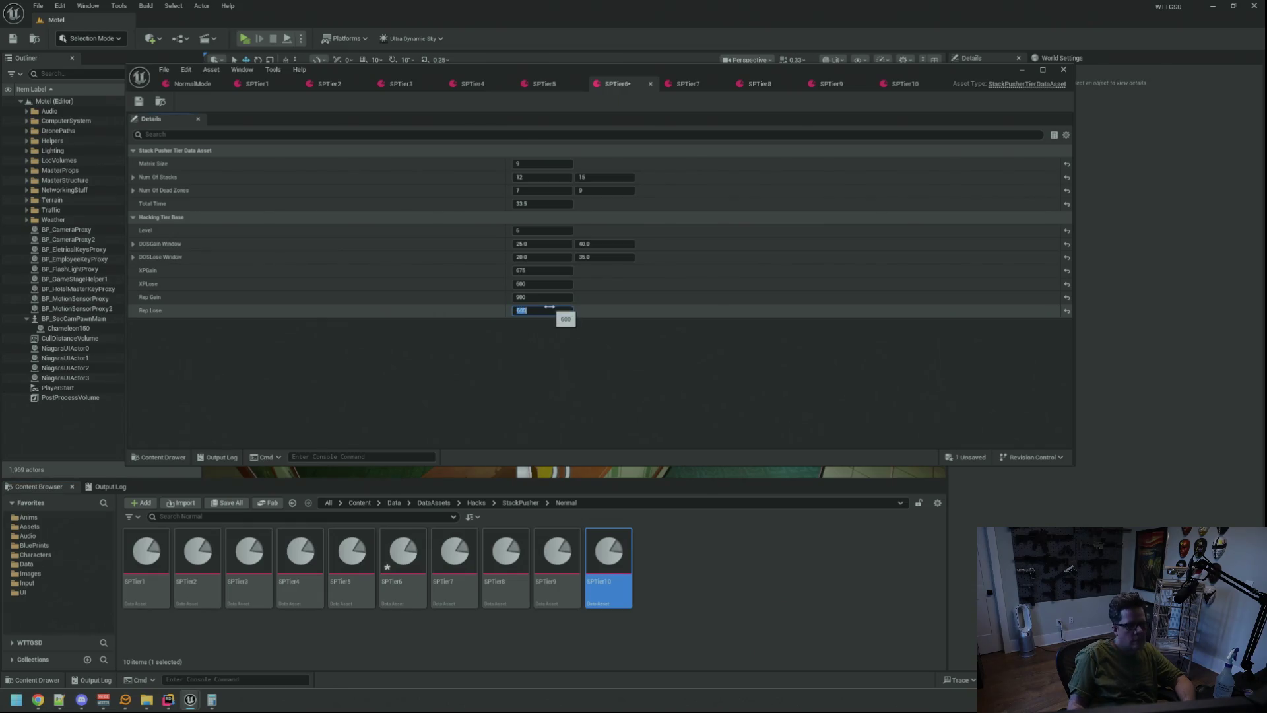
pyautogui.hotkey('ctrl', 's')
# - Set Rep Loss to 700 on SPTier7 and 800 on SPTier8, saving each
pyautogui.click(687, 84)
pyautogui.click(545, 310)
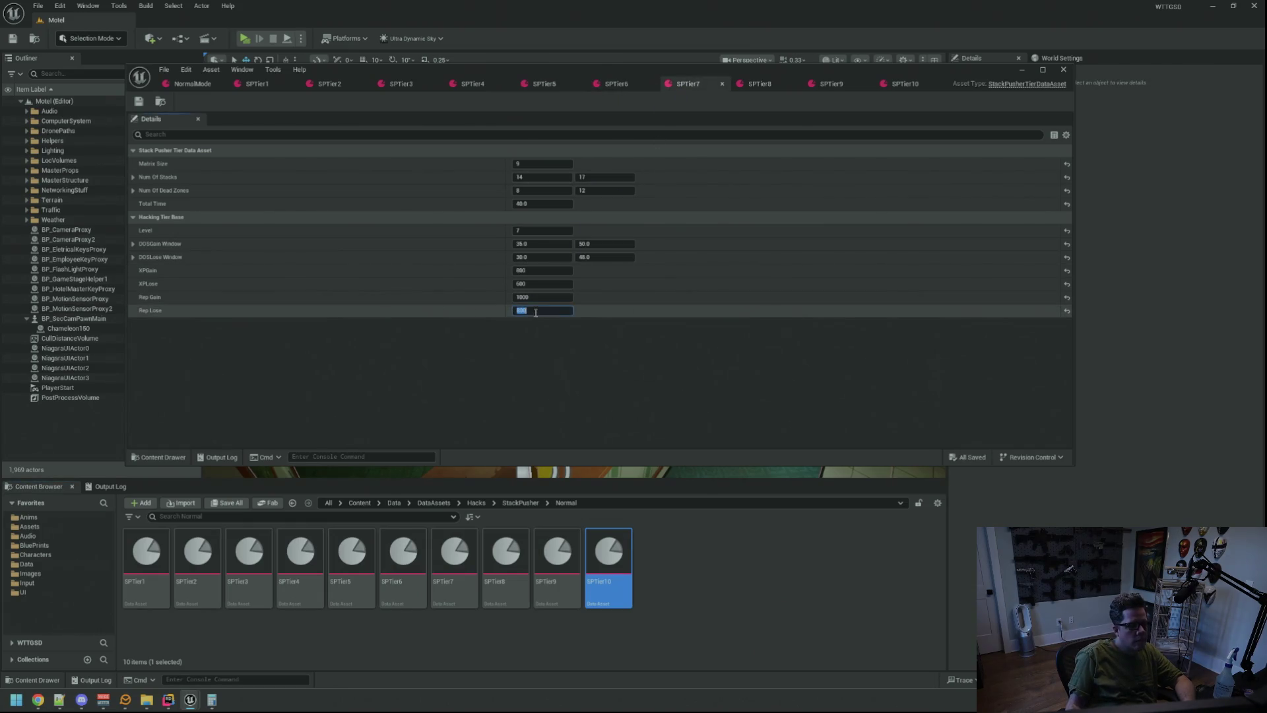
pyautogui.write('700')
pyautogui.press('Return')
pyautogui.hotkey('ctrl', 's')
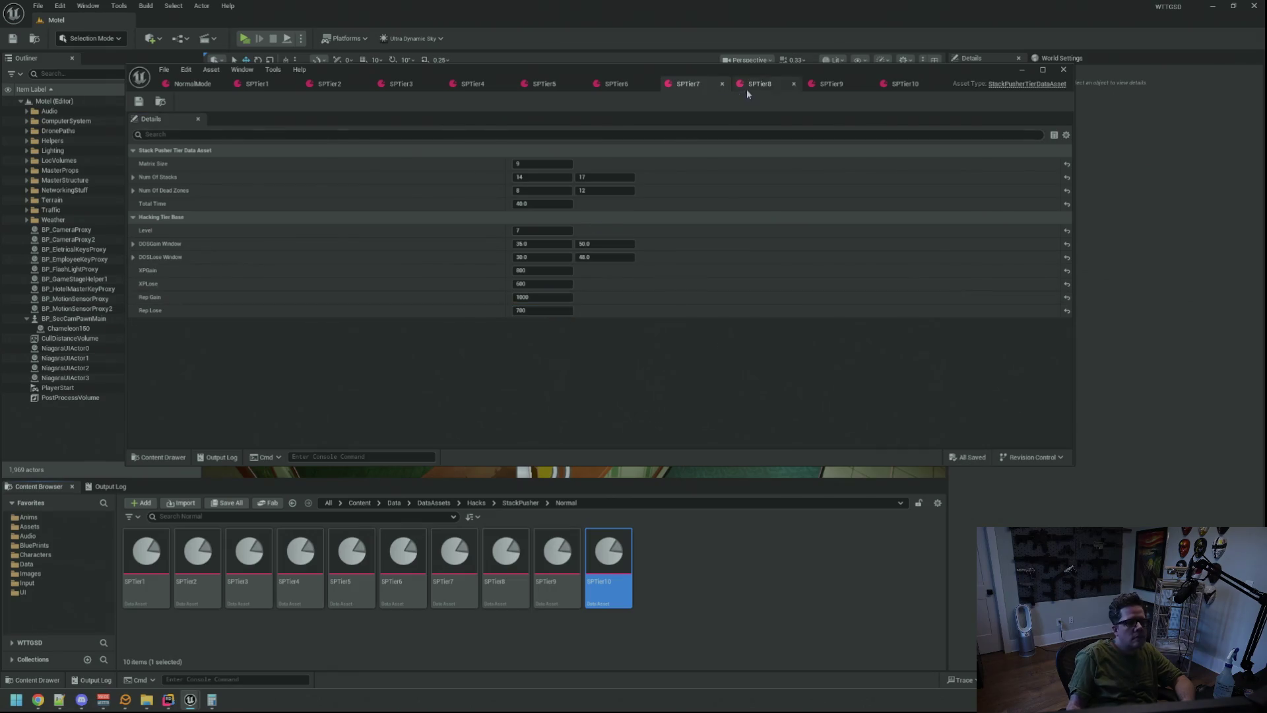
pyautogui.click(757, 84)
pyautogui.click(545, 310)
pyautogui.write('800')
pyautogui.press('Return')
pyautogui.hotkey('ctrl', 's')
# - Set Rep Loss to 900 on SPTier9 (saved) and 1000 on SPTier10
pyautogui.click(824, 85)
pyautogui.click(542, 310)
pyautogui.write('900')
pyautogui.press('Return')
pyautogui.hotkey('ctrl', 's')
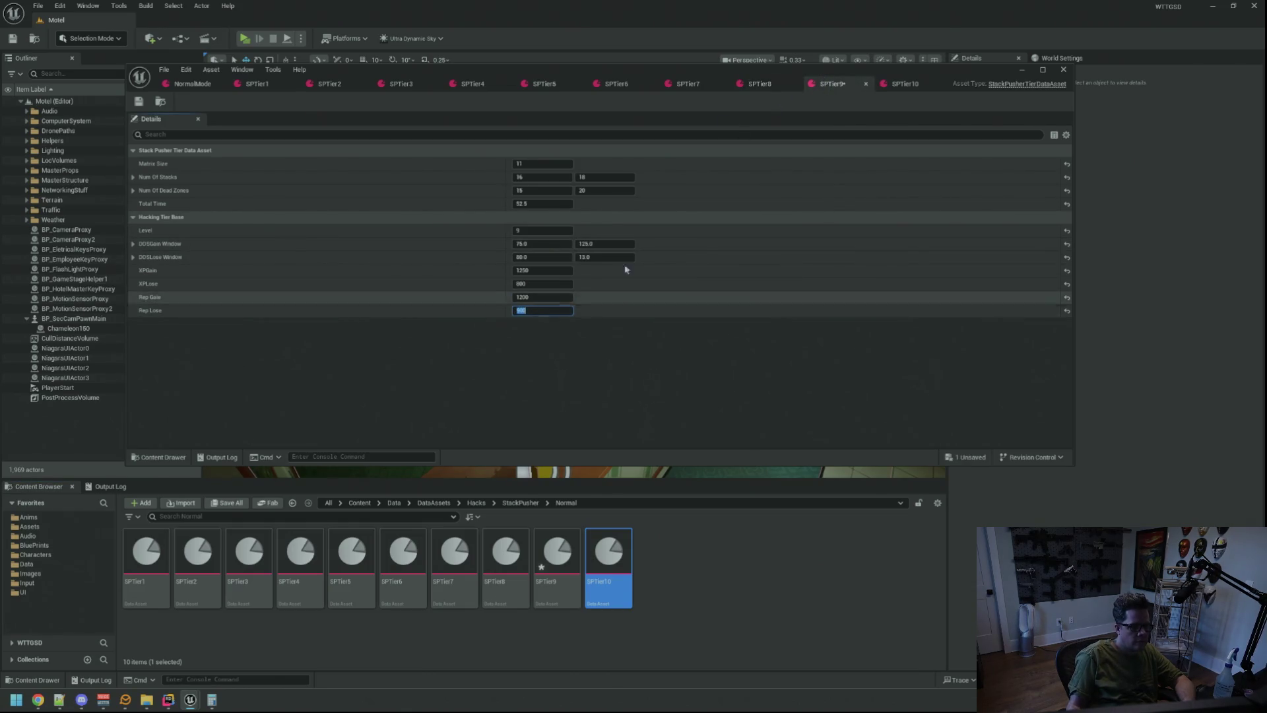
pyautogui.click(901, 84)
pyautogui.click(543, 310)
pyautogui.write('1000')
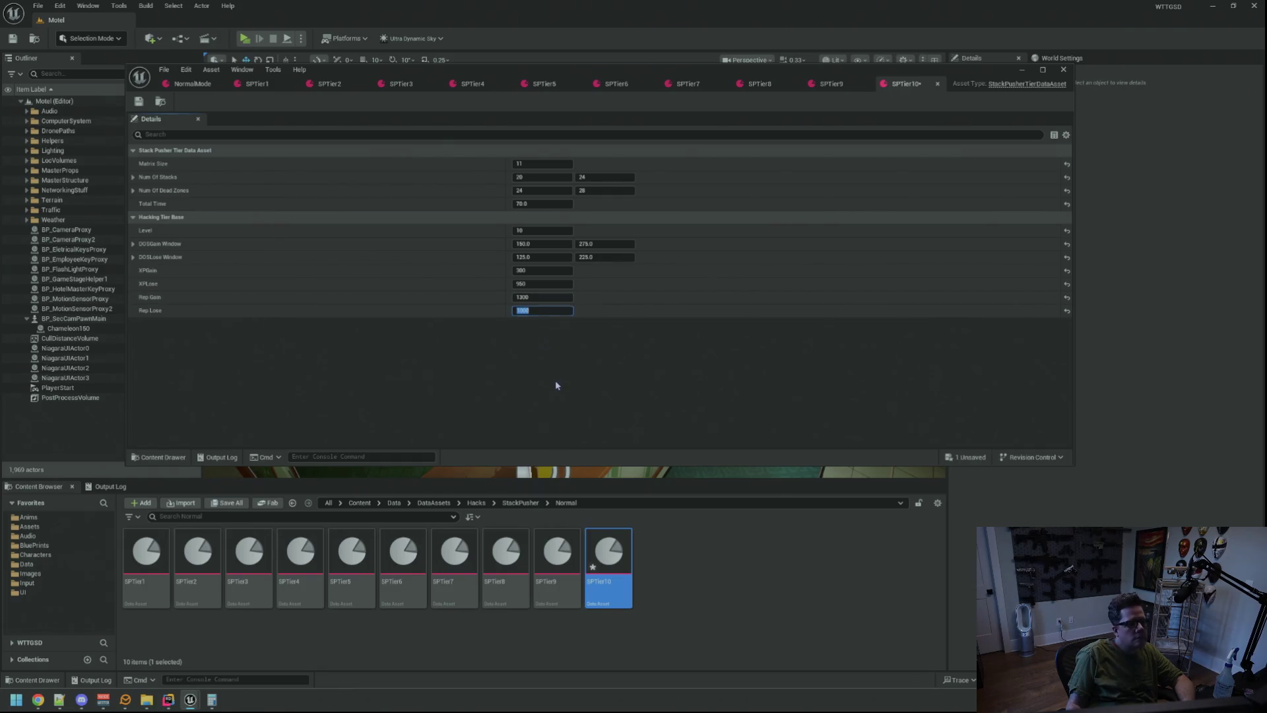
pyautogui.press('Return')
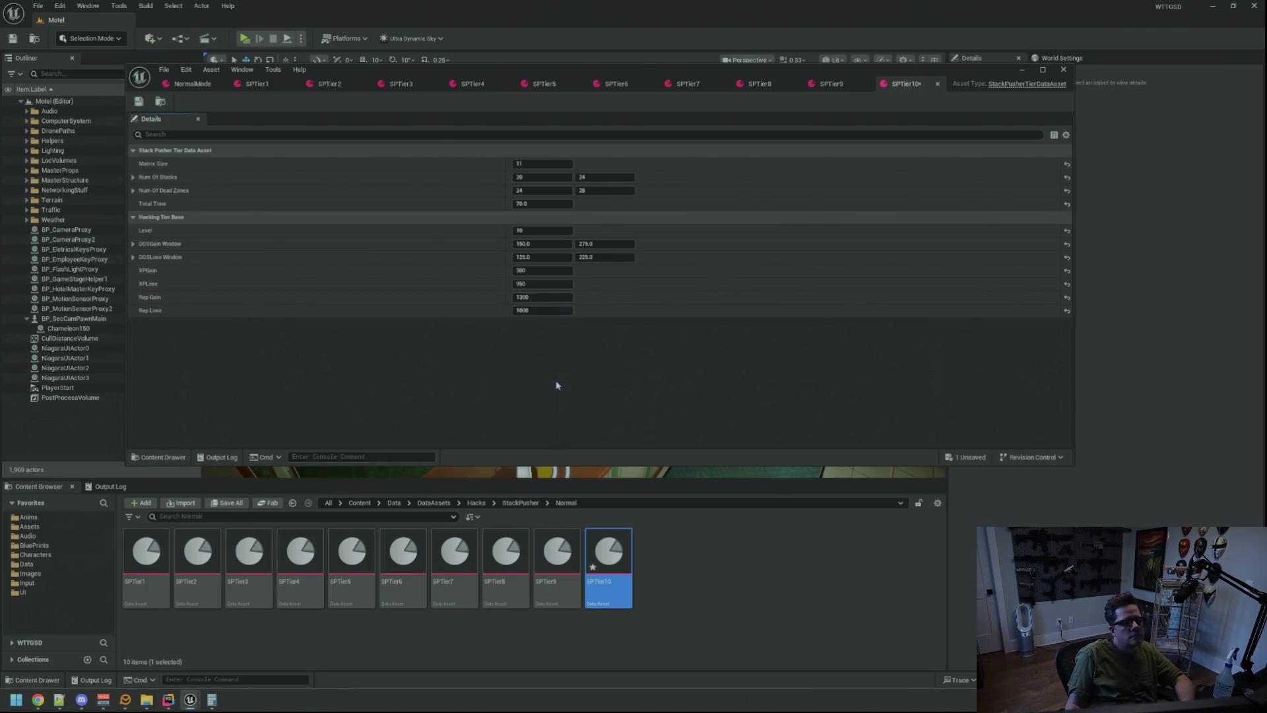
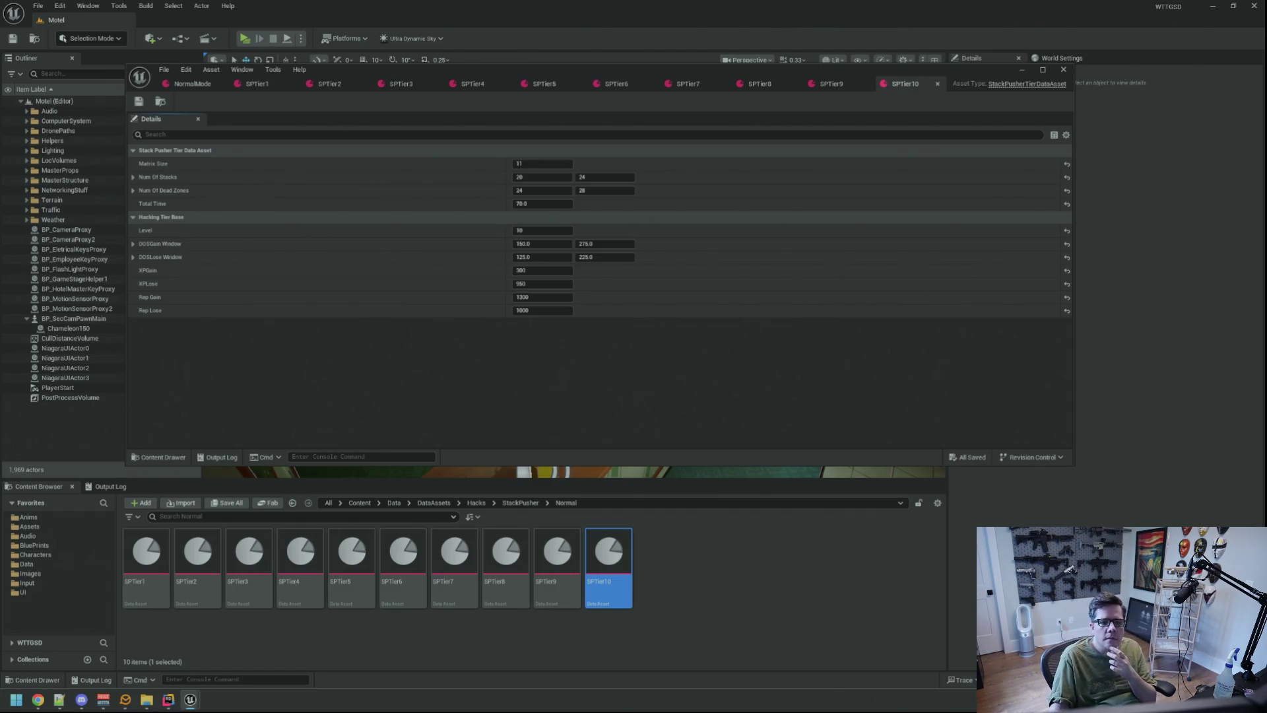
# - Clear the Output Log
pyautogui.hotkey('alt', 'Tab')
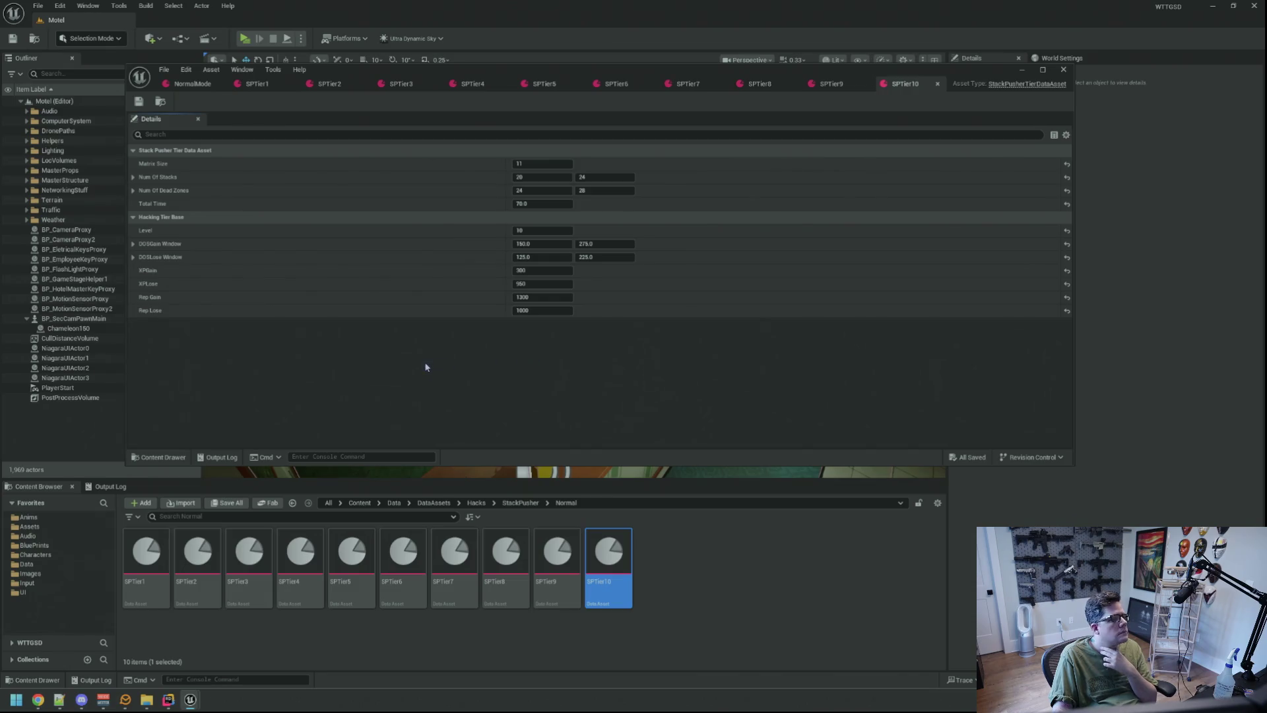
pyautogui.click(111, 486)
pyautogui.rightClick(310, 520)
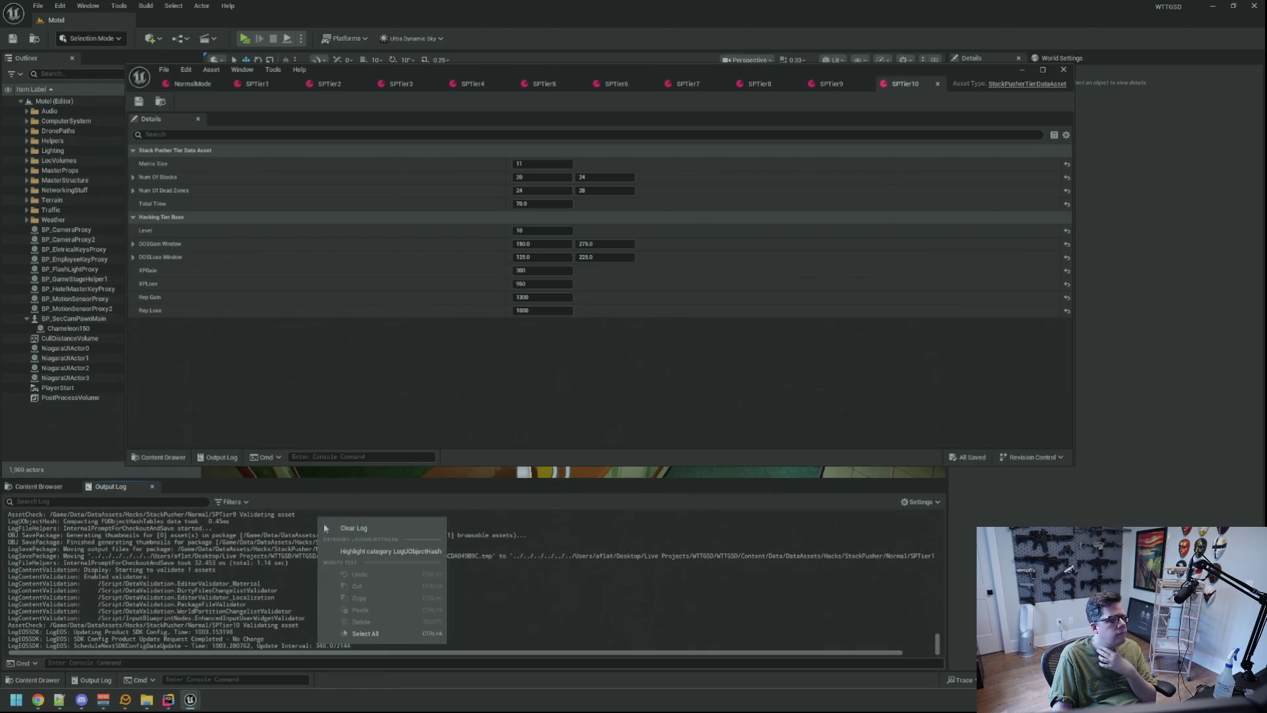
pyautogui.click(350, 594)
# - Review NormalMode's StackPusher Hacking Level Data entries for levels 1–10
pyautogui.click(191, 84)
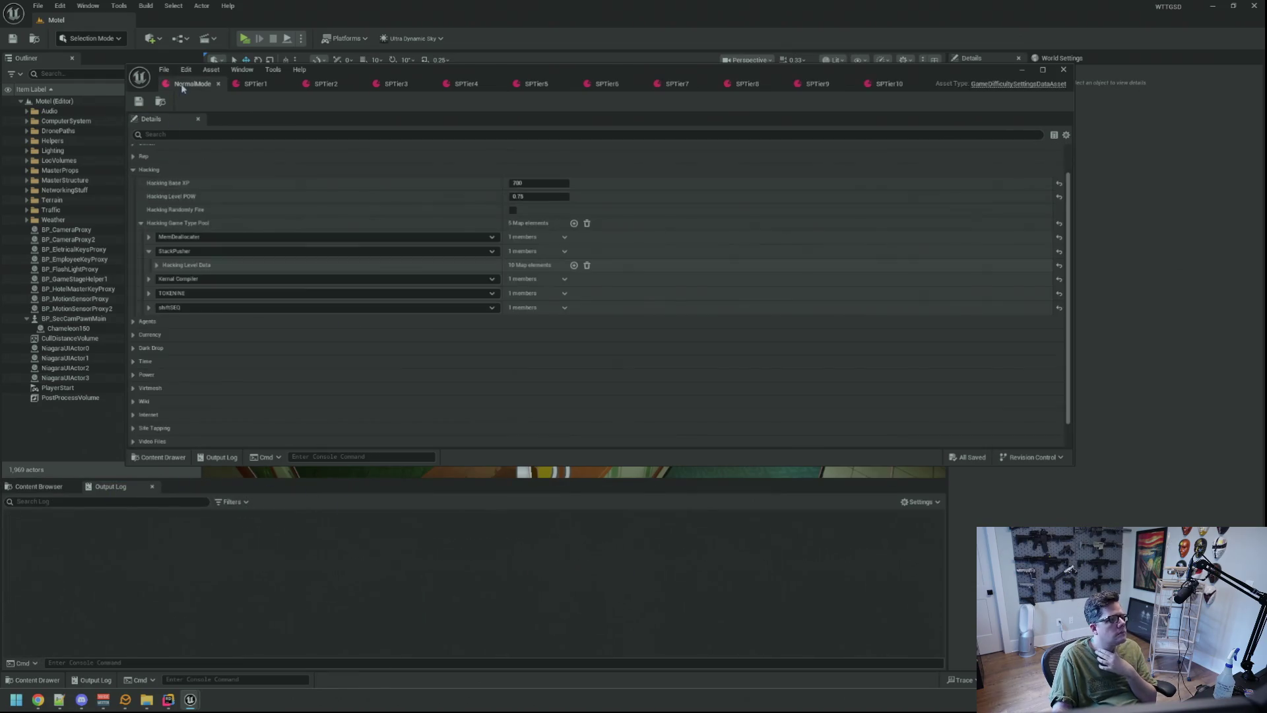
pyautogui.click(156, 265)
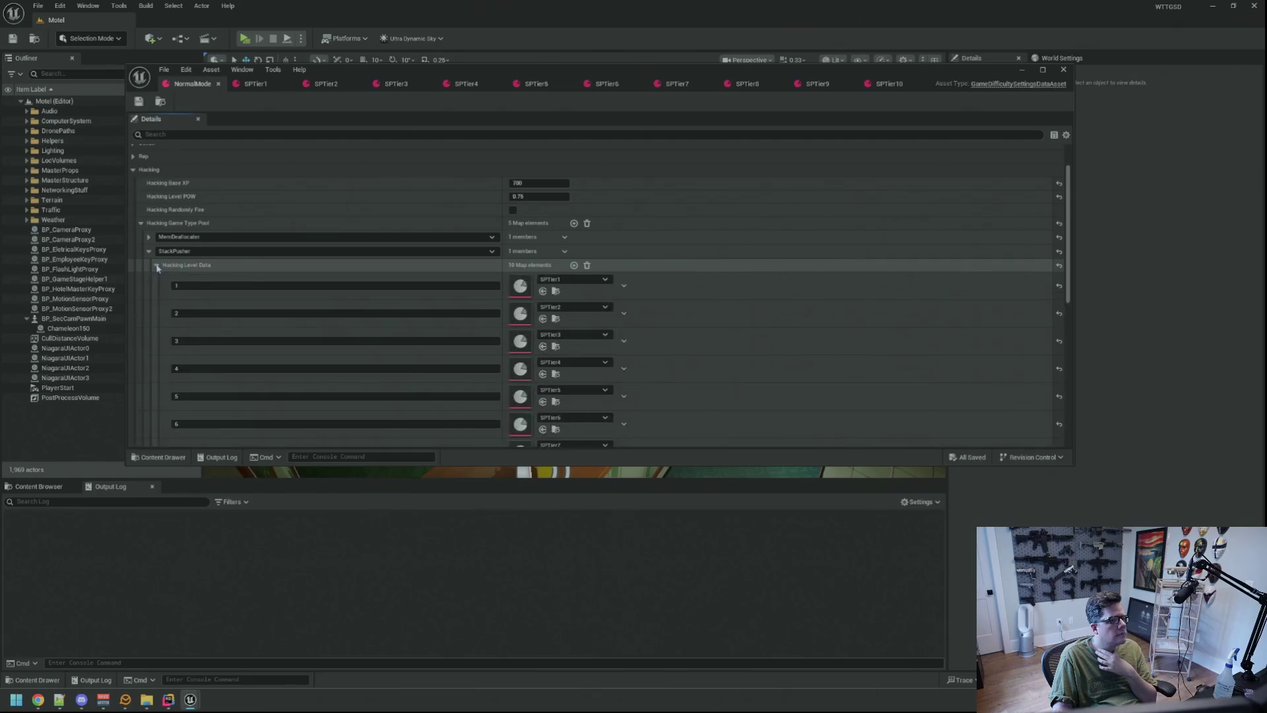
pyautogui.click(156, 265)
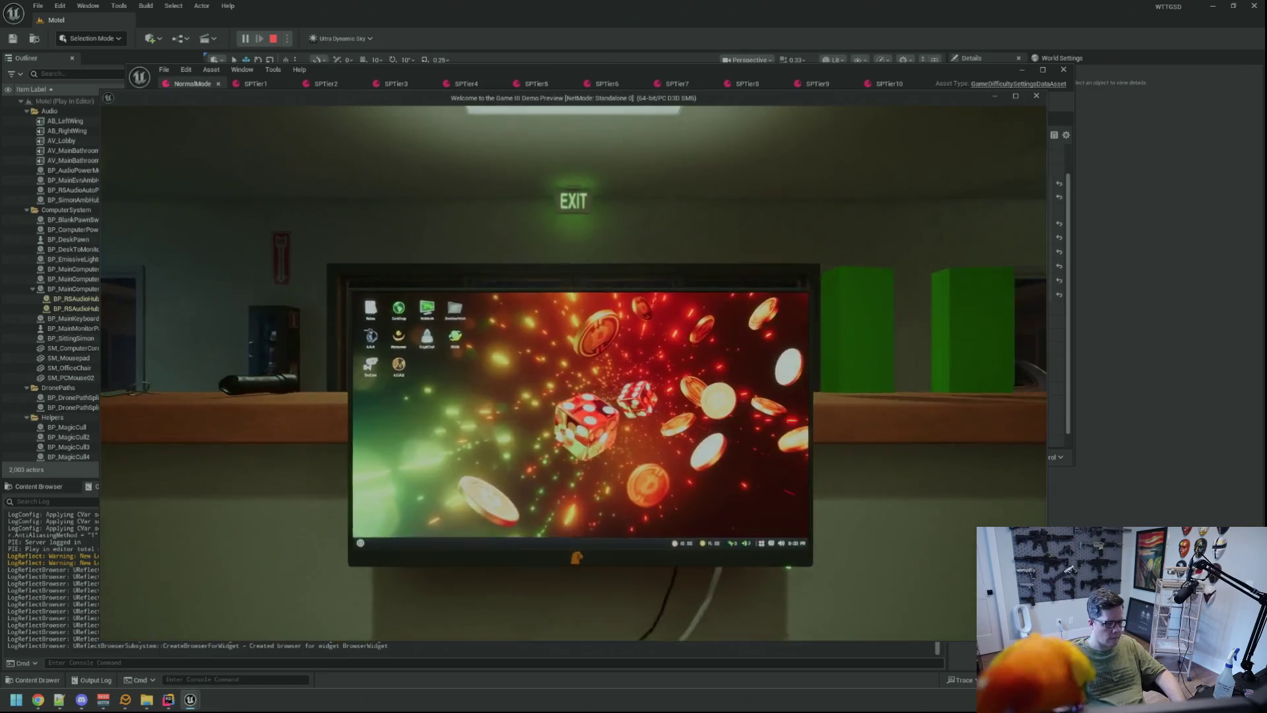
# - Run TriggerHack 2 twice and block both StackPusher hacks
pyautogui.press('Up')
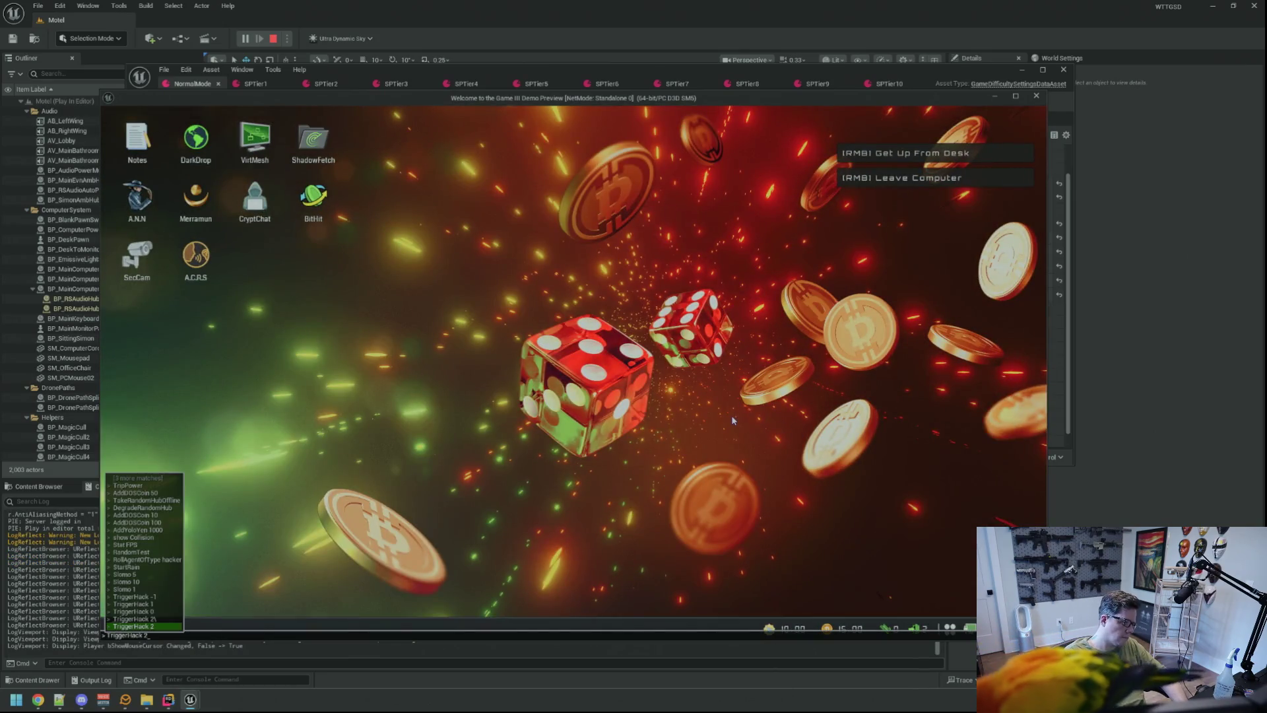
pyautogui.press('Return')
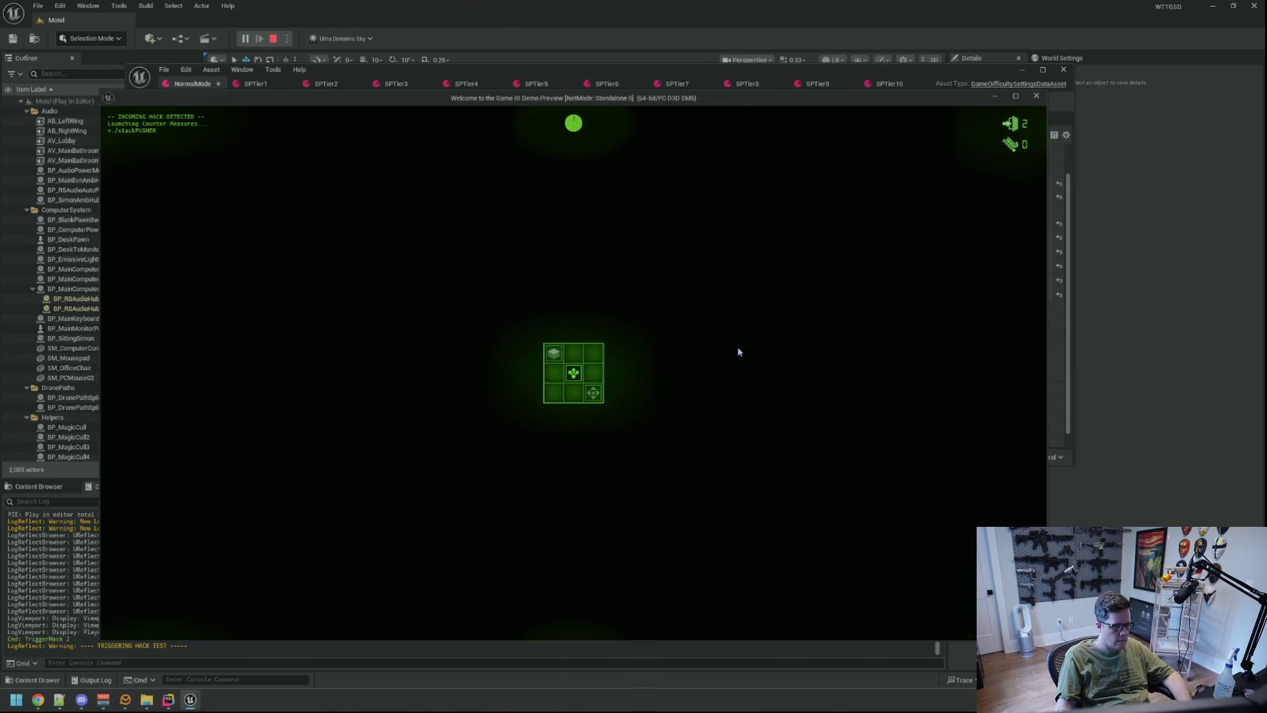
pyautogui.click(556, 357)
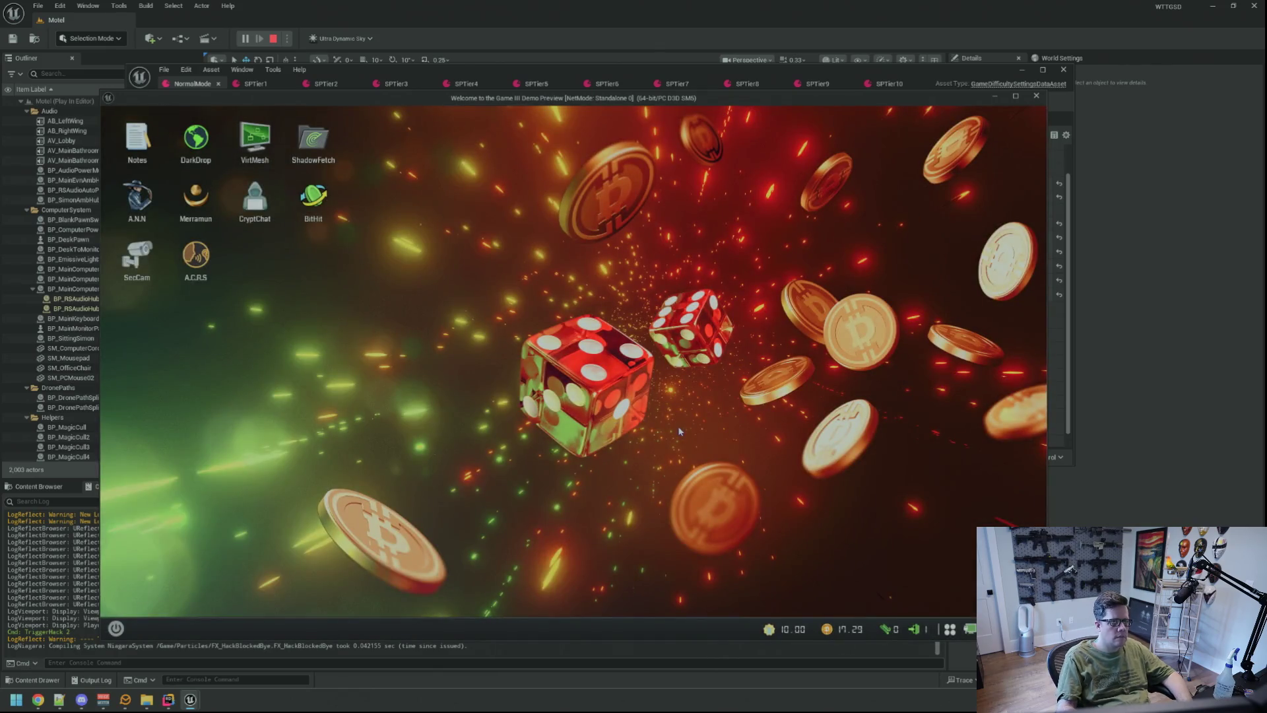
pyautogui.press('`')
pyautogui.press('Up')
pyautogui.press('Return')
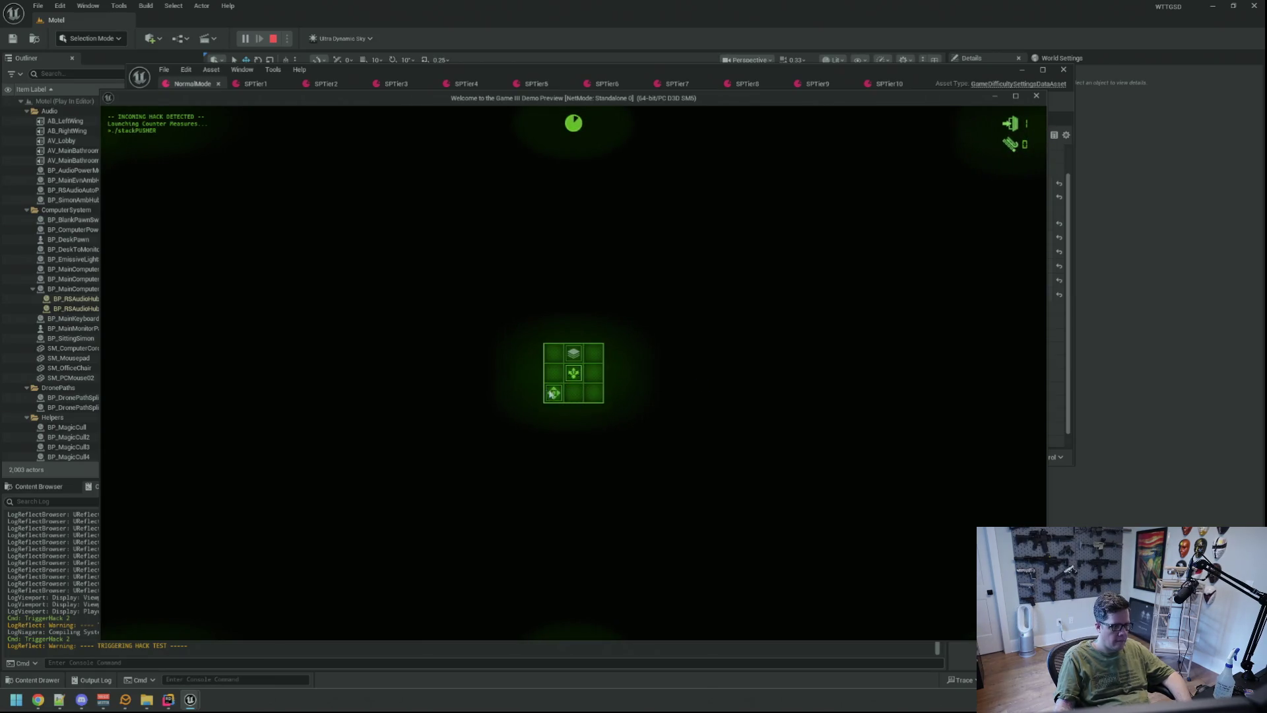
pyautogui.click(582, 379)
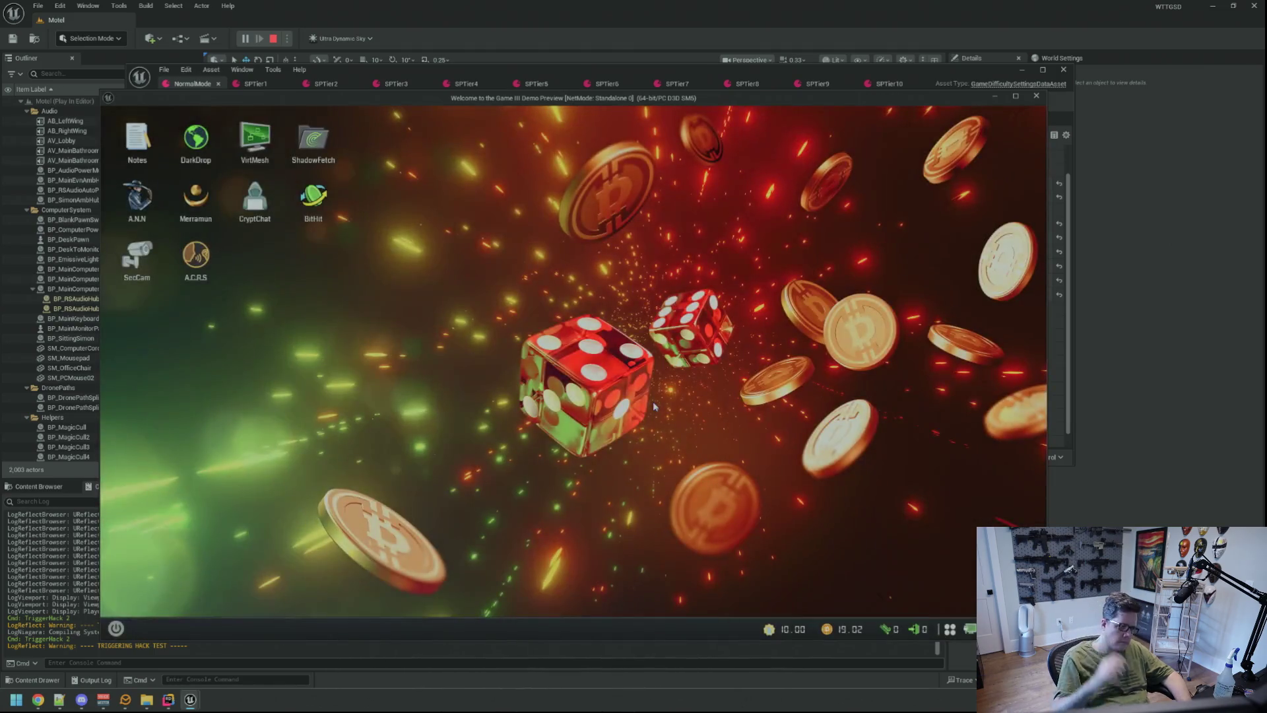
# - Trigger and block a third StackPusher hack with TriggerHack 2, then stop play
pyautogui.press('`')
pyautogui.press('Up')
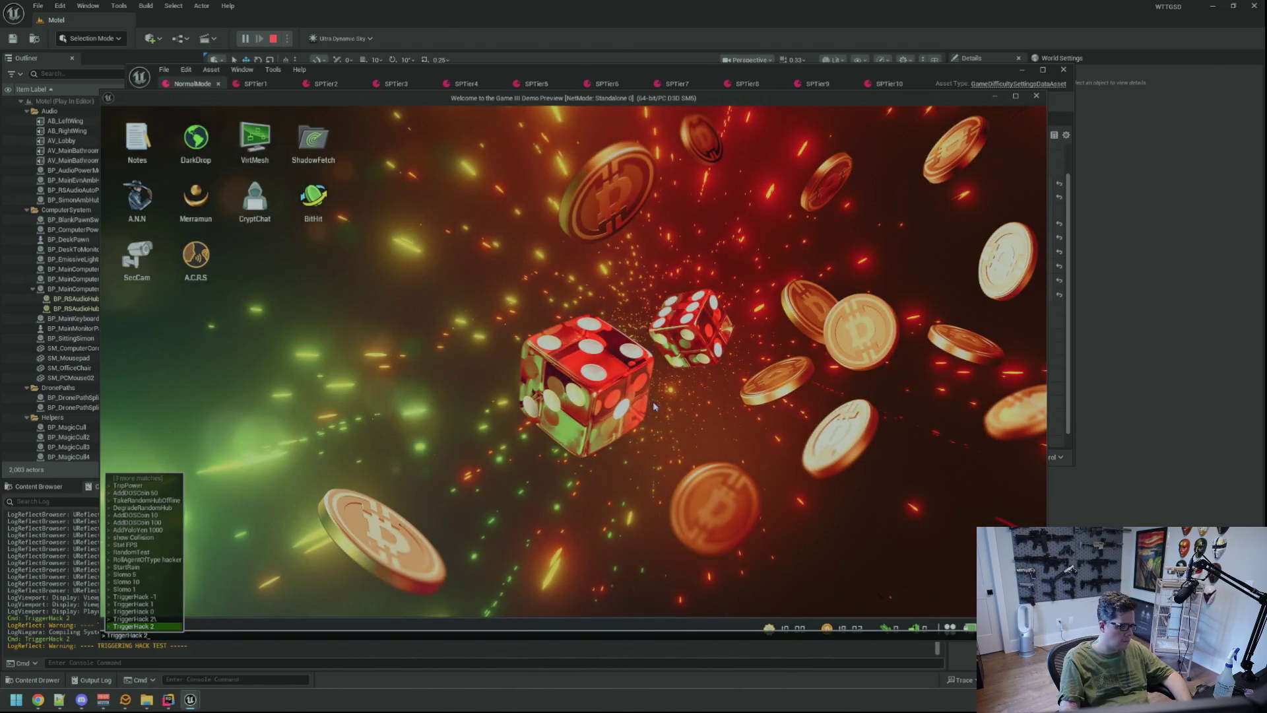
pyautogui.press('Return')
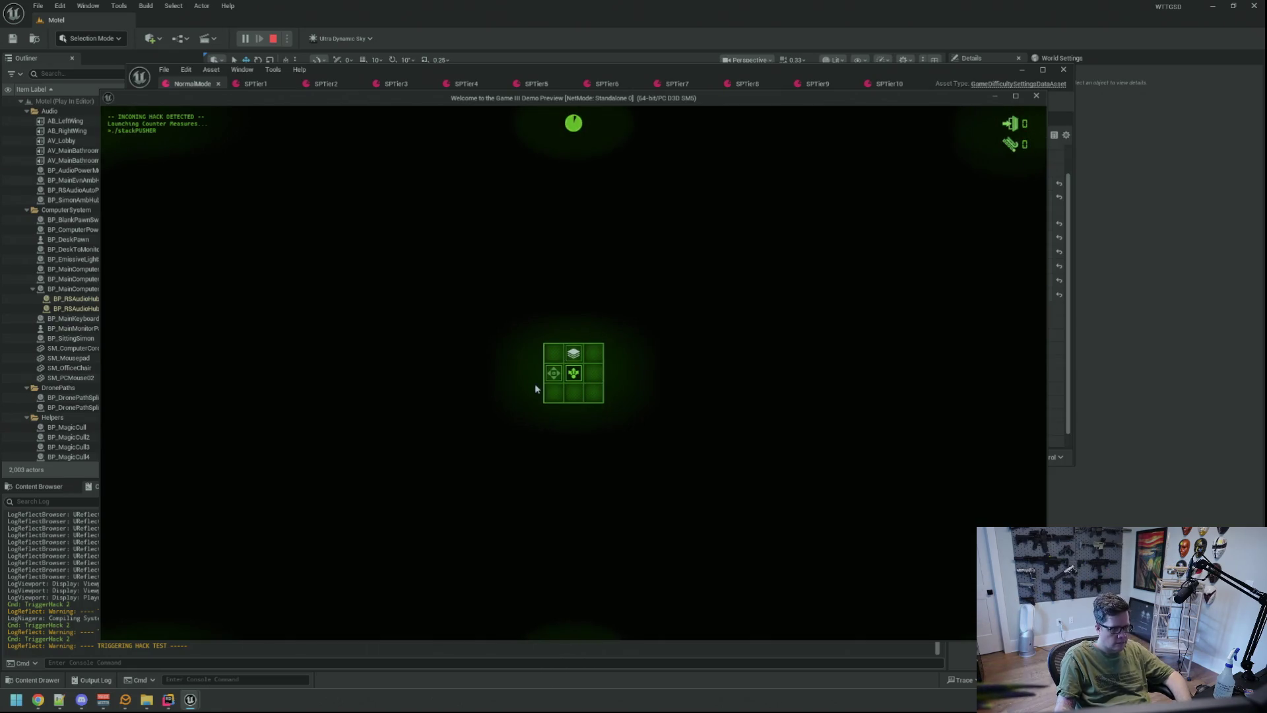
pyautogui.click(573, 373)
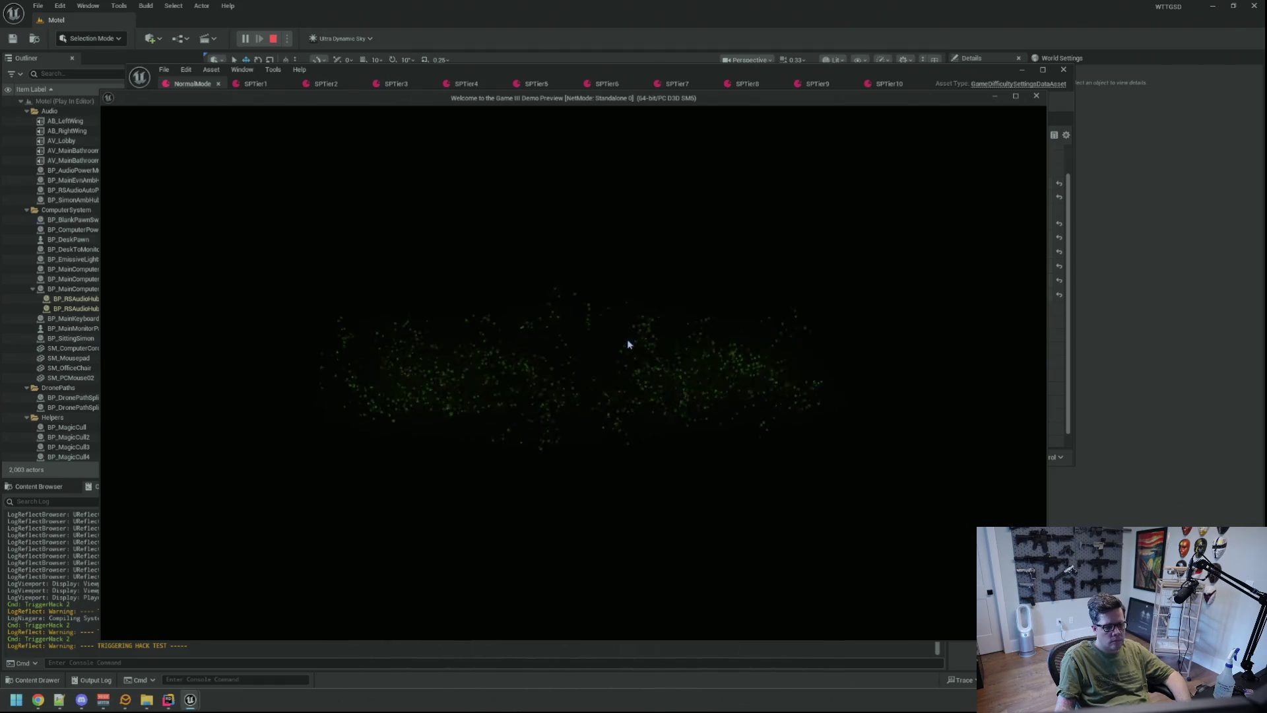
pyautogui.press('Escape')
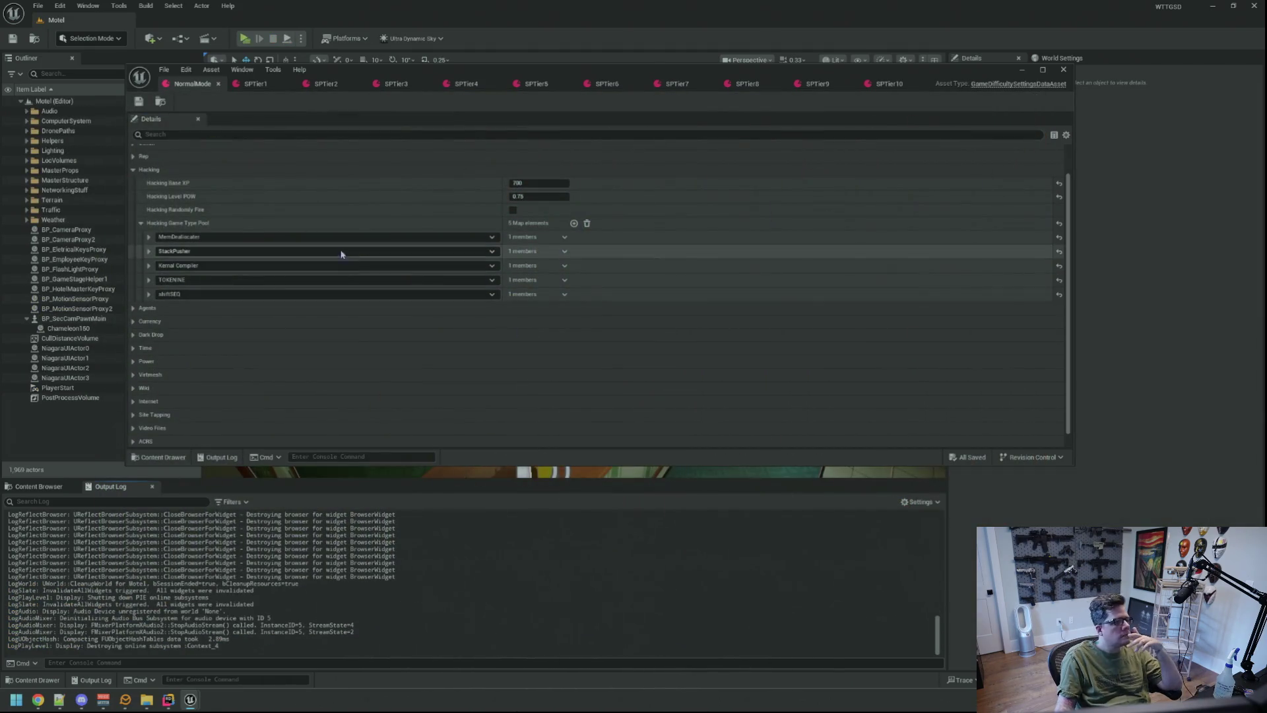
# - Bring up the SPTier1 tier asset after glancing back at NormalMode's settings
pyautogui.click(258, 84)
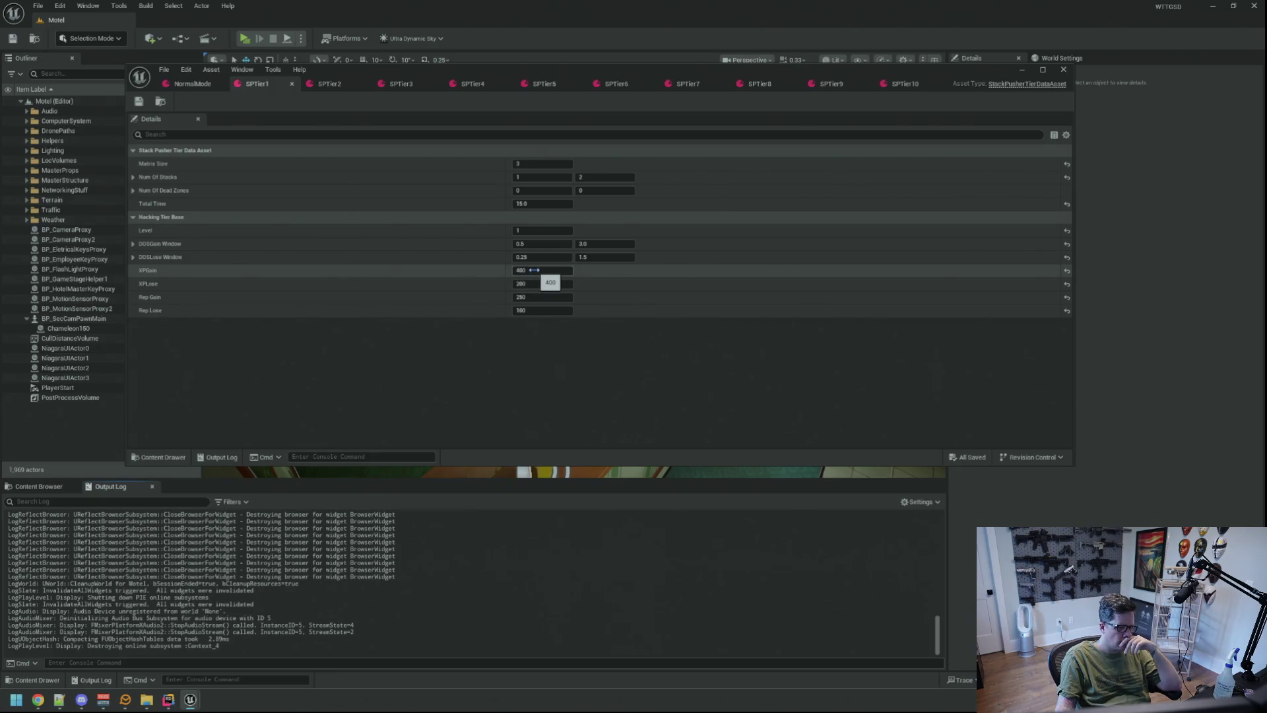
pyautogui.click(192, 83)
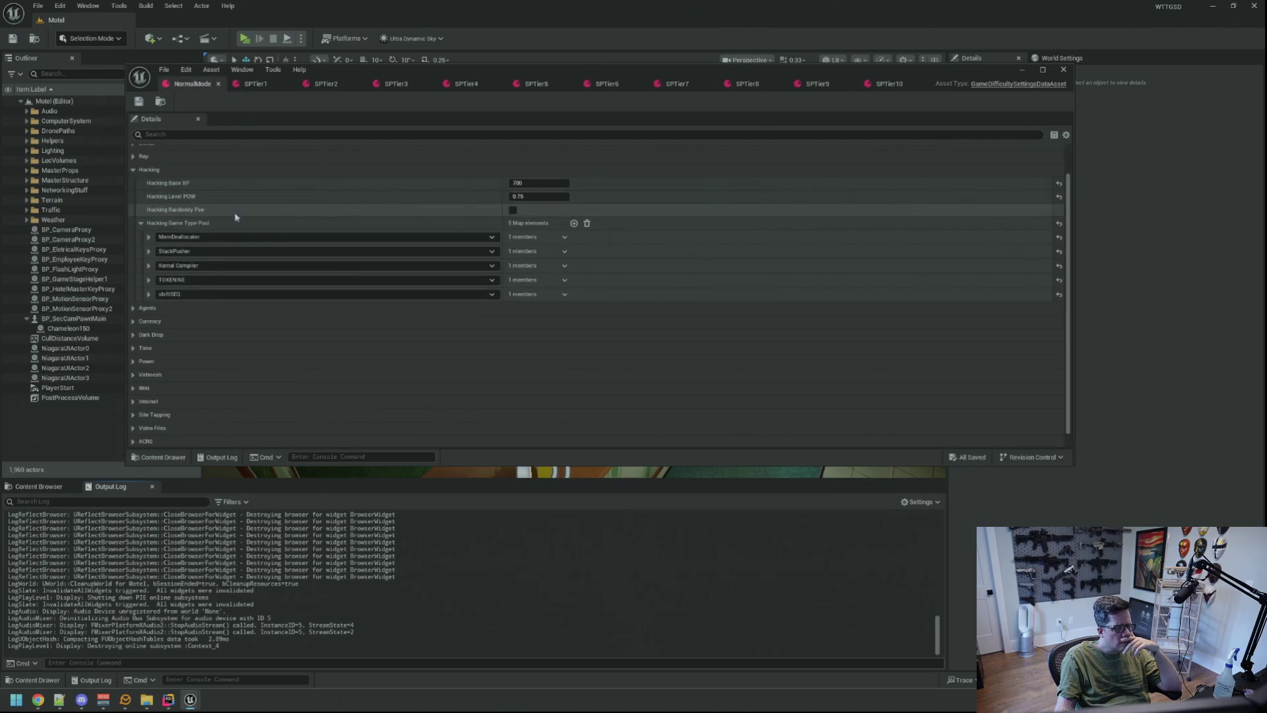
pyautogui.scroll(2, 175, 277)
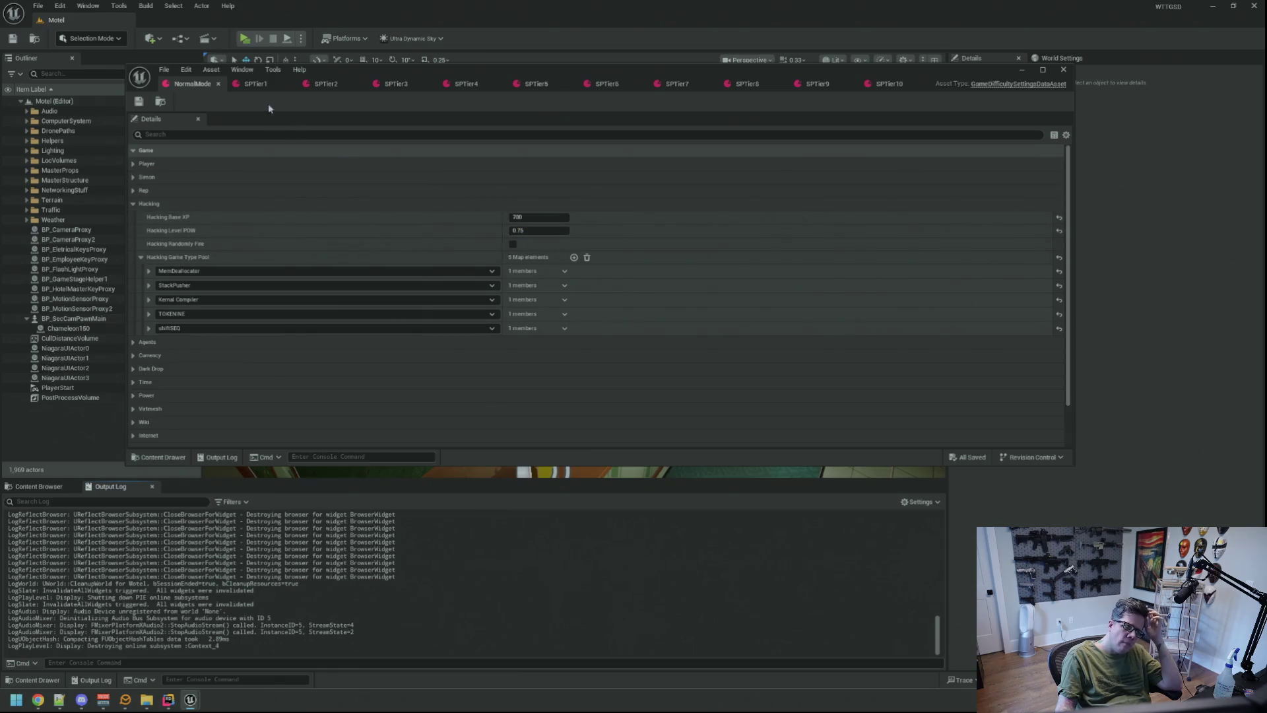
pyautogui.click(257, 85)
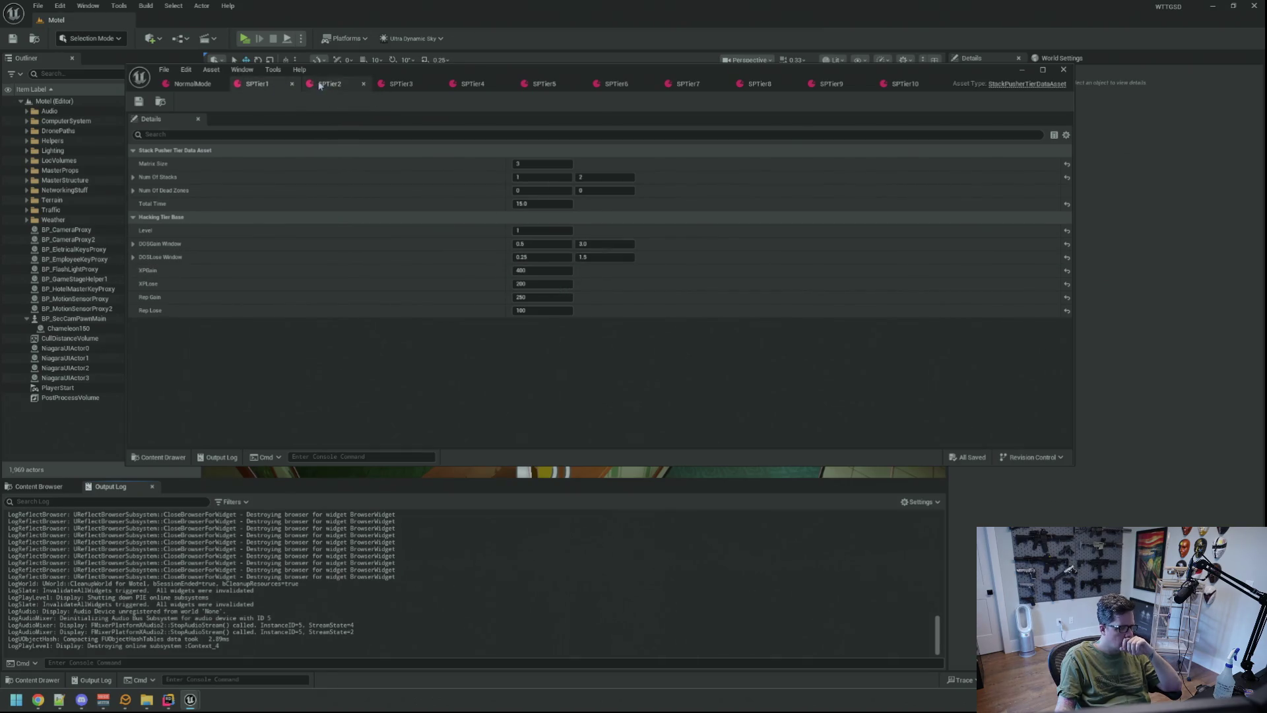
pyautogui.click(242, 70)
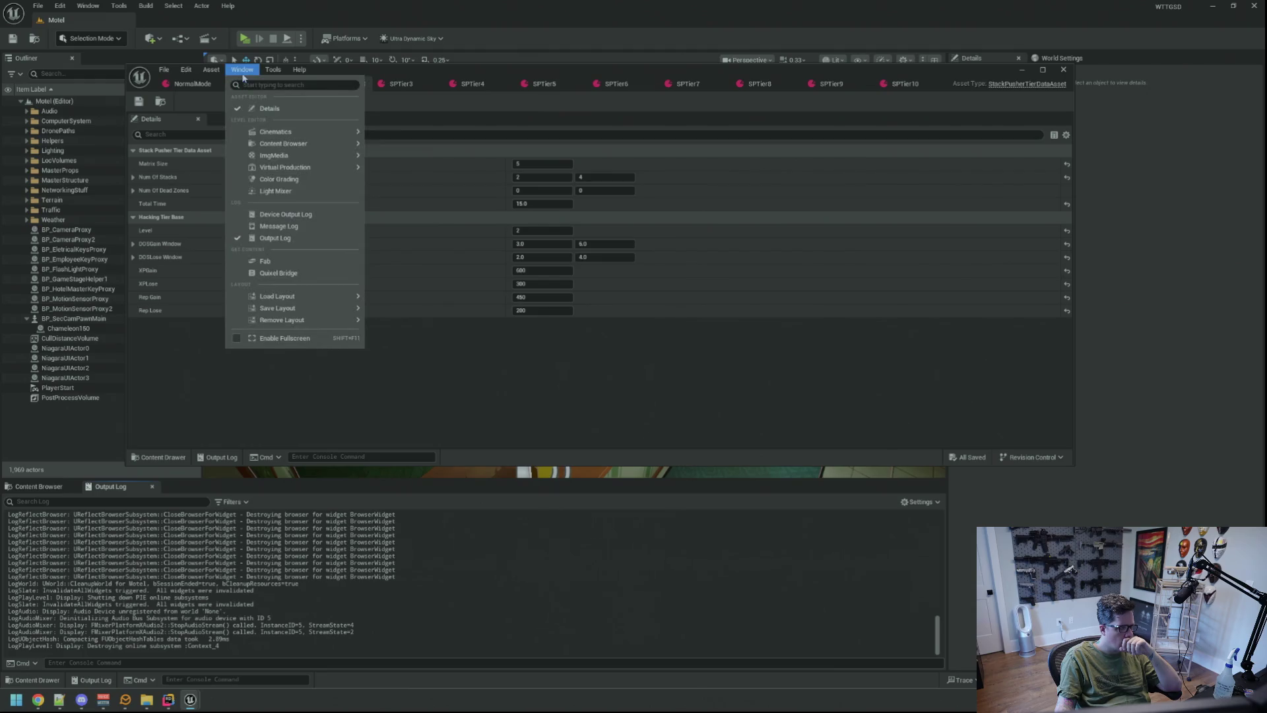
pyautogui.click(243, 77)
# - Set SPTier1's XPGain to 500, save it, and start a play-in-editor session
pyautogui.click(543, 271)
pyautogui.write('450')
pyautogui.press('Return')
pyautogui.write('500')
pyautogui.press('Return')
pyautogui.hotkey('ctrl', 's')
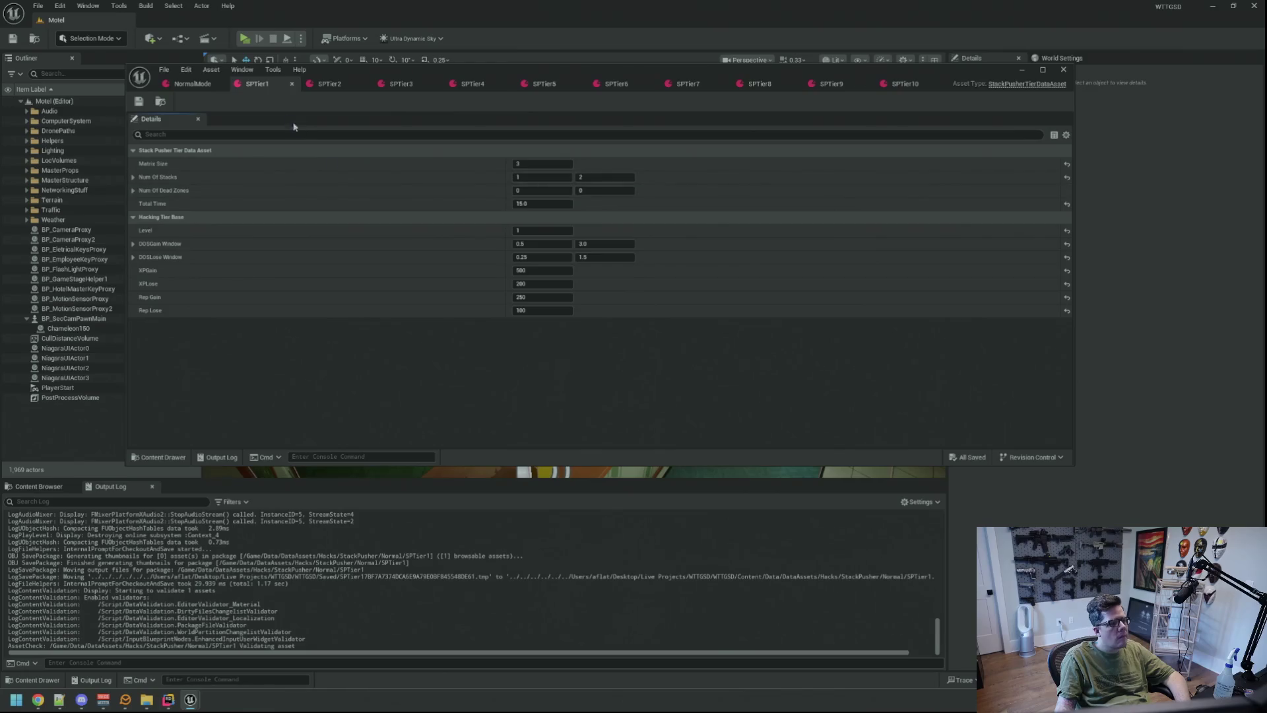
pyautogui.hotkey('alt', 'p')
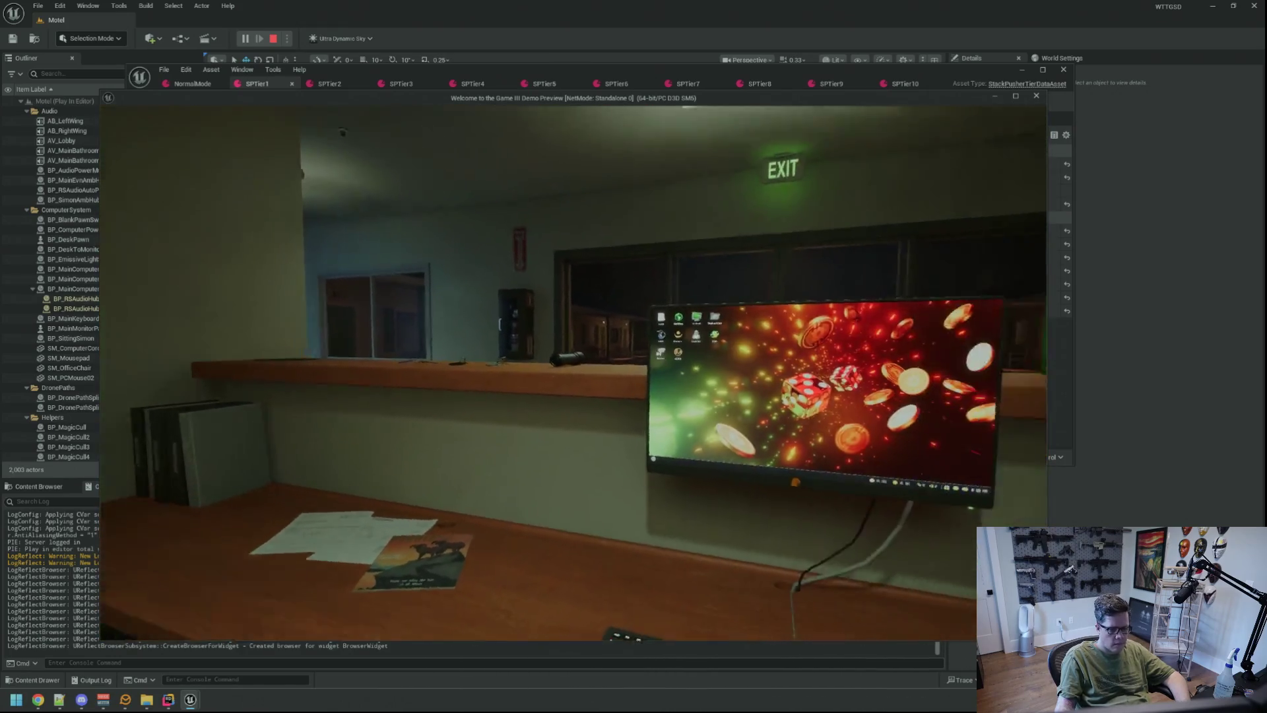
# - Run TriggerHack 2 and block the stackPUSHER hacks, then run TriggerHack 2 again
pyautogui.press('`')
pyautogui.press('Up')
pyautogui.press('Return')
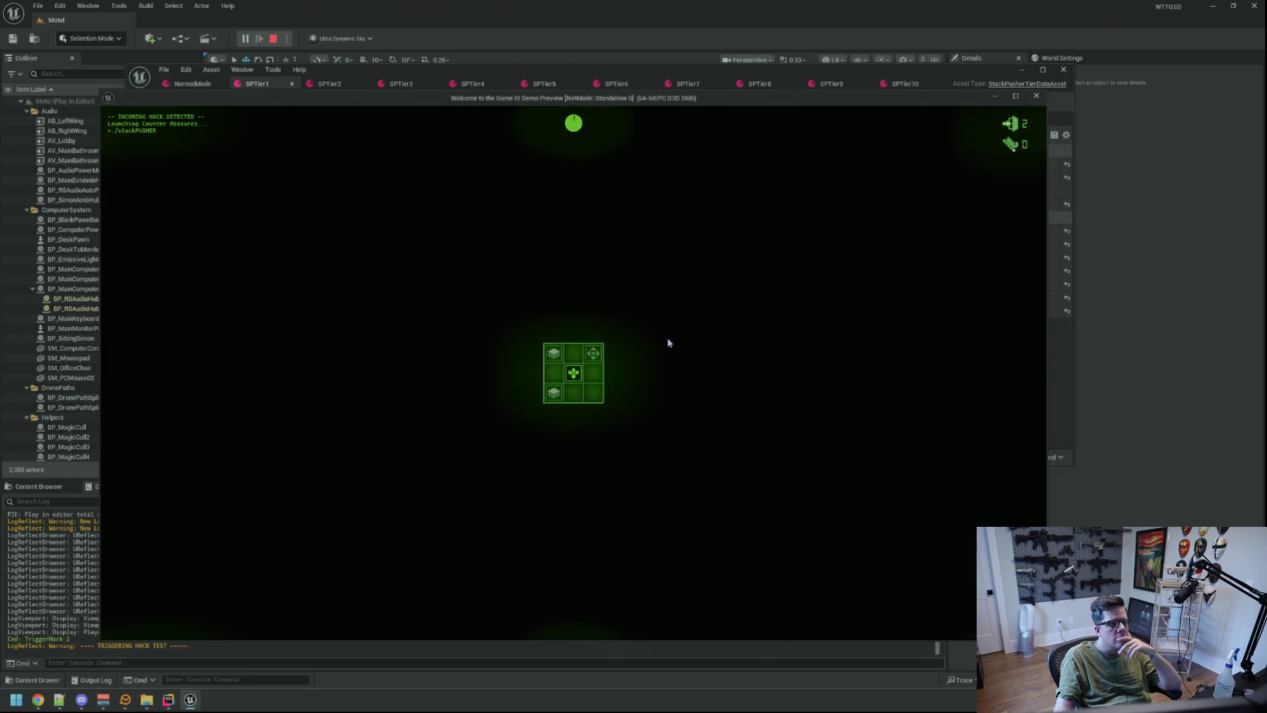
pyautogui.click(572, 375)
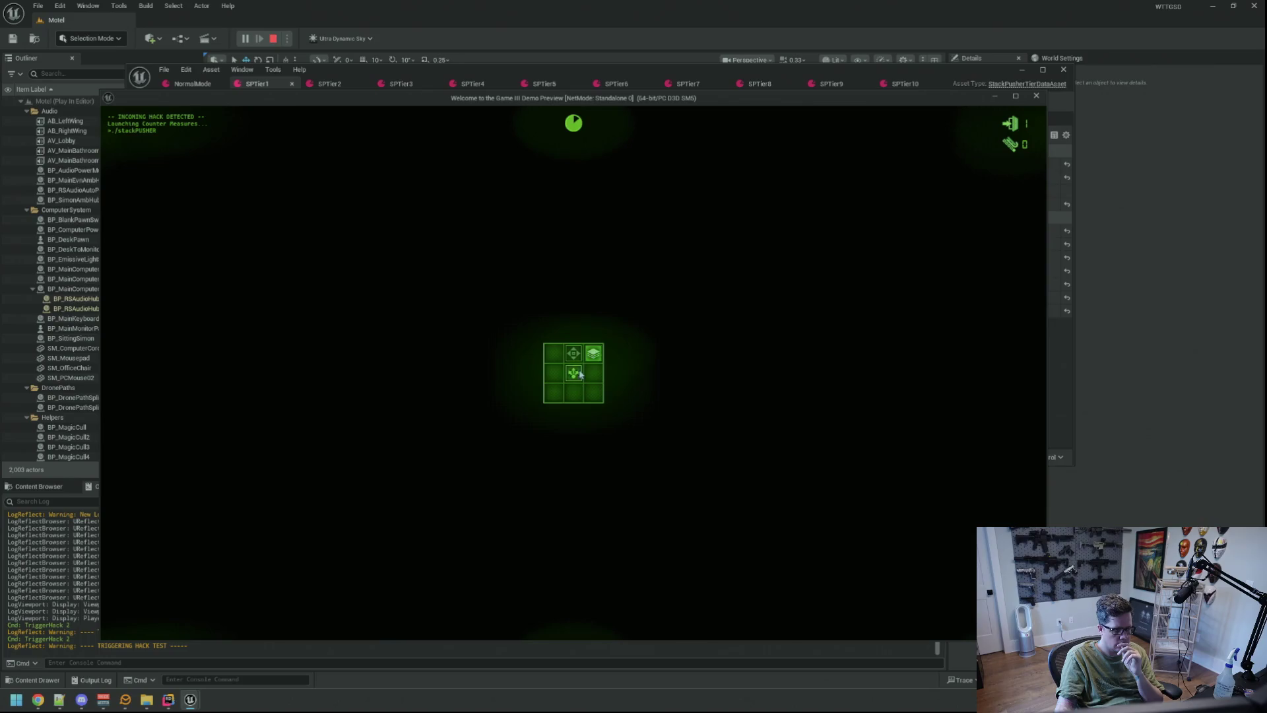
pyautogui.click(580, 374)
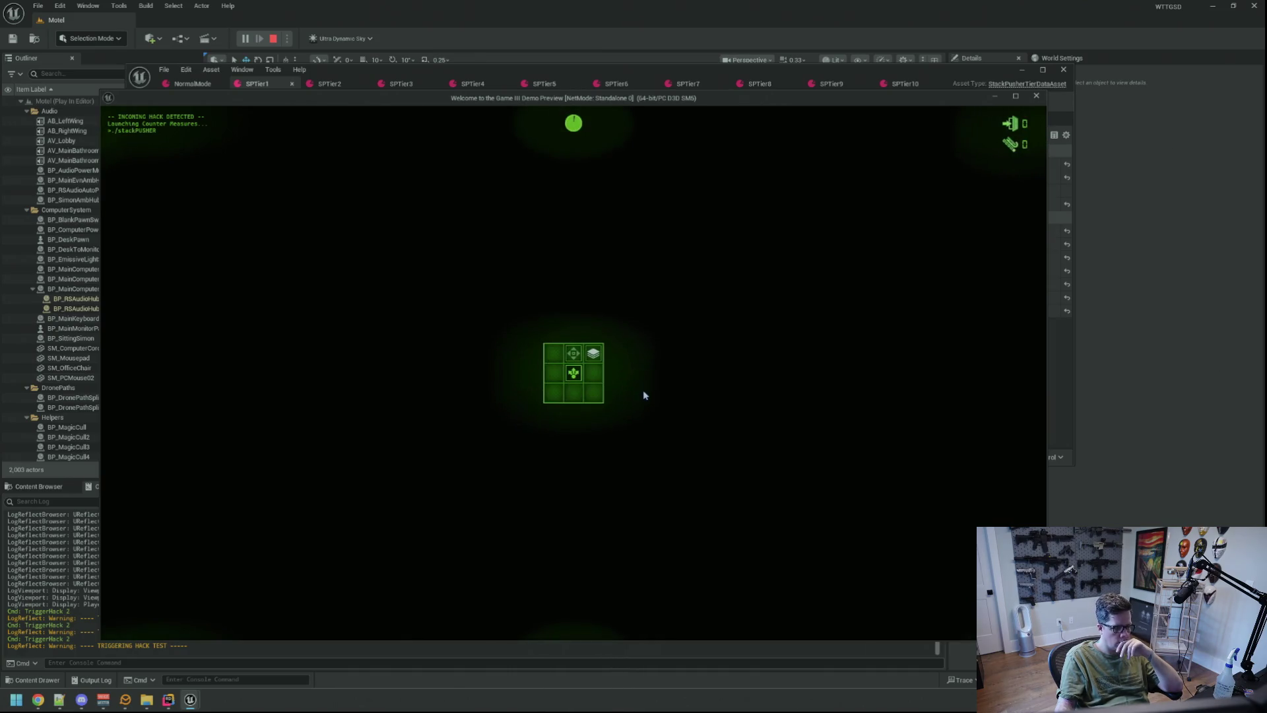
pyautogui.click(575, 373)
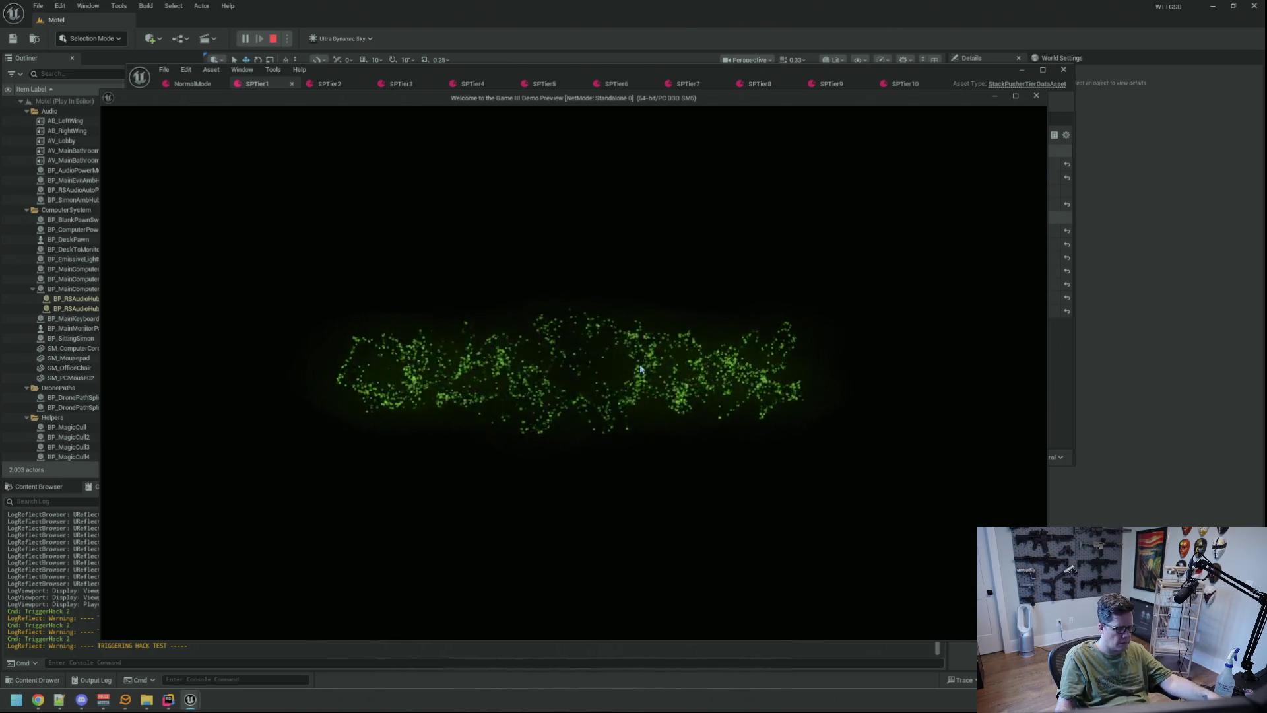
pyautogui.press('Up')
pyautogui.press('Return')
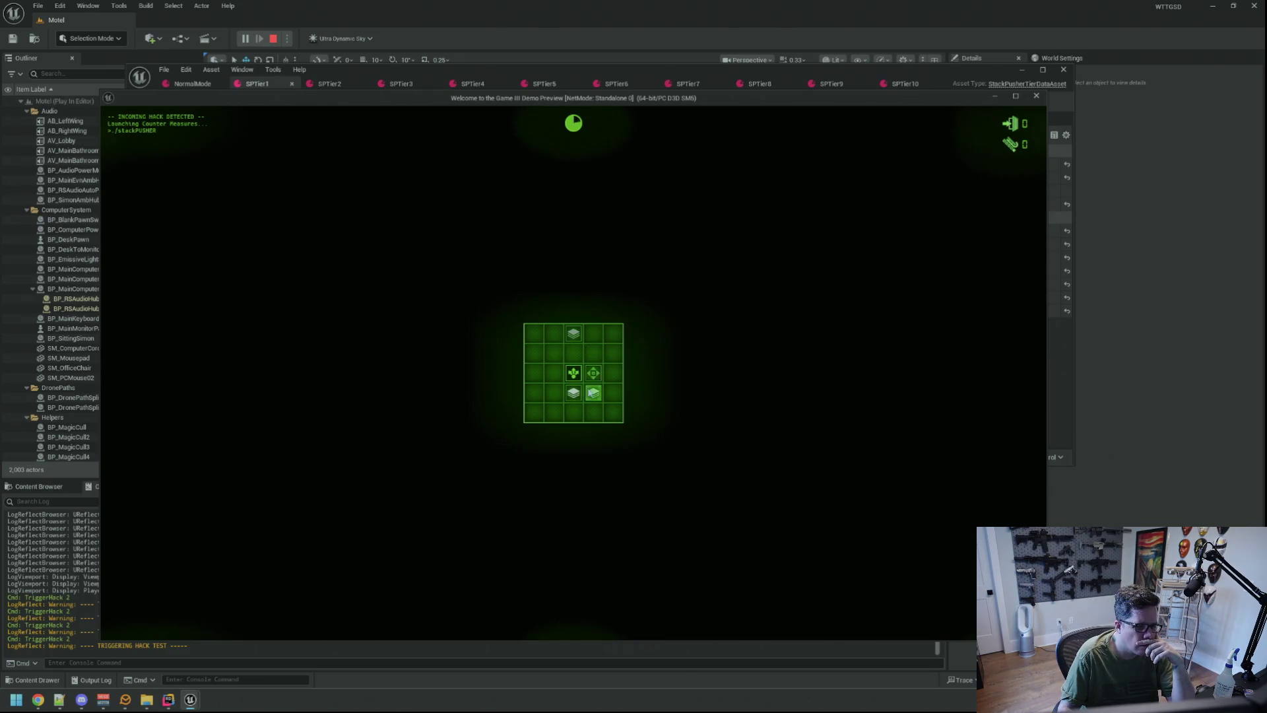
# - Push the last stack to block the 5×5 hack for 450, then stop play
pyautogui.click(573, 336)
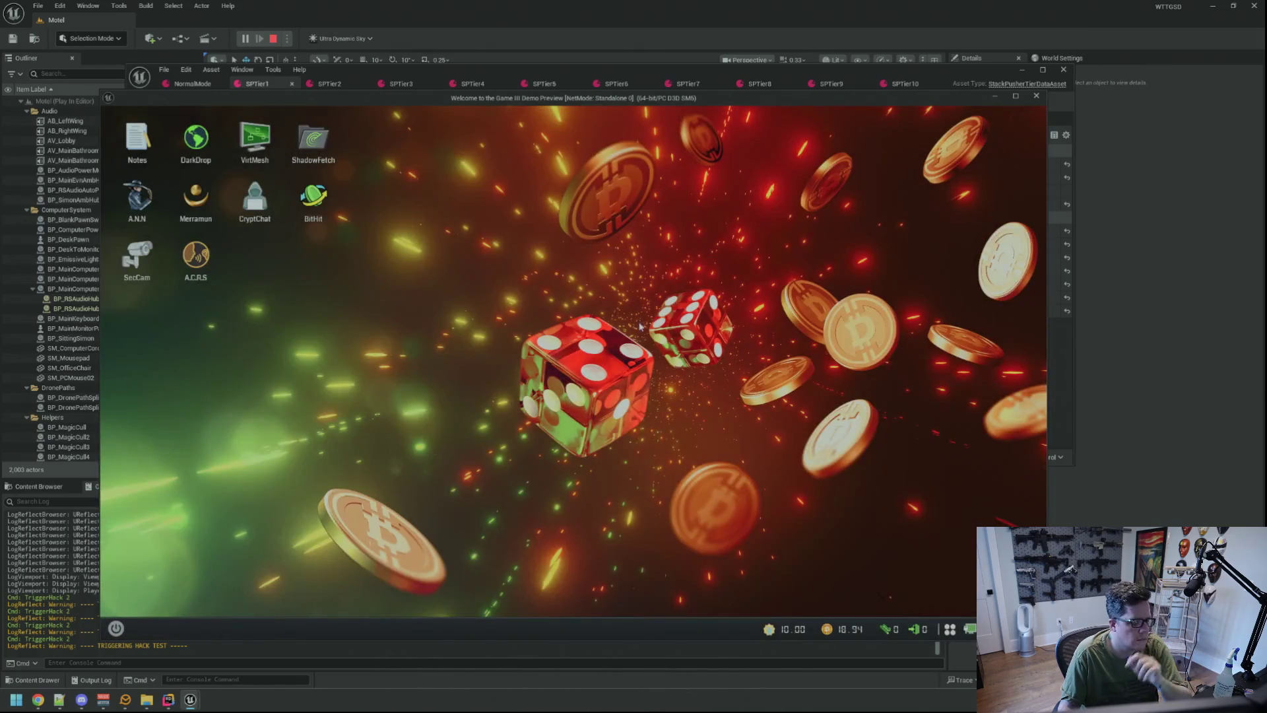
pyautogui.press('Escape')
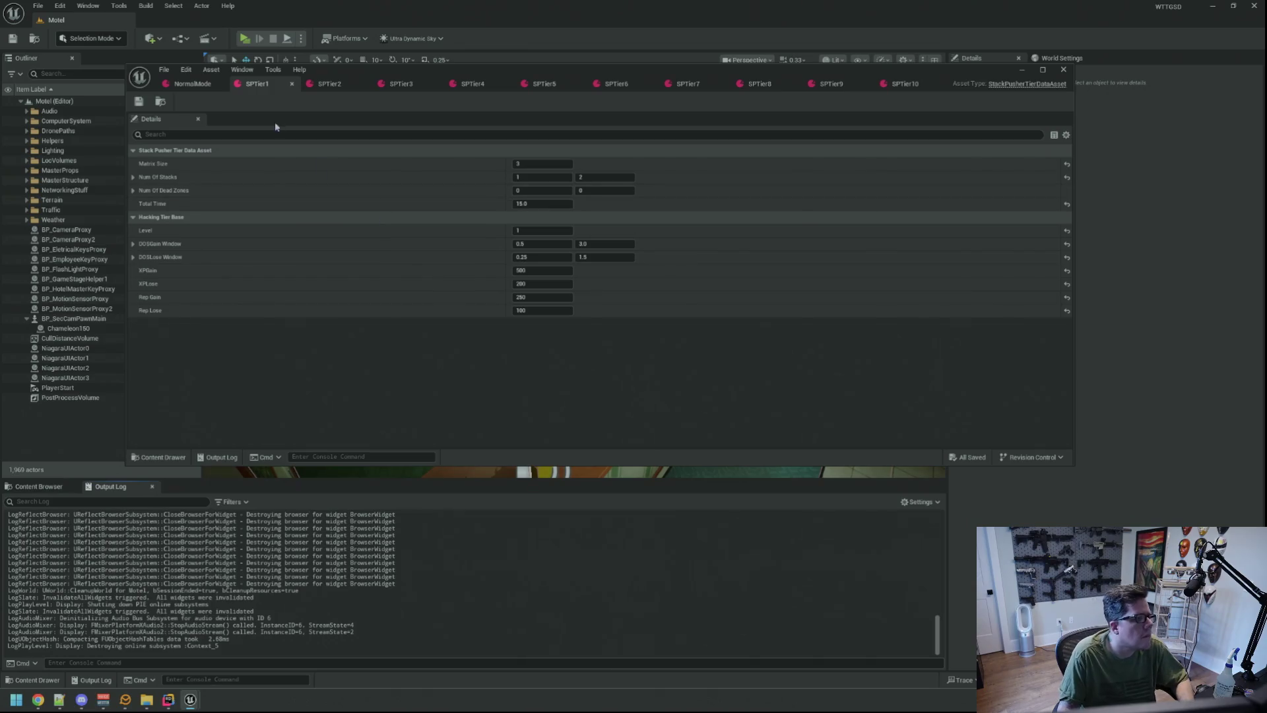
# - Commit SPTier1's XPGain of 800, save it, and start a new play test
pyautogui.click(531, 269)
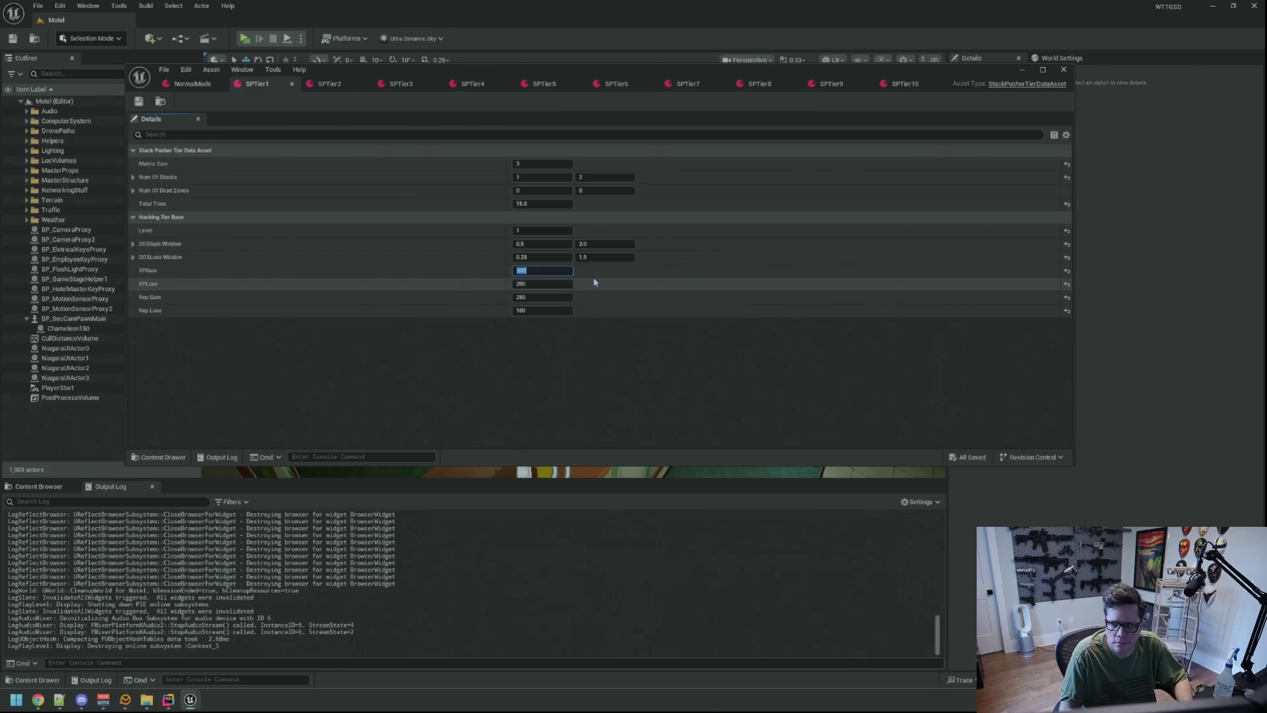
pyautogui.hotkey('ctrl', 's')
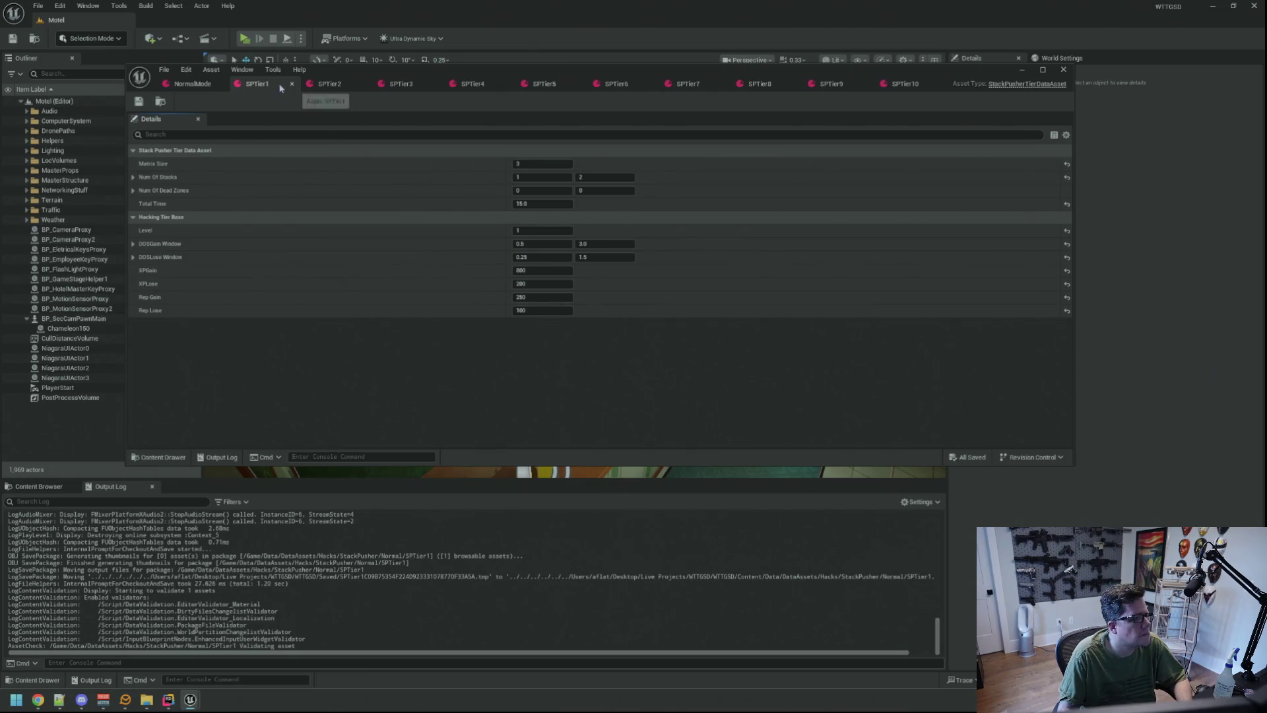
pyautogui.moveTo(351, 76); pyautogui.dragTo(337, 92)
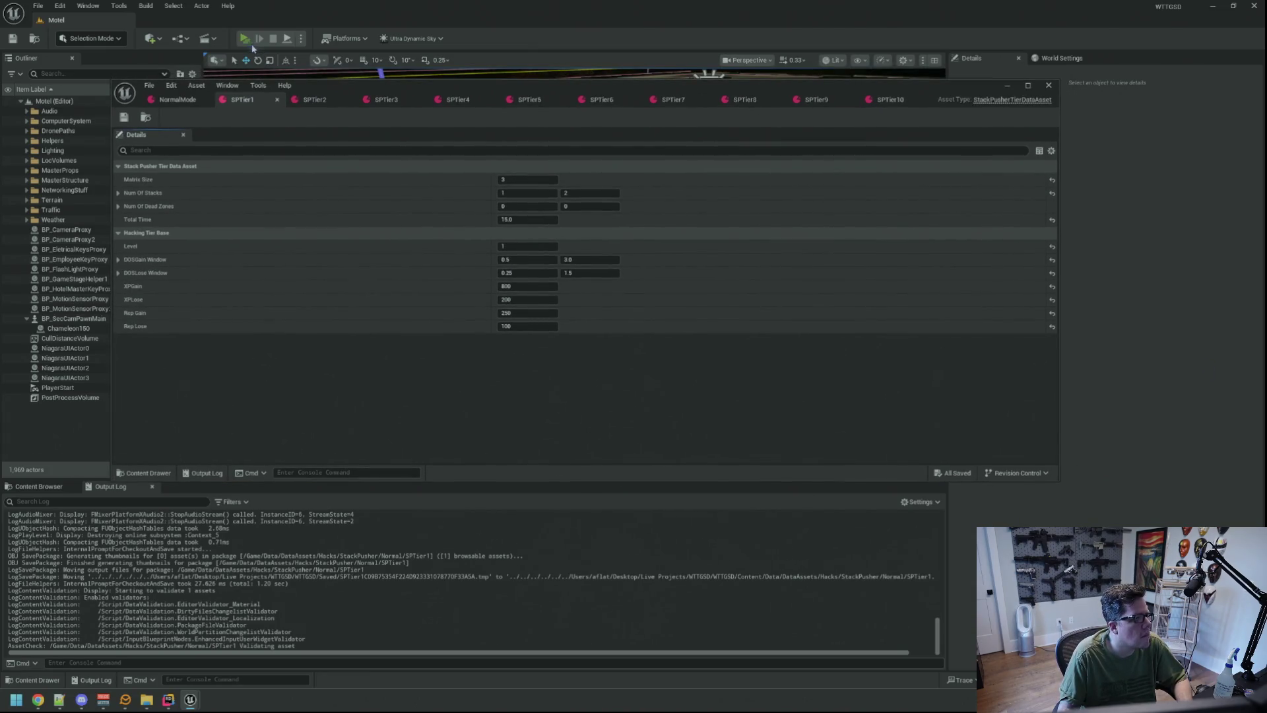
pyautogui.hotkey('alt', 'p')
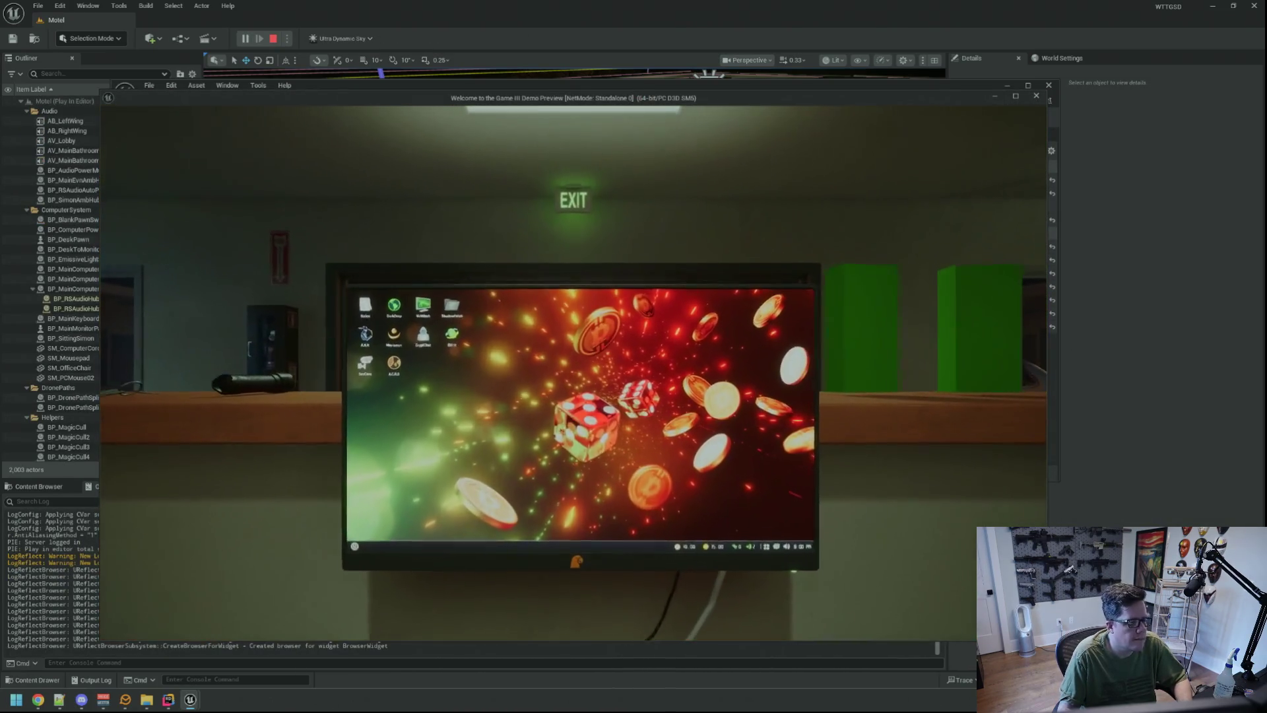
# - Run 'TriggerHack 2' from the console and solve the stackPUSHER grids to block it
pyautogui.press('`')
pyautogui.write('TriggerHack 2')
pyautogui.press('Return')
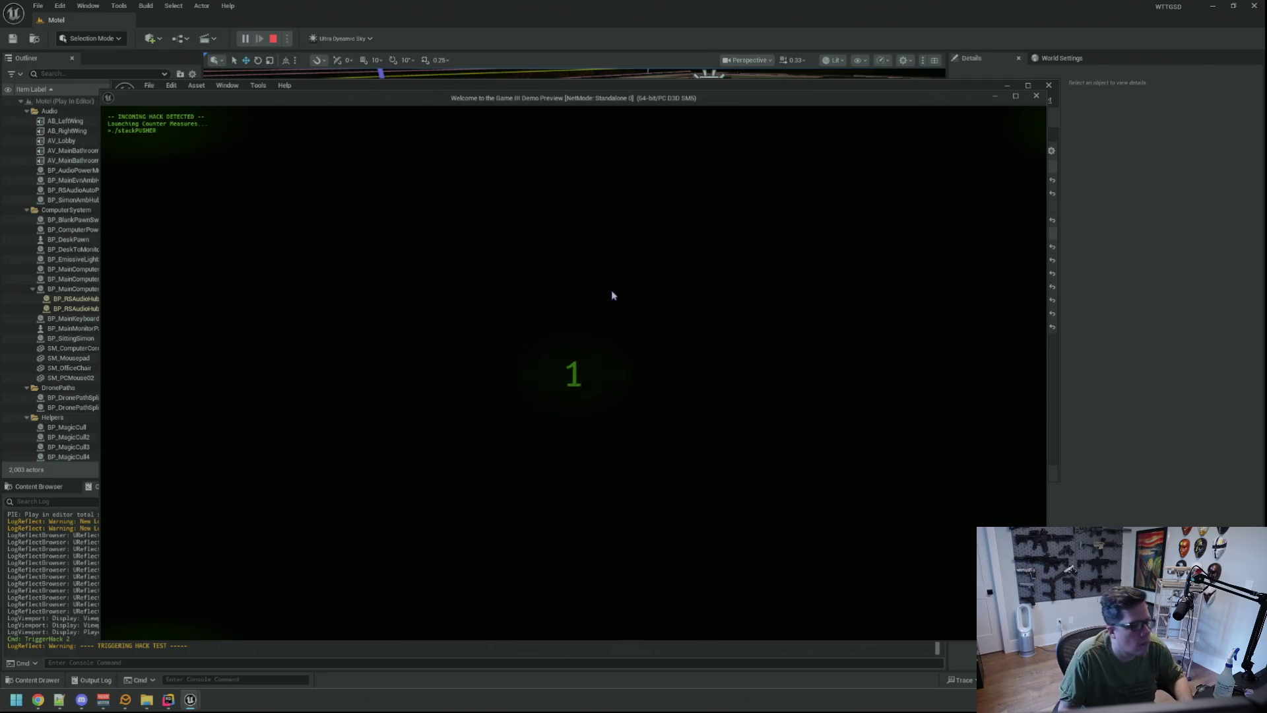
pyautogui.click(593, 378)
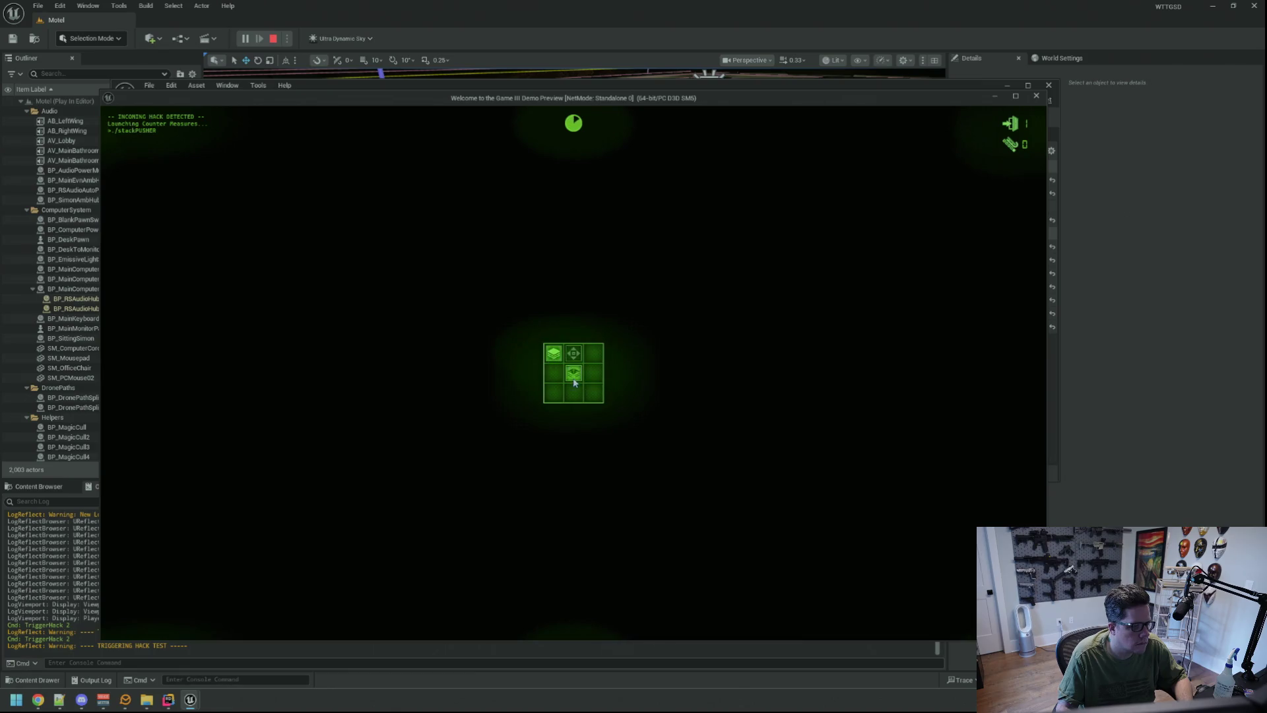
pyautogui.click(573, 381)
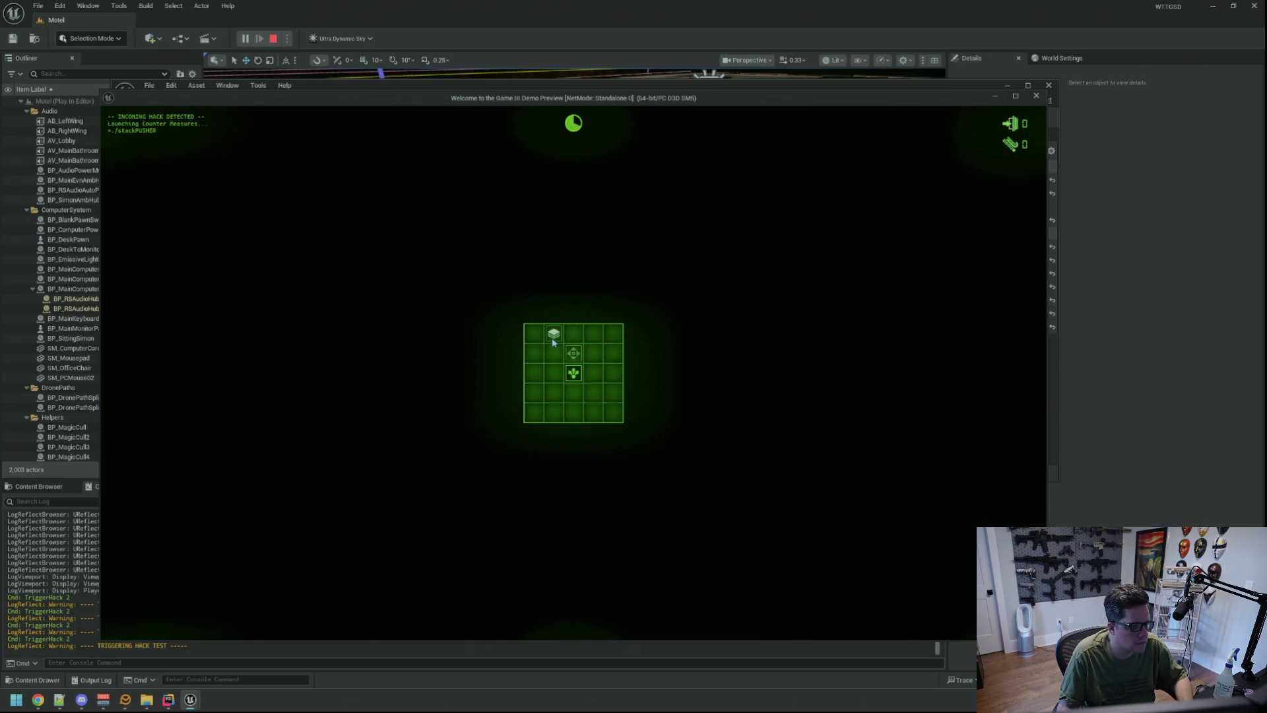
pyautogui.click(575, 374)
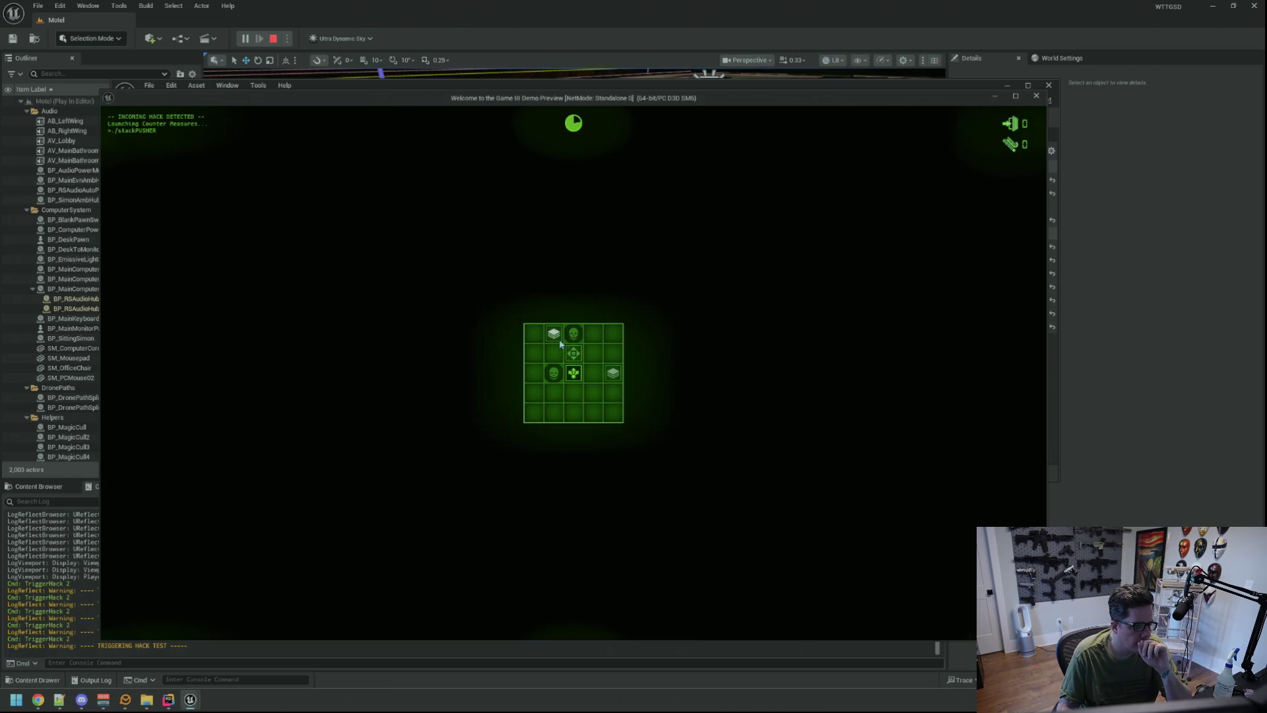
pyautogui.click(576, 374)
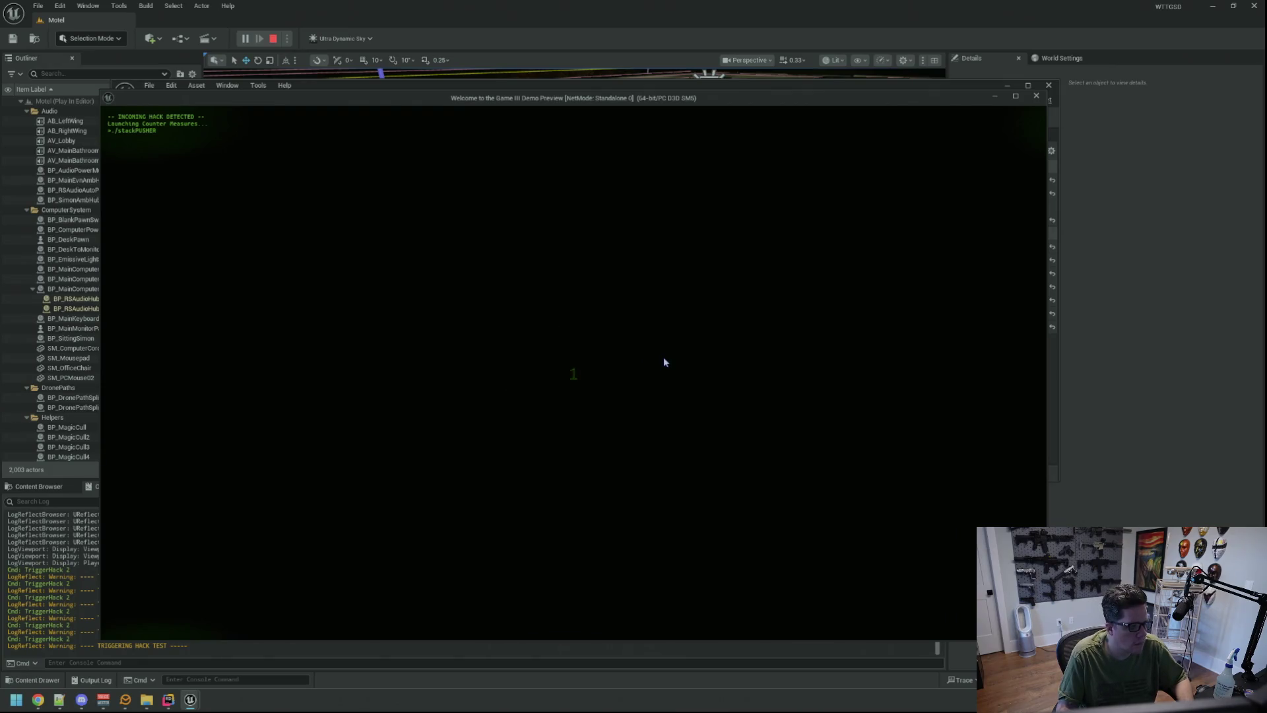
# - Move the pusher up three cells and push the last stack to block the hack
pyautogui.click(592, 392)
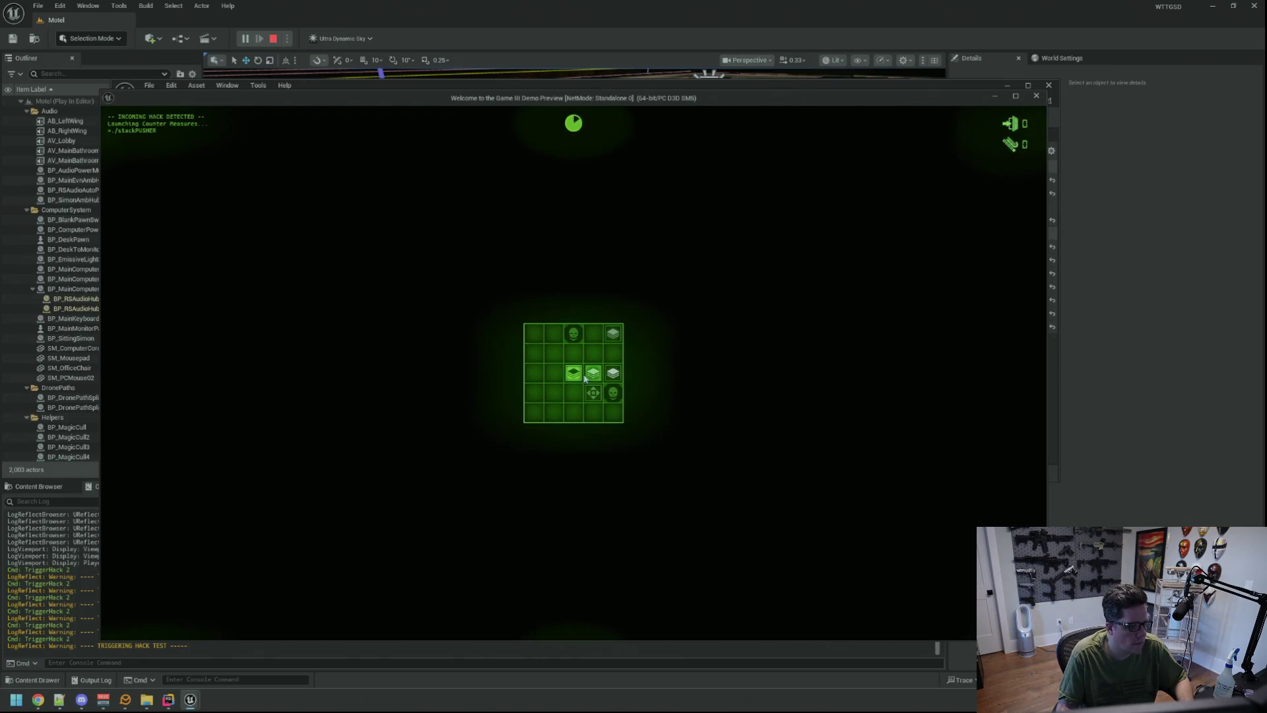
pyautogui.click(593, 372)
pyautogui.click(593, 353)
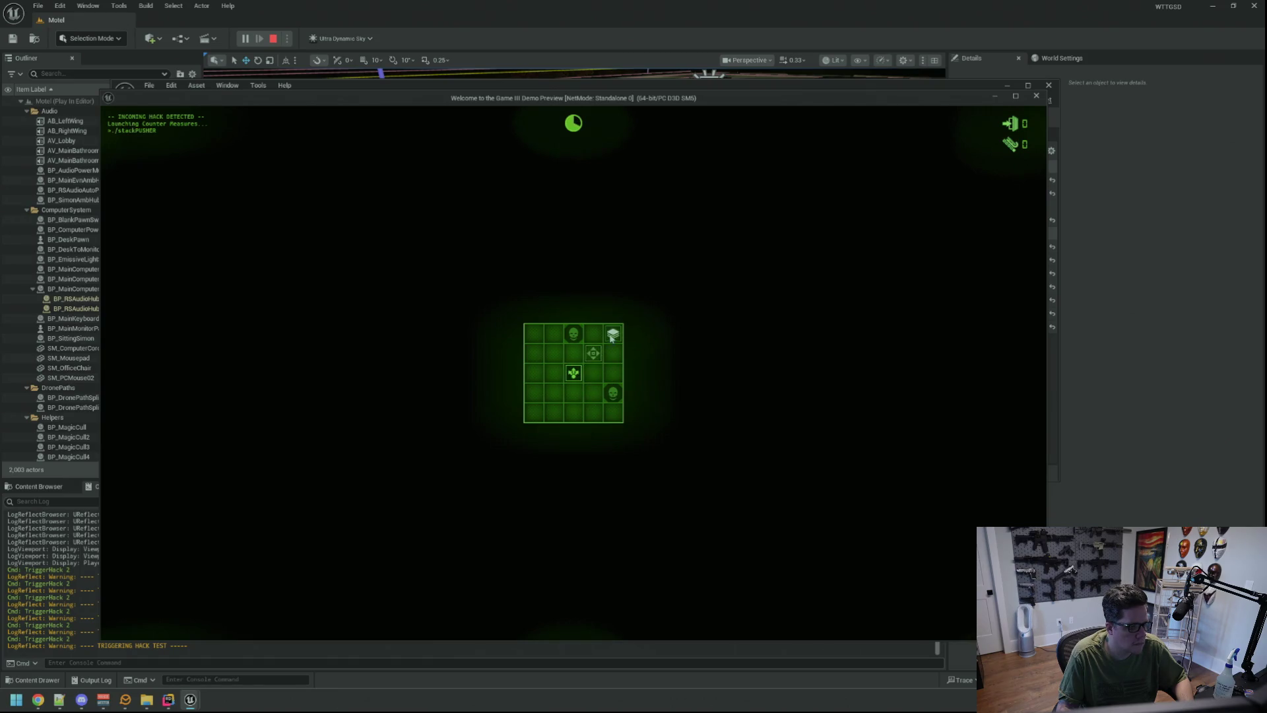
pyautogui.click(578, 372)
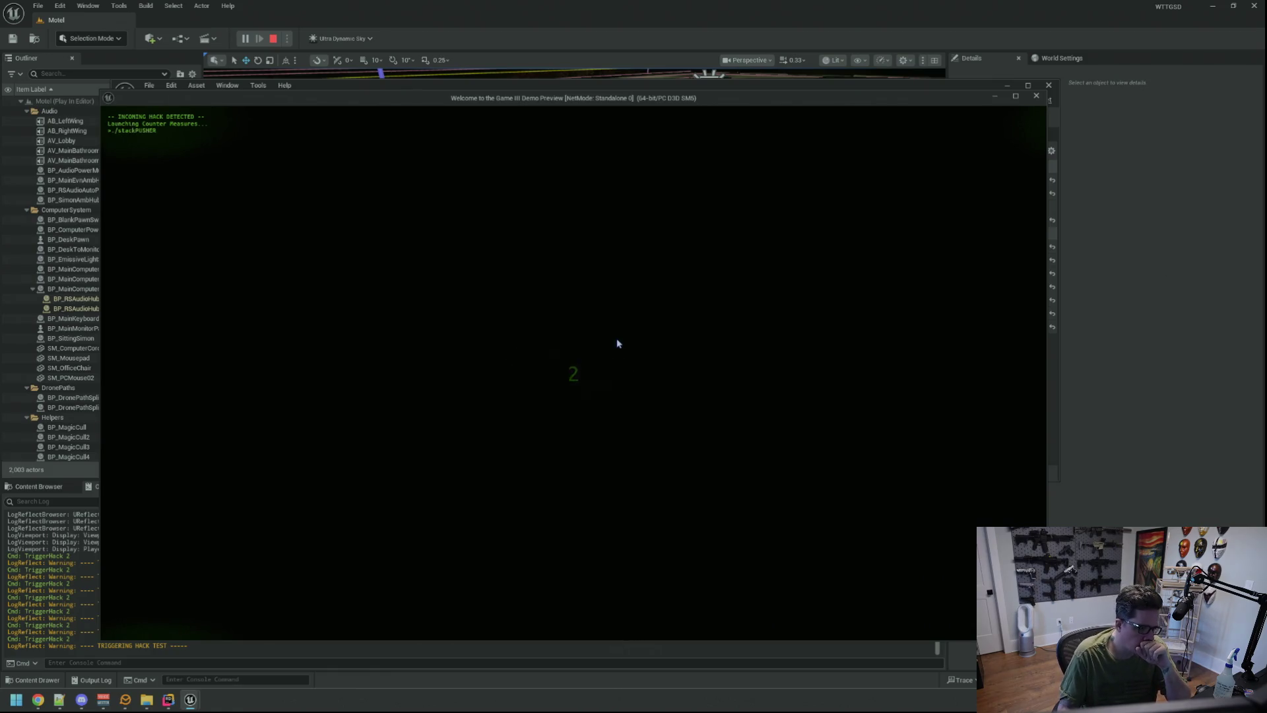
# - Reposition the pusher and push the final stack to close the hack screen
pyautogui.click(599, 348)
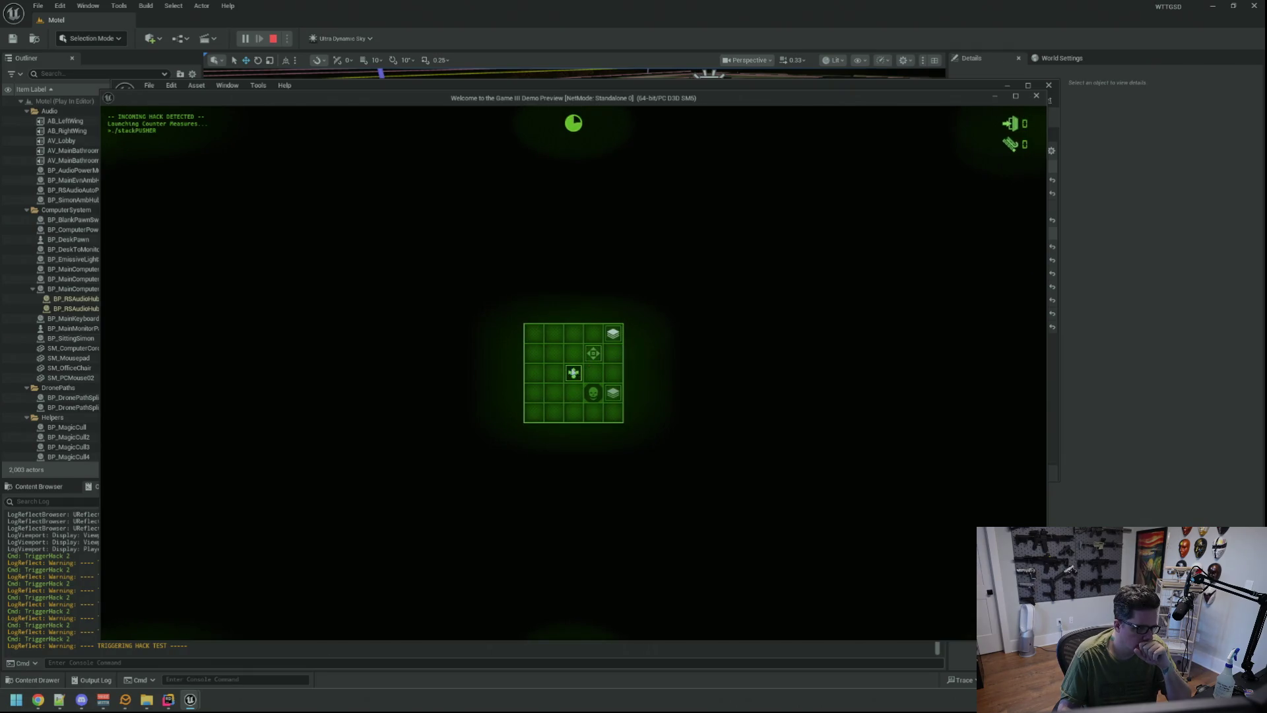
pyautogui.click(612, 333)
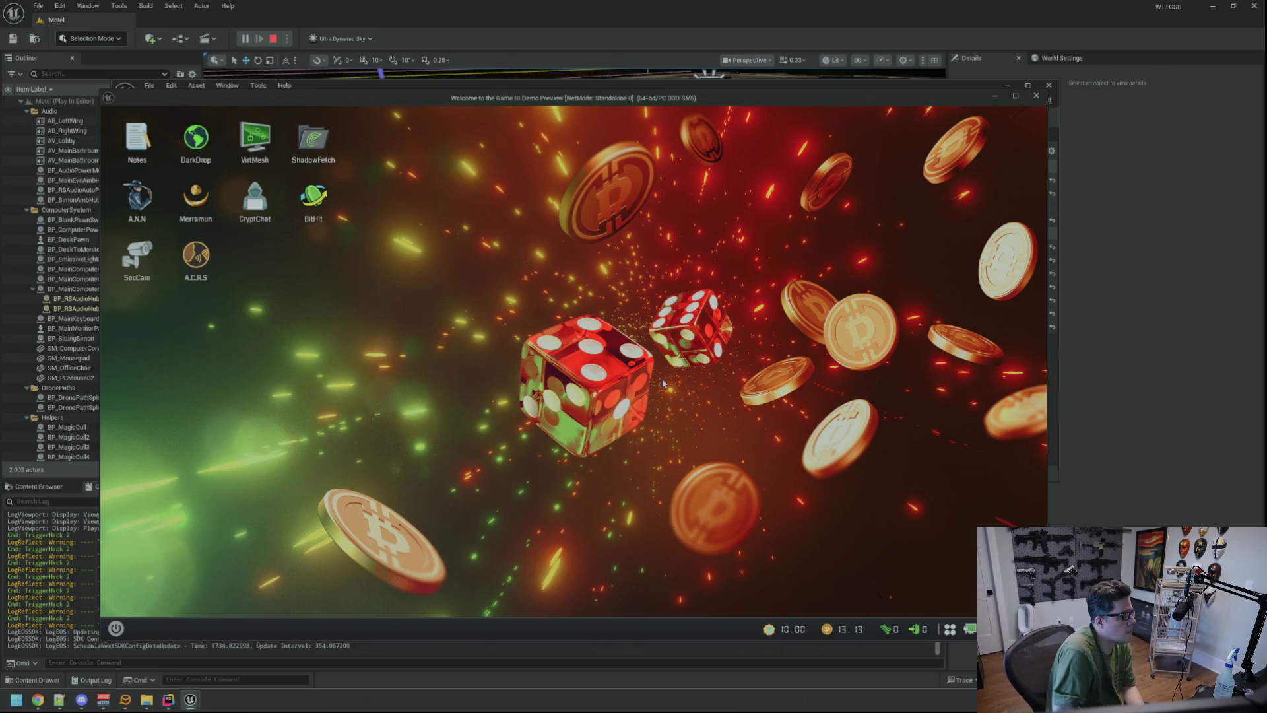
# - Stop play, close every SPTier tab, and collapse NormalMode's Hacking Game Type Pool
pyautogui.press('Escape')
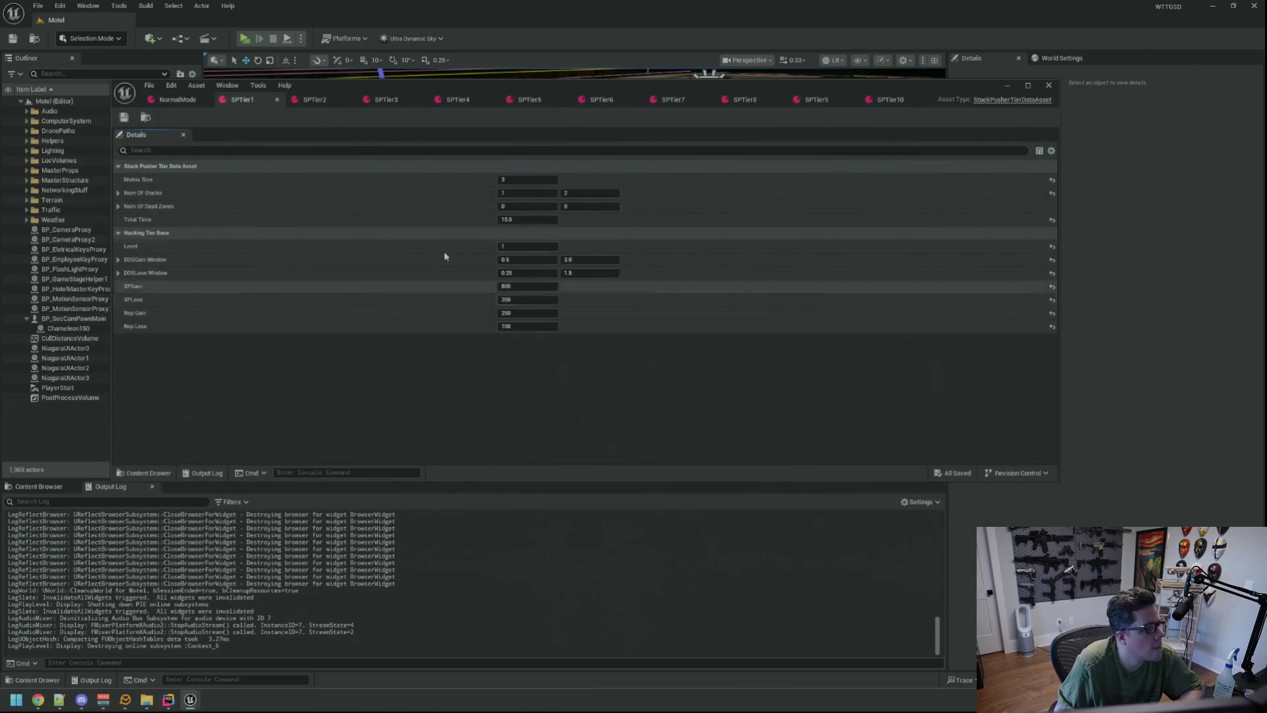
pyautogui.click(315, 100)
pyautogui.middleClick(317, 103)
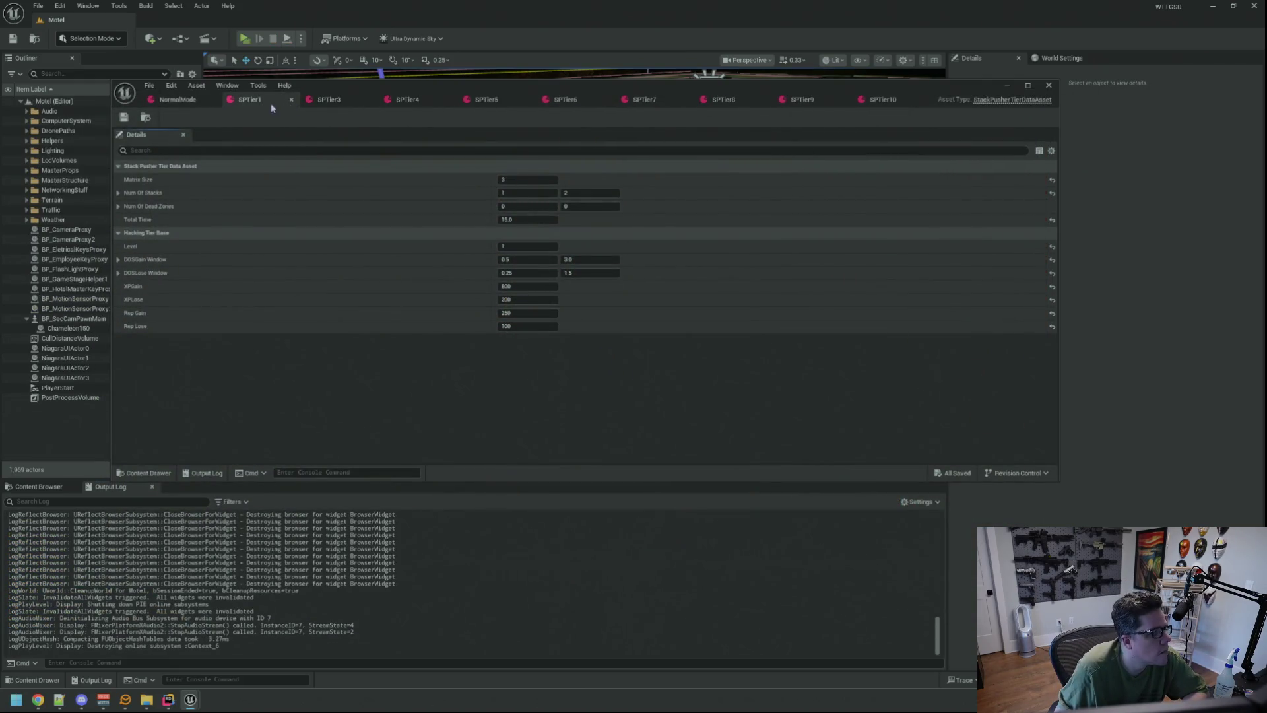
pyautogui.middleClick(270, 103)
pyautogui.middleClick(272, 104)
pyautogui.middleClick(271, 104)
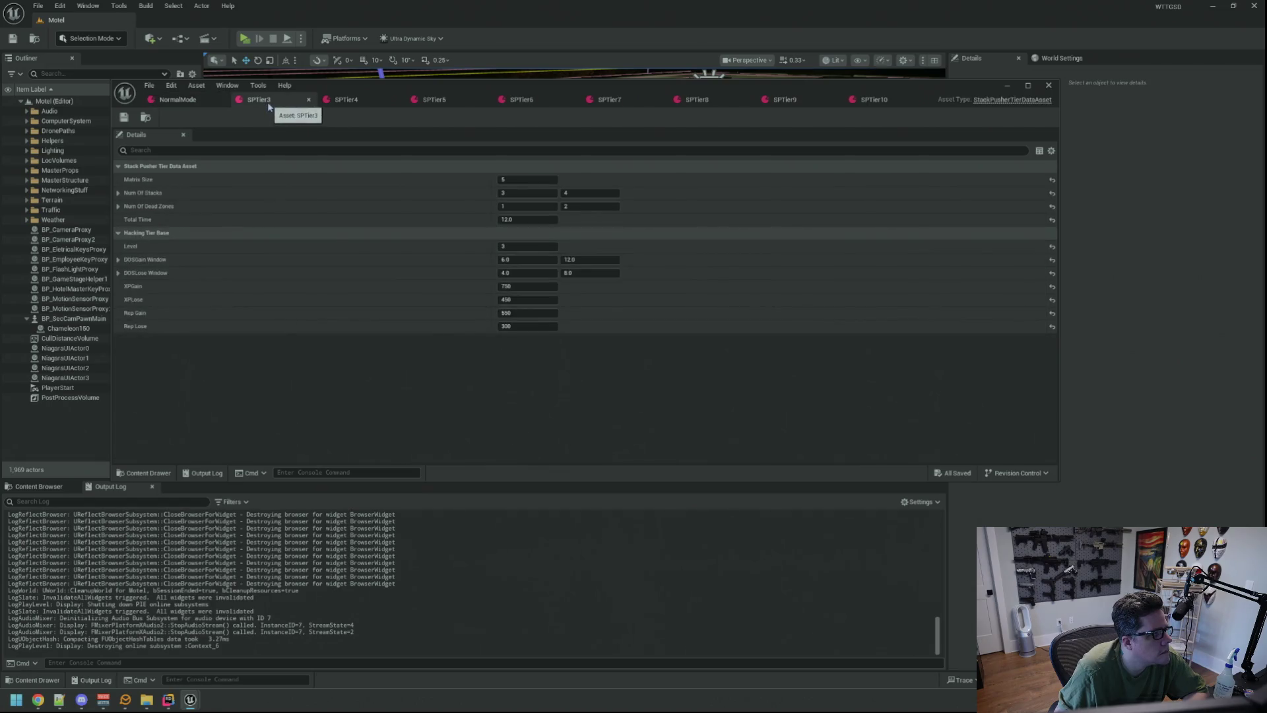
pyautogui.middleClick(270, 104)
pyautogui.middleClick(269, 104)
pyautogui.middleClick(267, 102)
pyautogui.middleClick(268, 102)
pyautogui.middleClick(267, 102)
pyautogui.middleClick(268, 102)
pyautogui.click(126, 273)
# - In GitHub Desktop, commit the 13 changed files to main with summary and description 'qqq'
pyautogui.press('super')
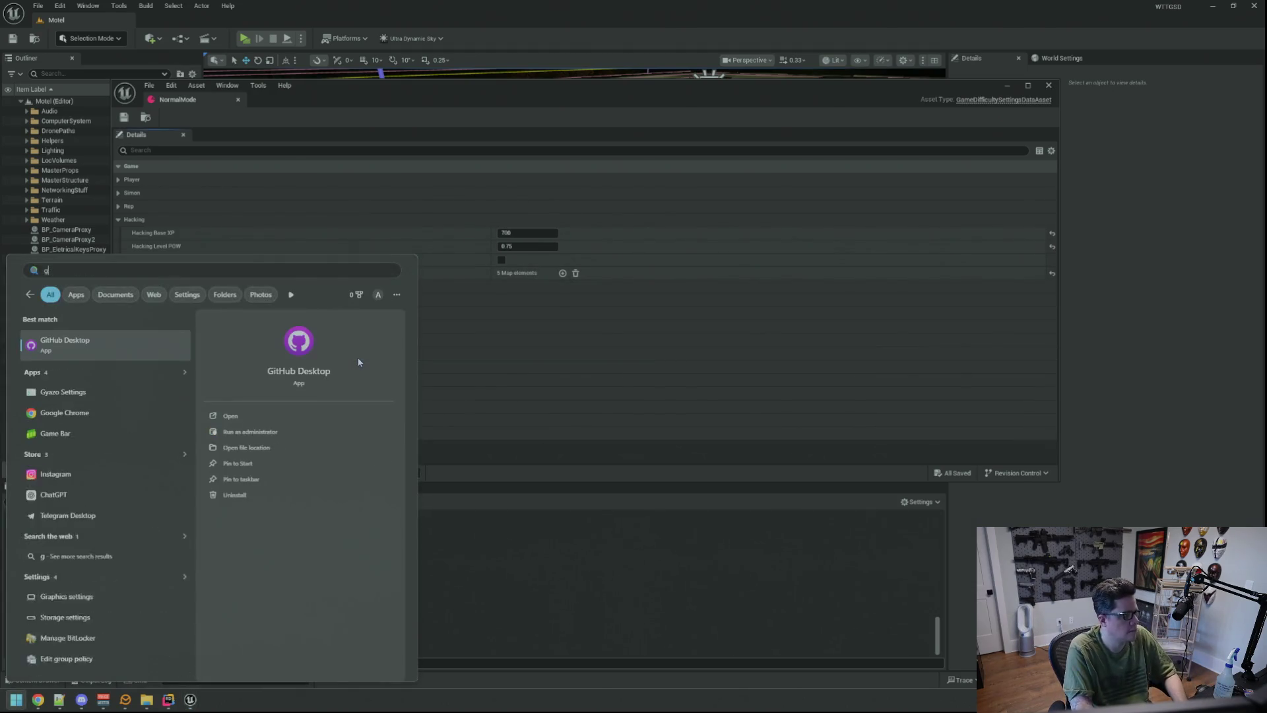
pyautogui.press('Escape')
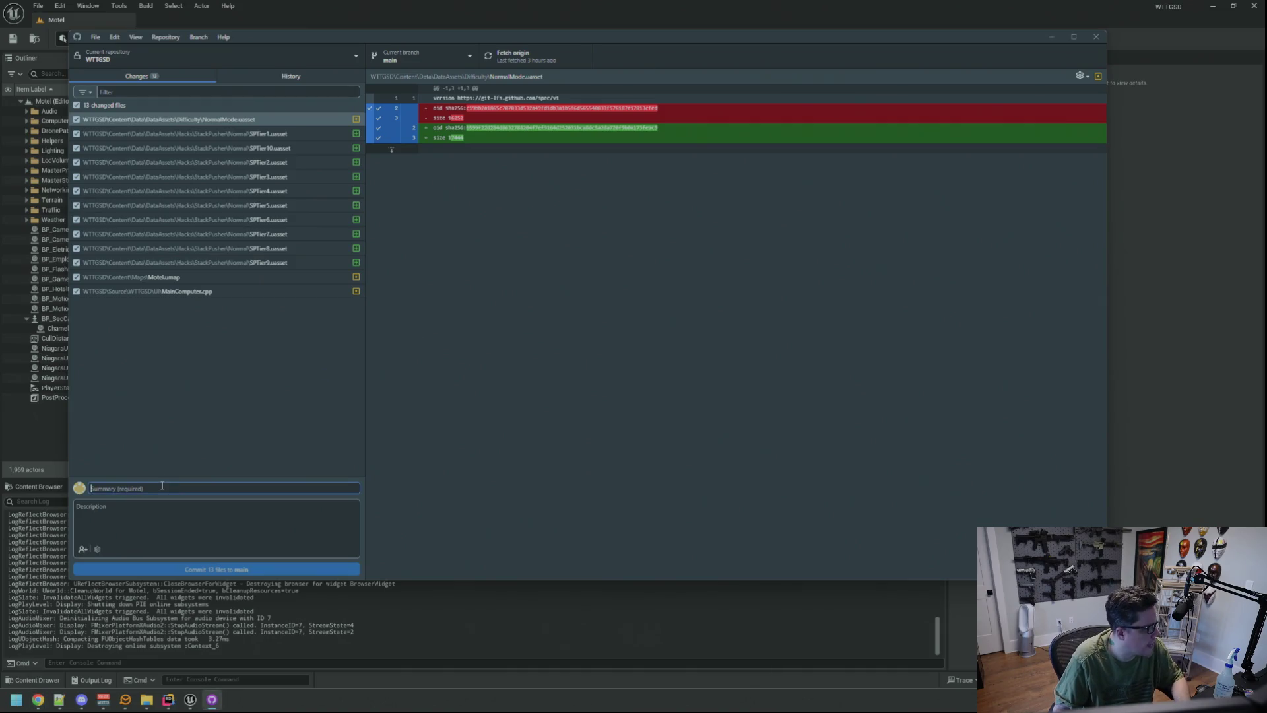
pyautogui.write('qqq')
pyautogui.press('Tab')
pyautogui.write('qqq')
pyautogui.click(227, 571)
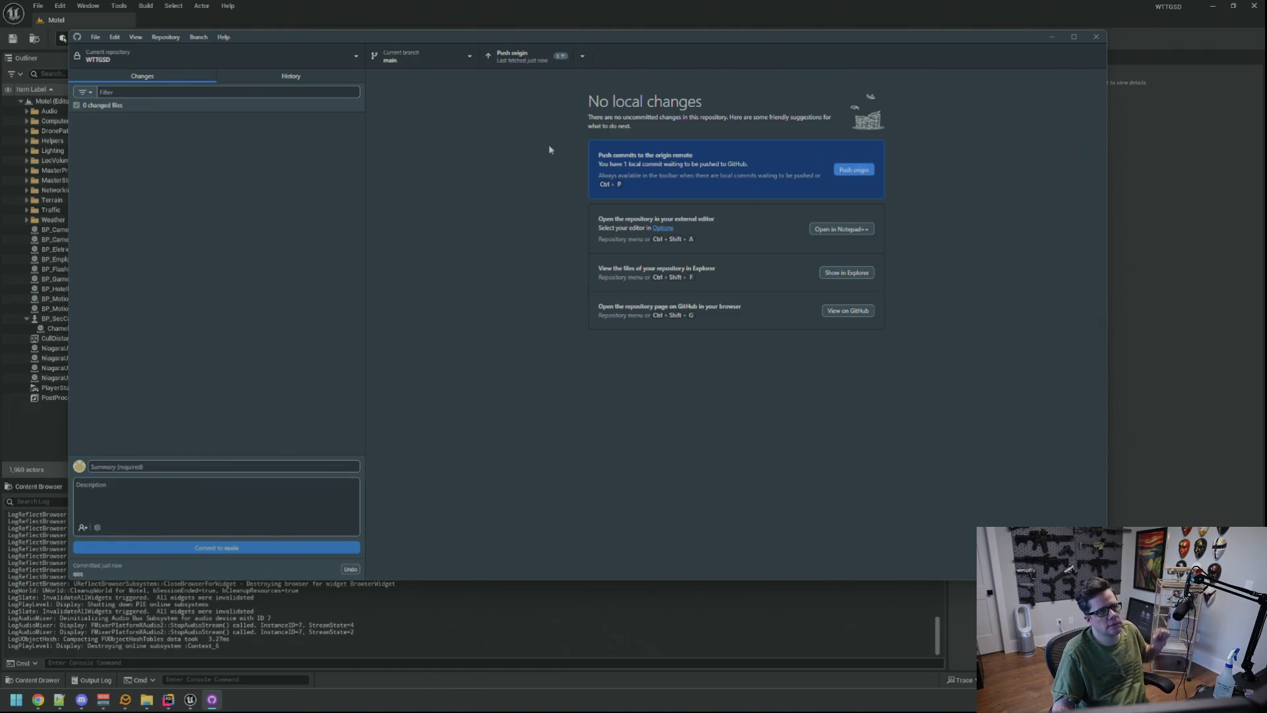
# - Push the commit to origin and close GitHub Desktop
pyautogui.click(521, 57)
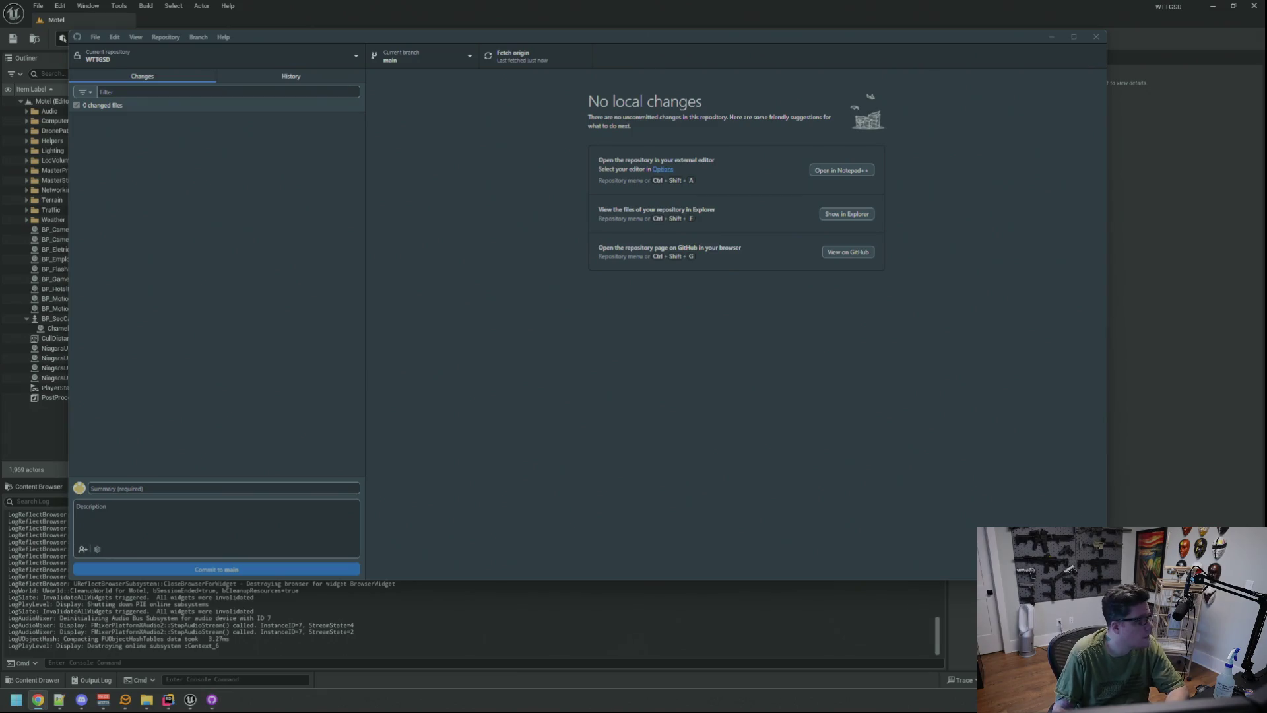
pyautogui.click(277, 503)
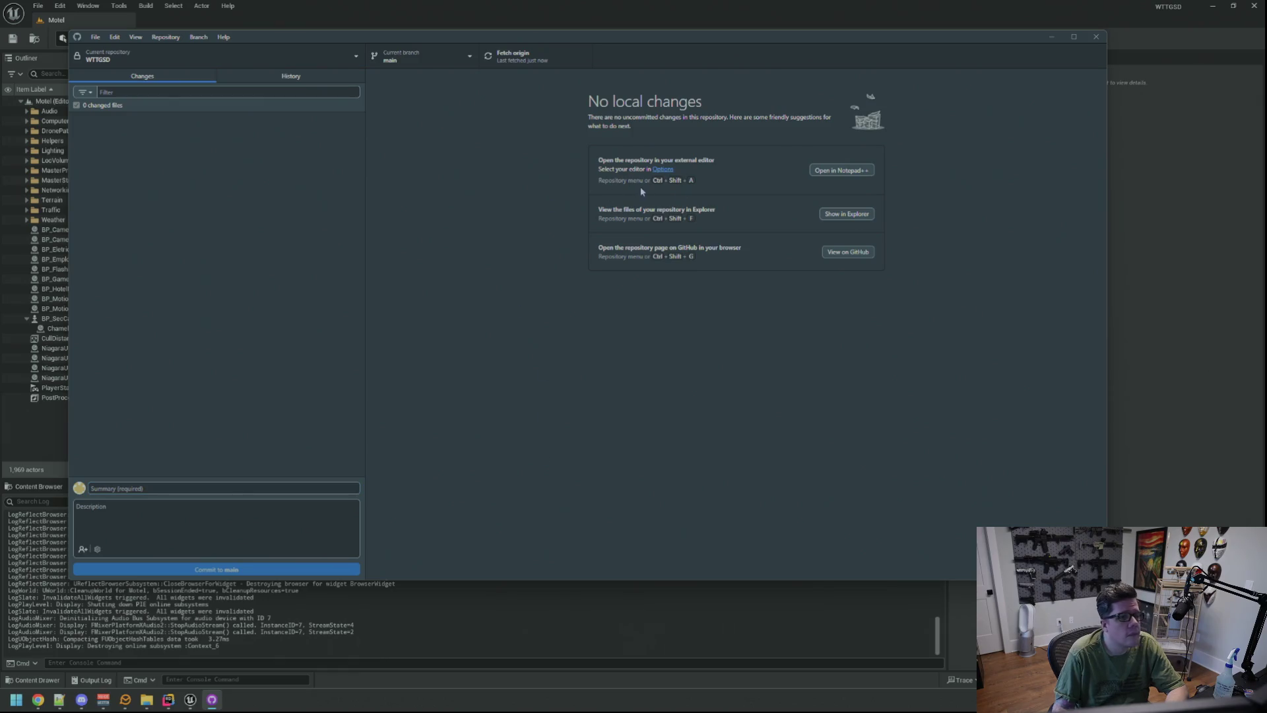
pyautogui.click(1096, 36)
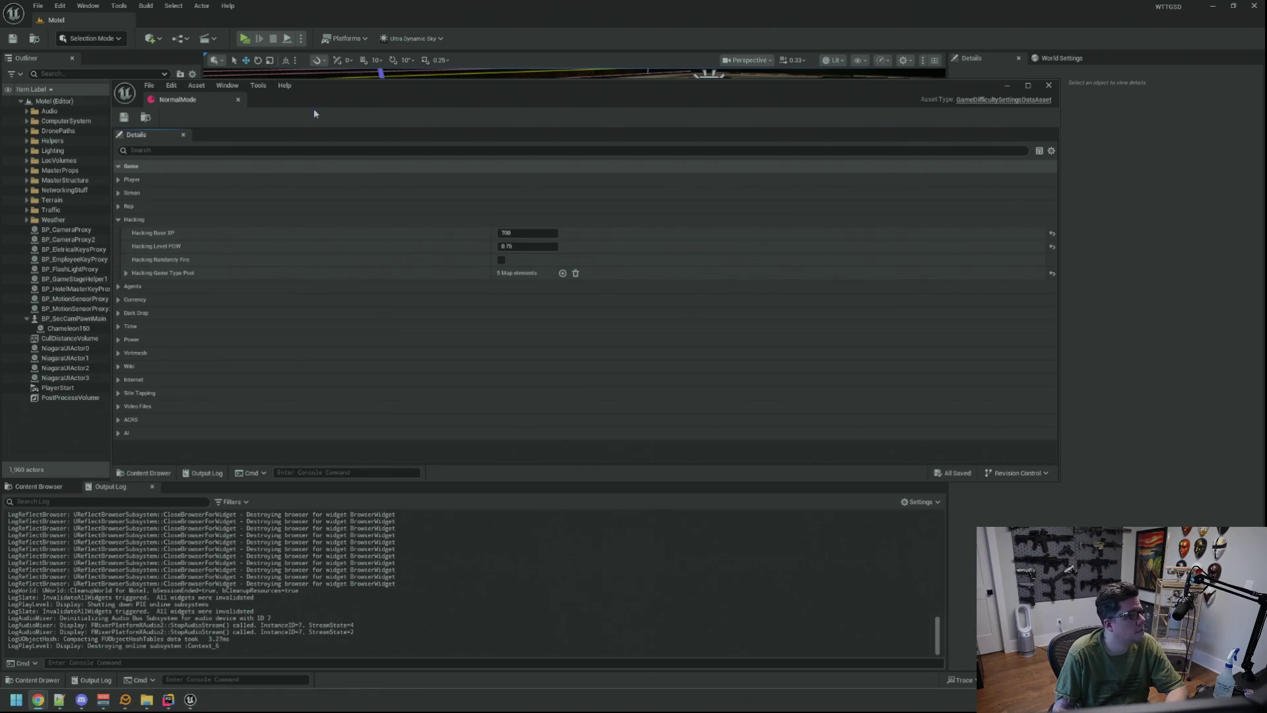
# - Inspect the MemDeallocater entry's level data in the Hacking Game Type Pool
pyautogui.click(121, 290)
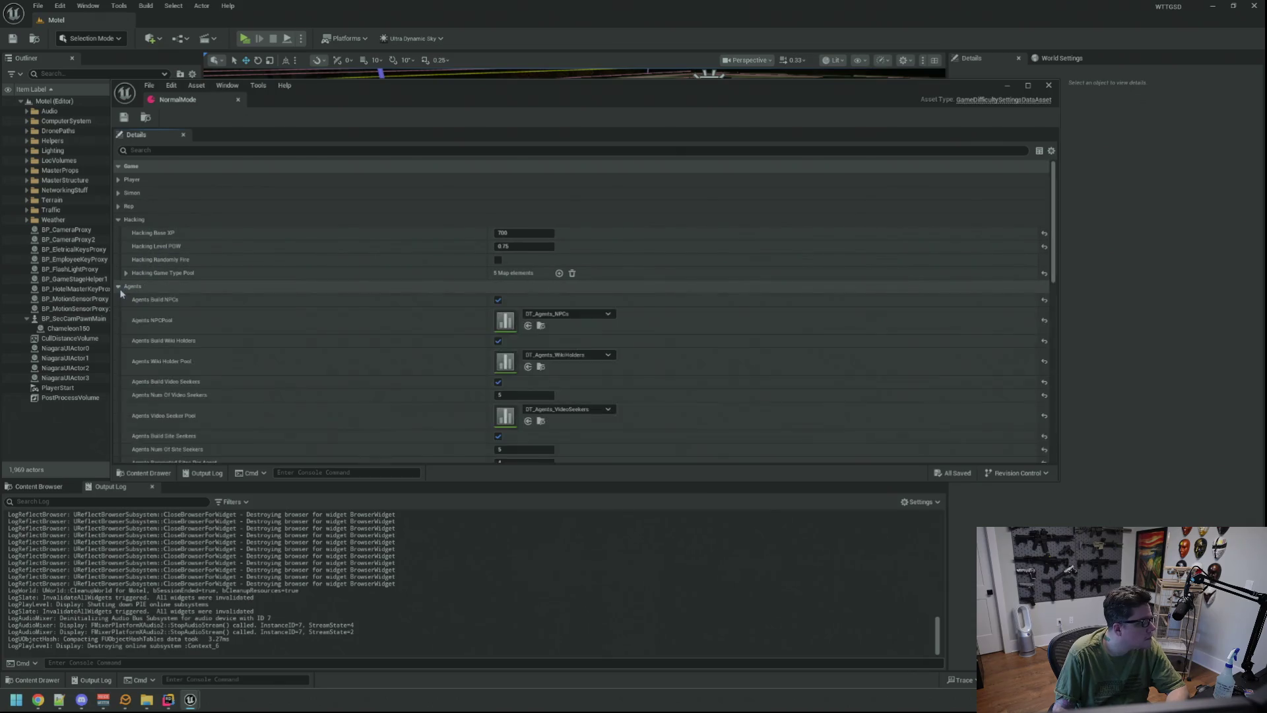
pyautogui.click(121, 289)
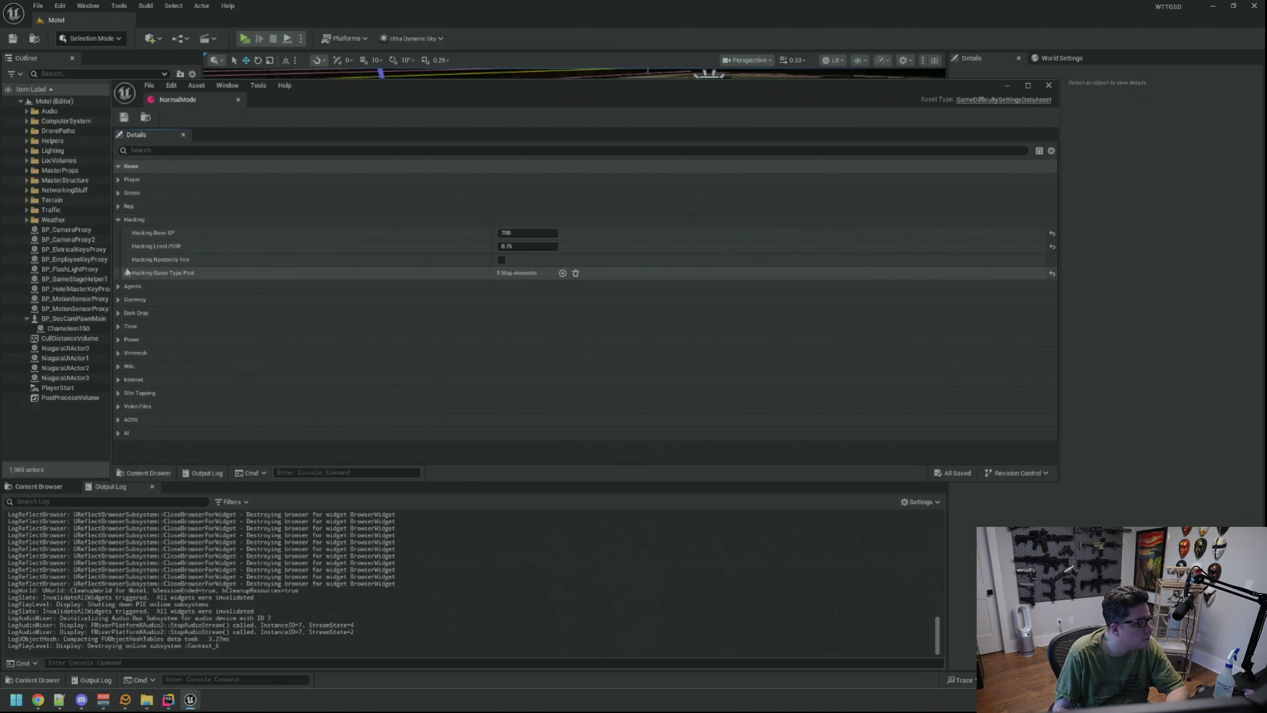
pyautogui.click(126, 273)
pyautogui.click(135, 286)
# - Play-test, trigger hack 1 from the console, and solve the MemDeallocater arrow and space prompts before stopping the session
pyautogui.hotkey('alt', 'p')
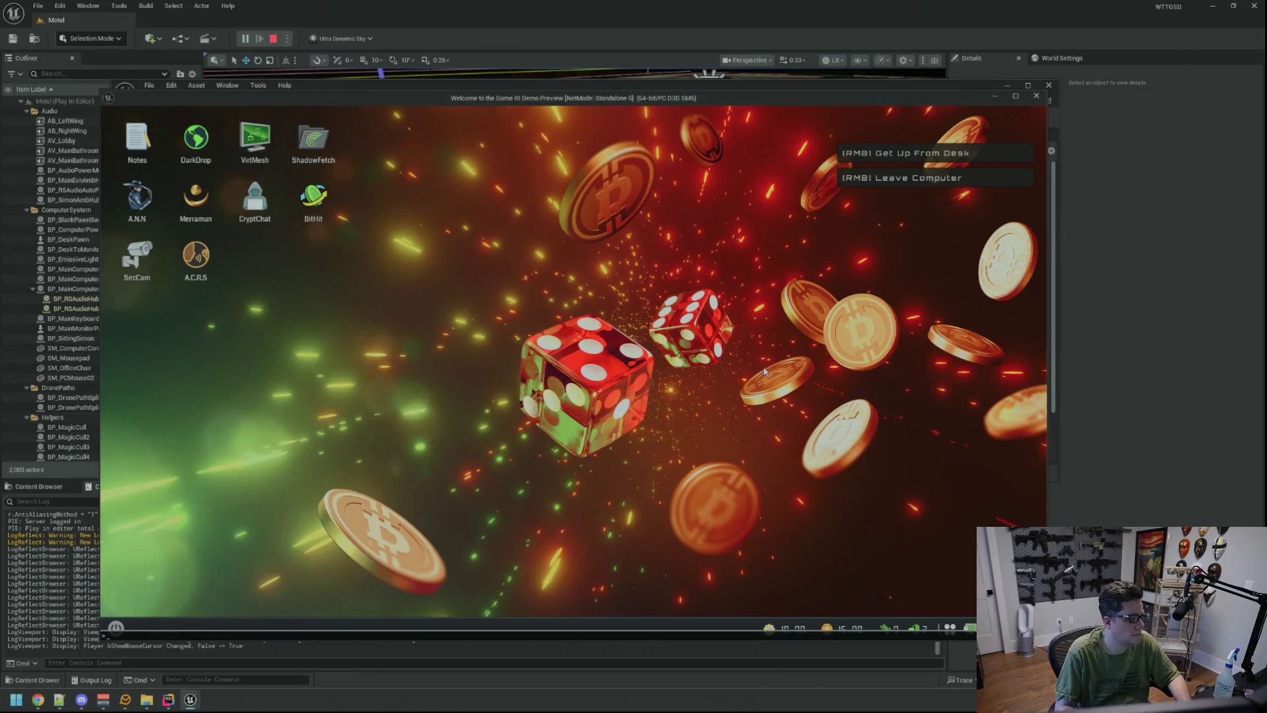
pyautogui.press('Up')
pyautogui.press('Return')
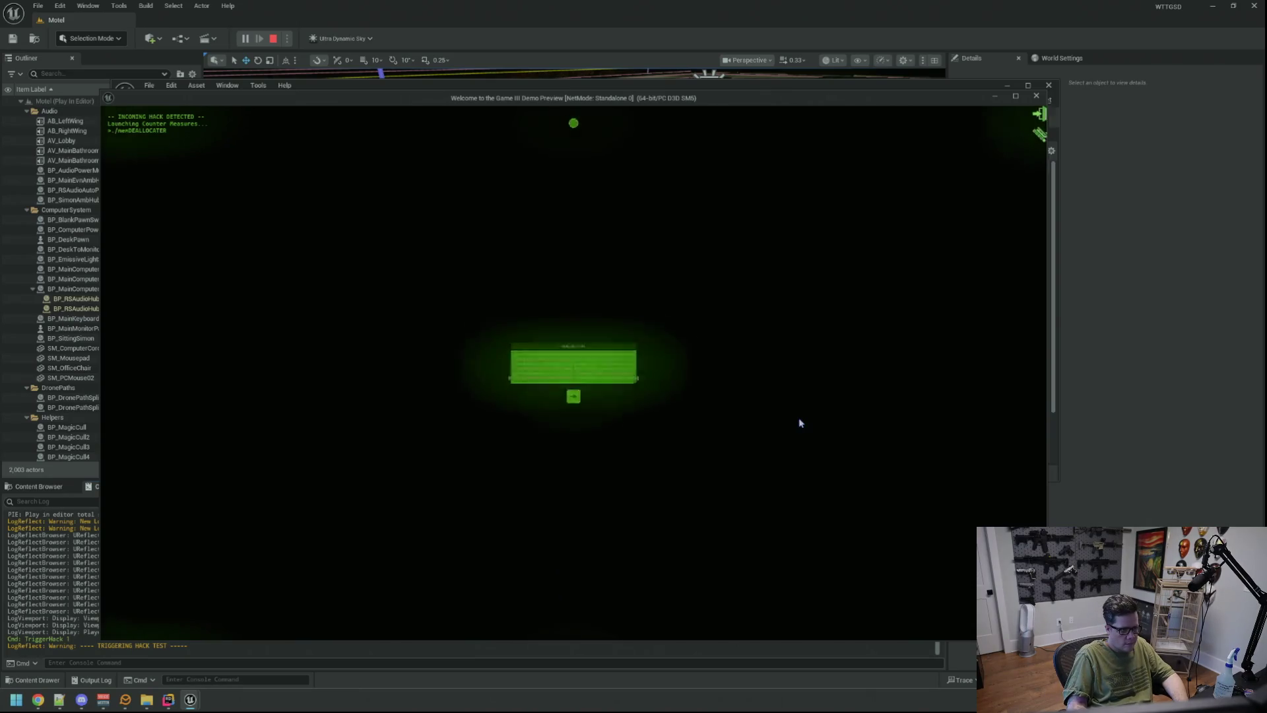
pyautogui.press('Left')
pyautogui.press('space')
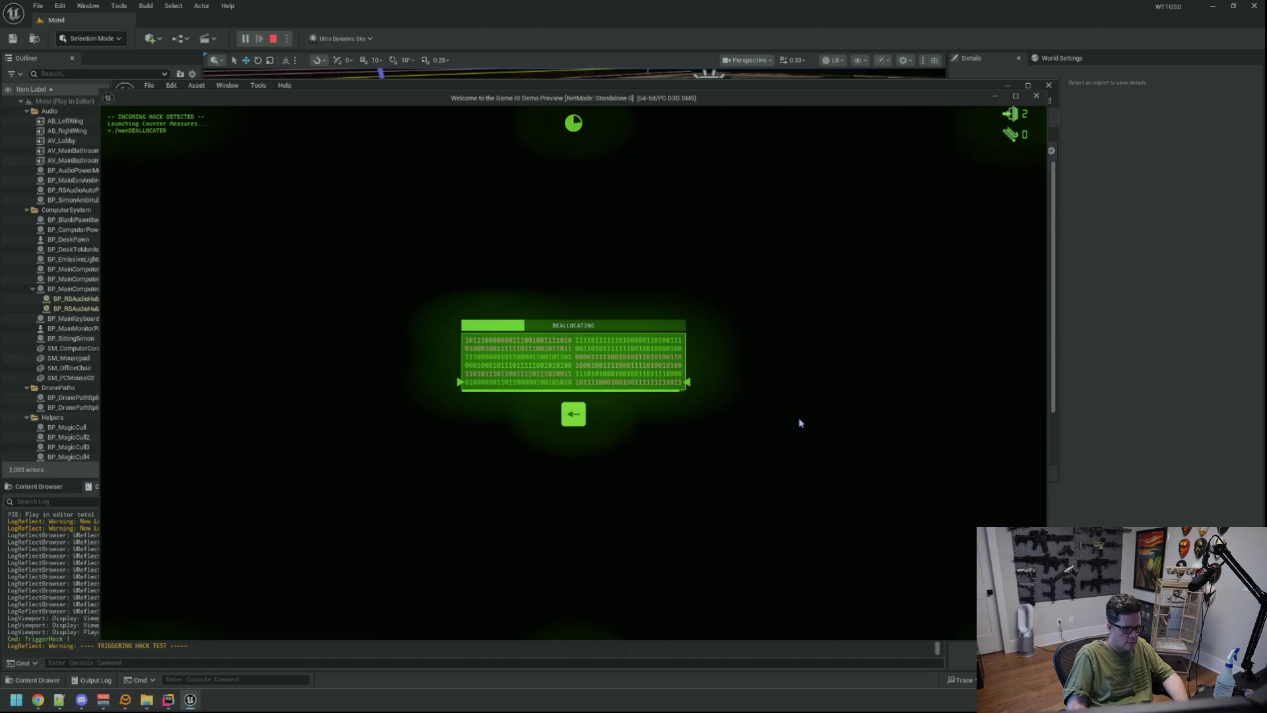
pyautogui.press('space')
pyautogui.press('Left')
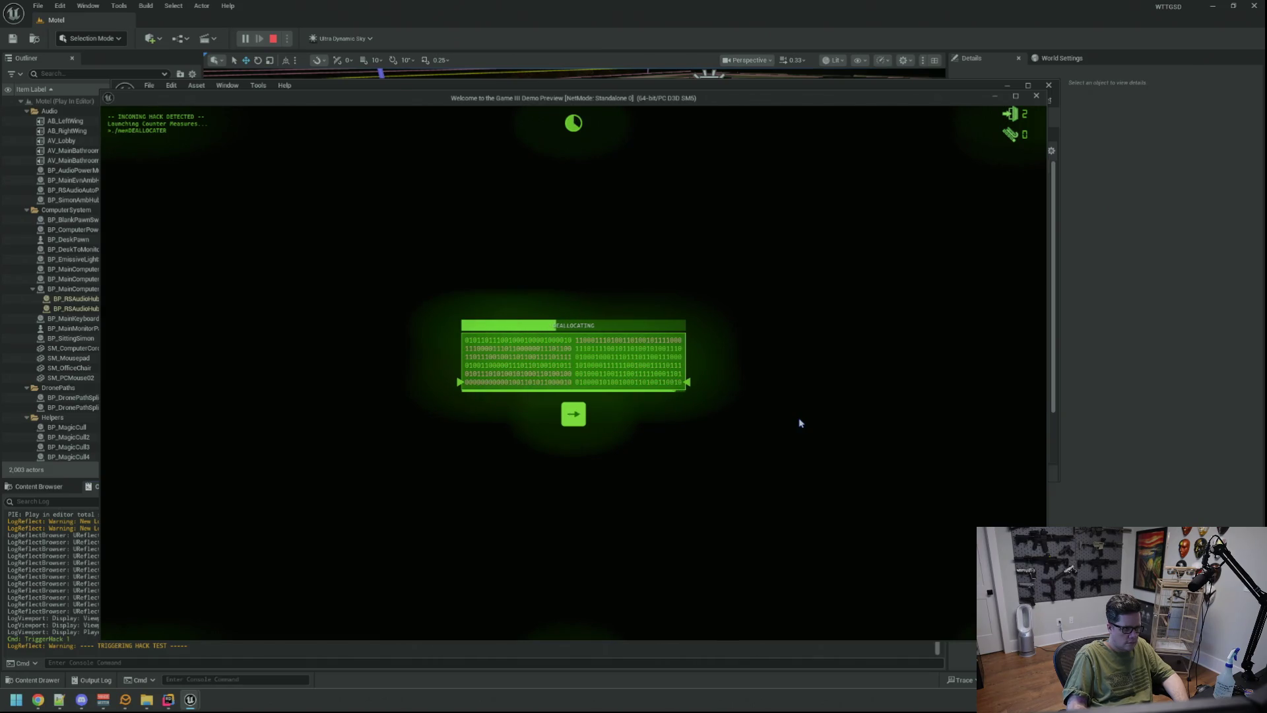
pyautogui.press('Right')
pyautogui.press('Right')
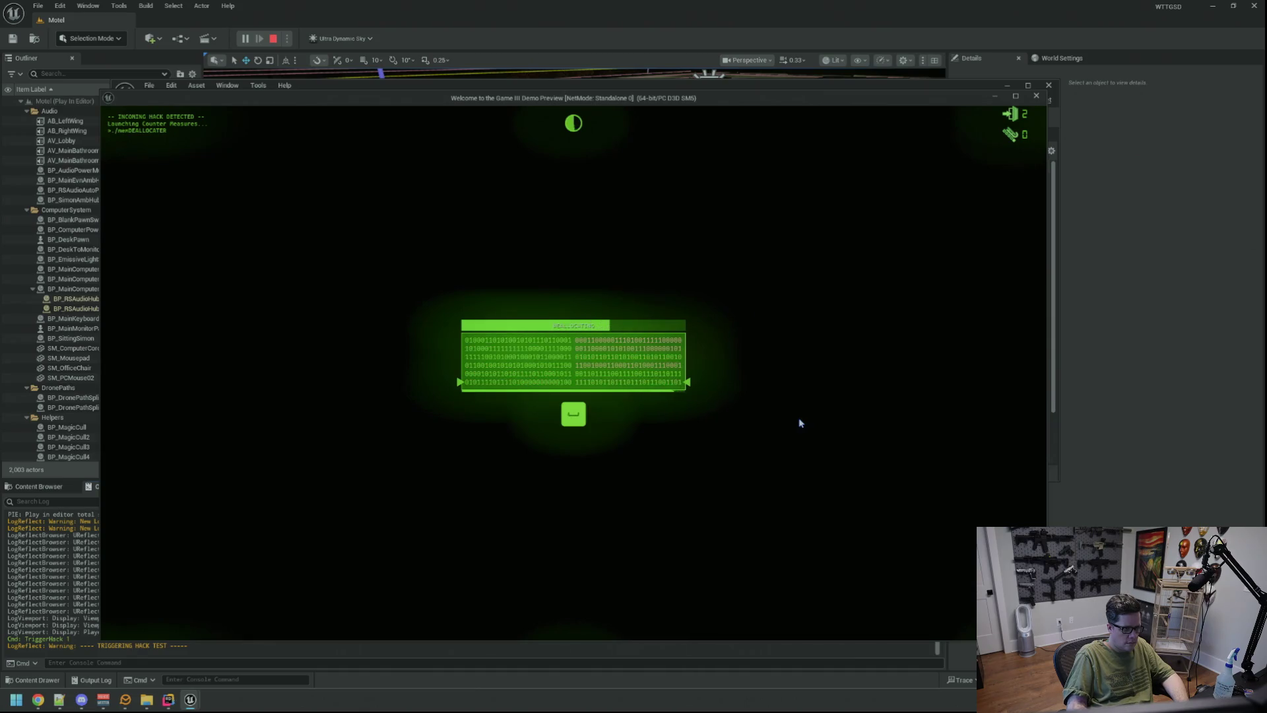
pyautogui.press('Left')
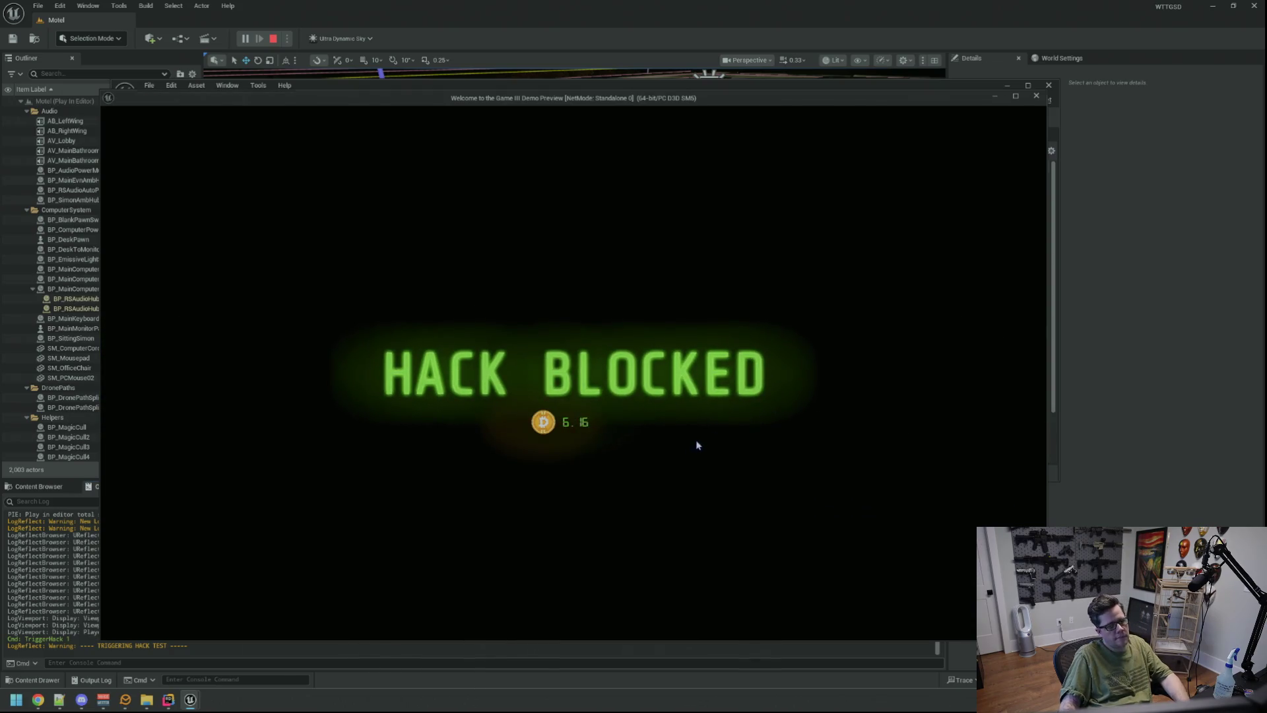
pyautogui.press('Escape')
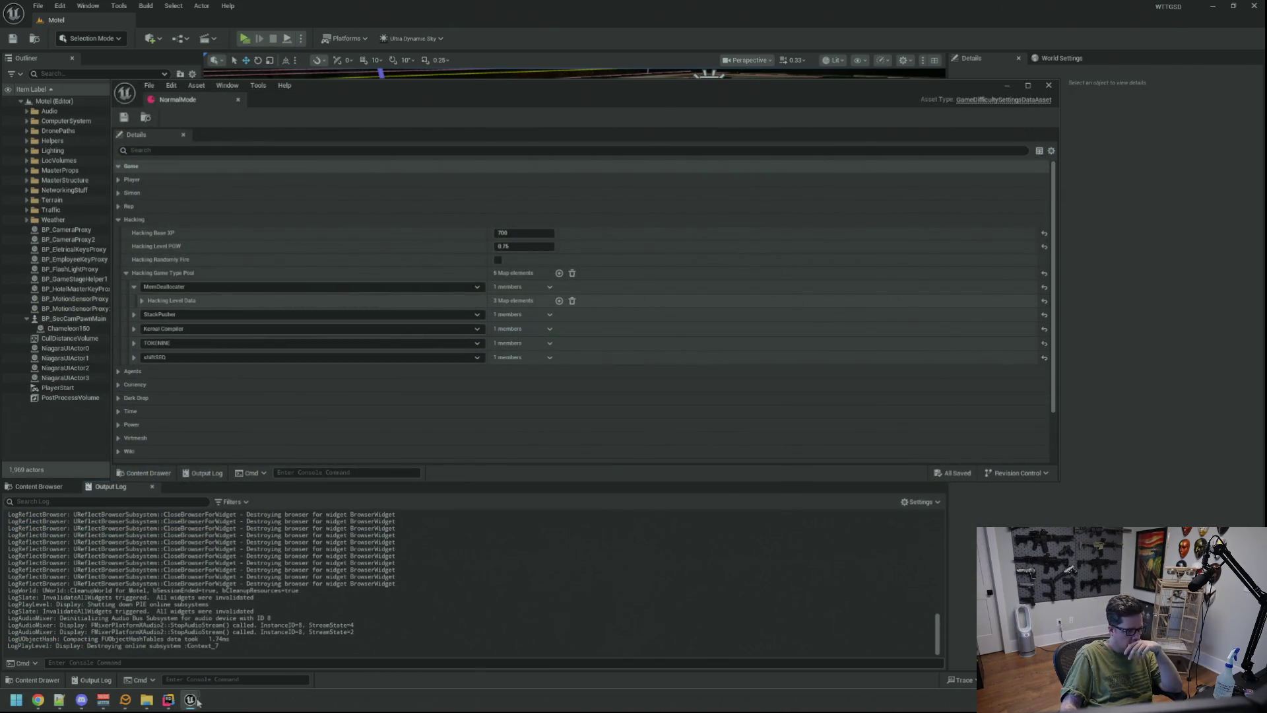
# - Create a folder named 'Normal' beside the MDTier data assets in the Content Browser
pyautogui.moveTo(191, 701)
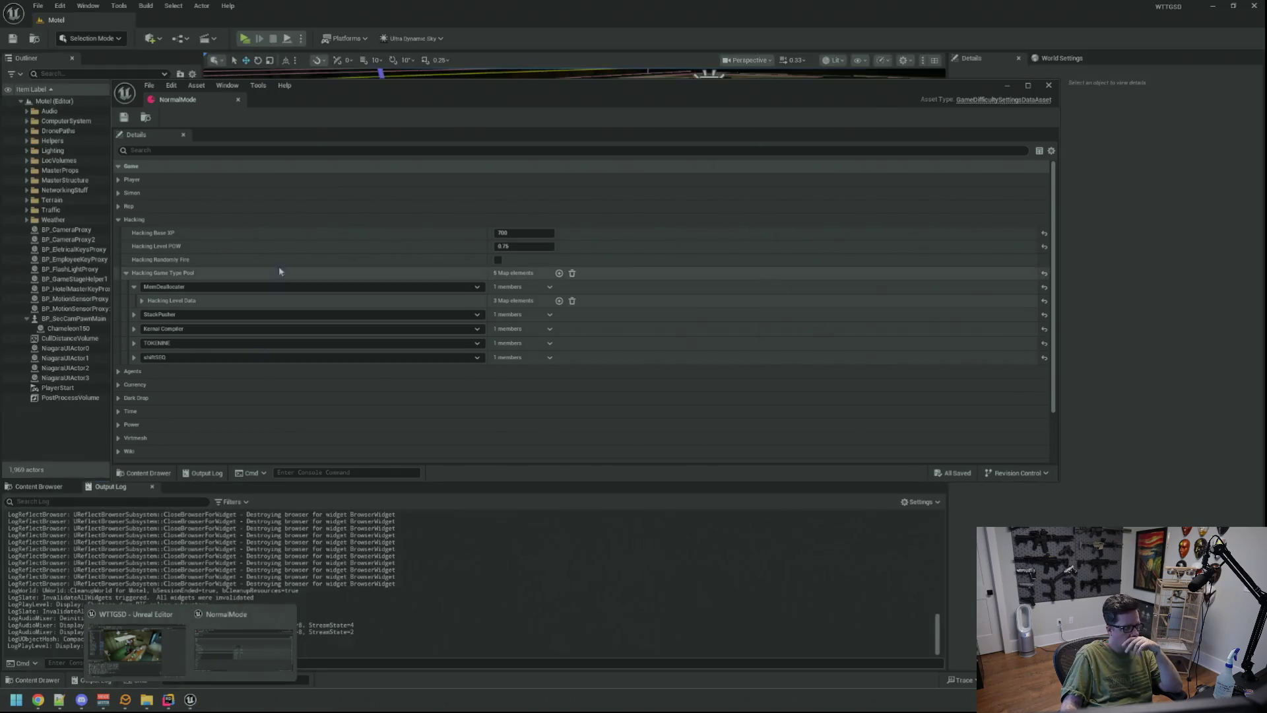
pyautogui.click(142, 302)
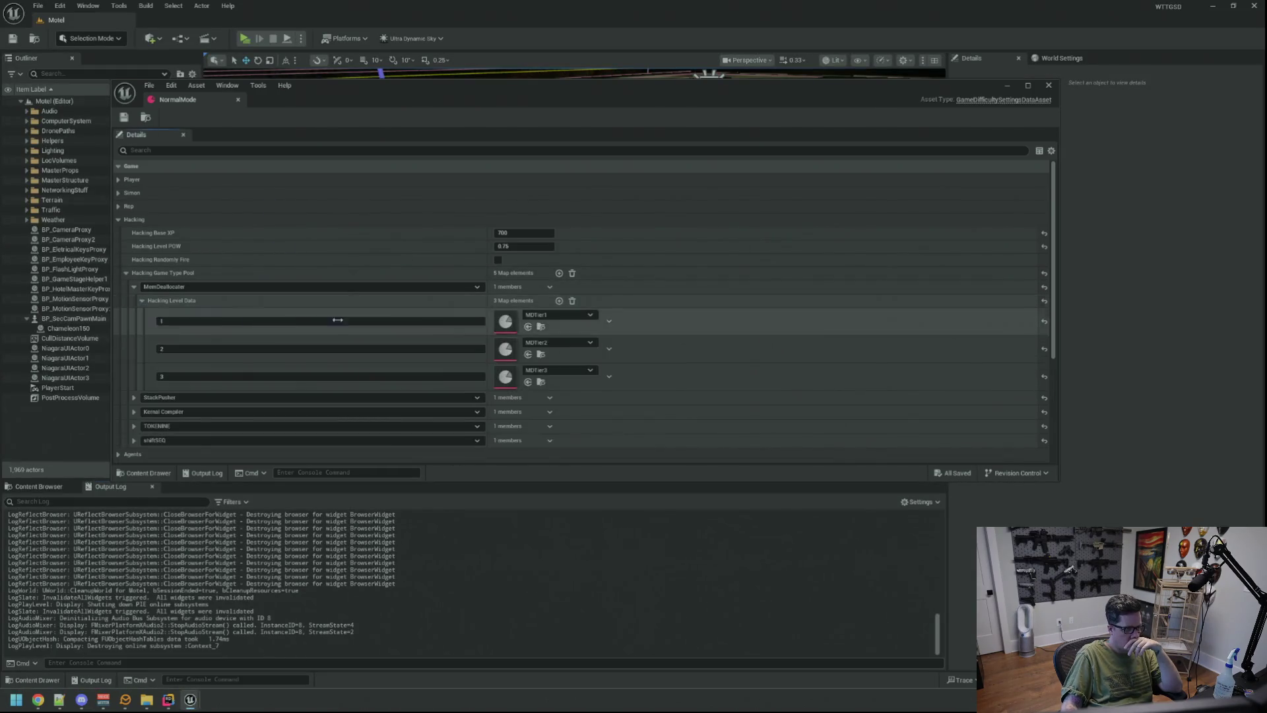
pyautogui.click(542, 326)
pyautogui.rightClick(454, 575)
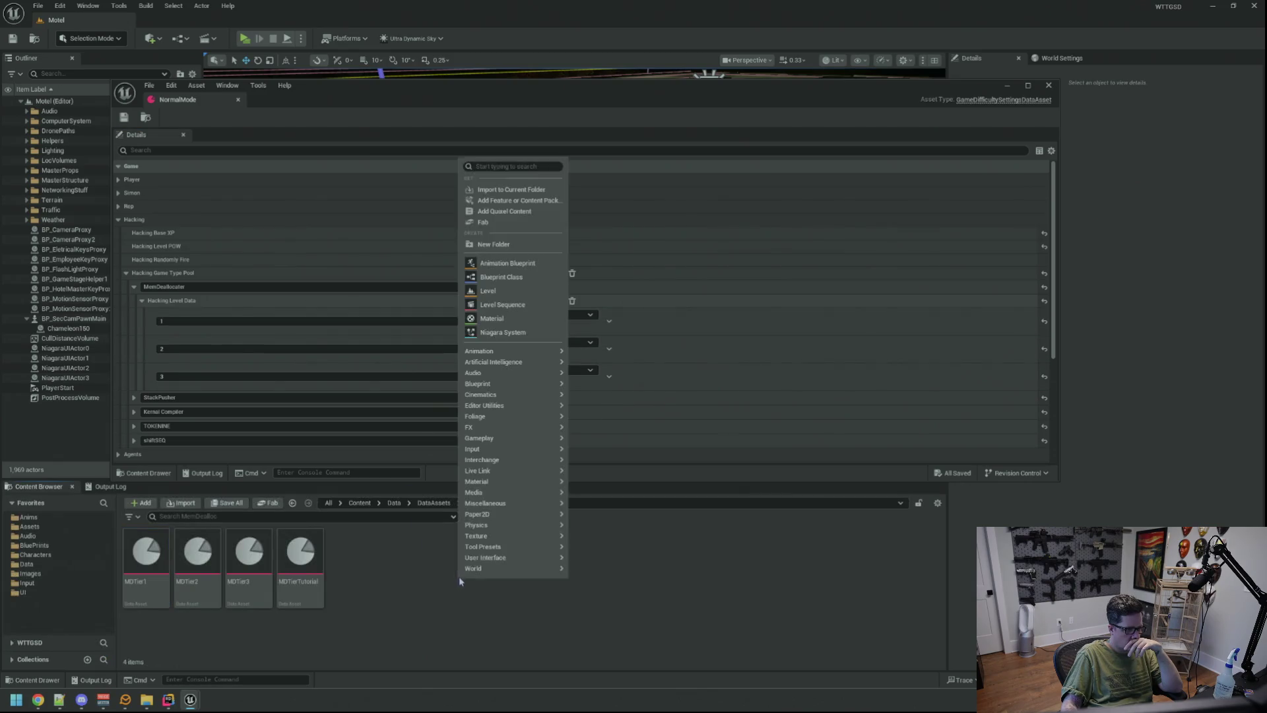
pyautogui.click(503, 246)
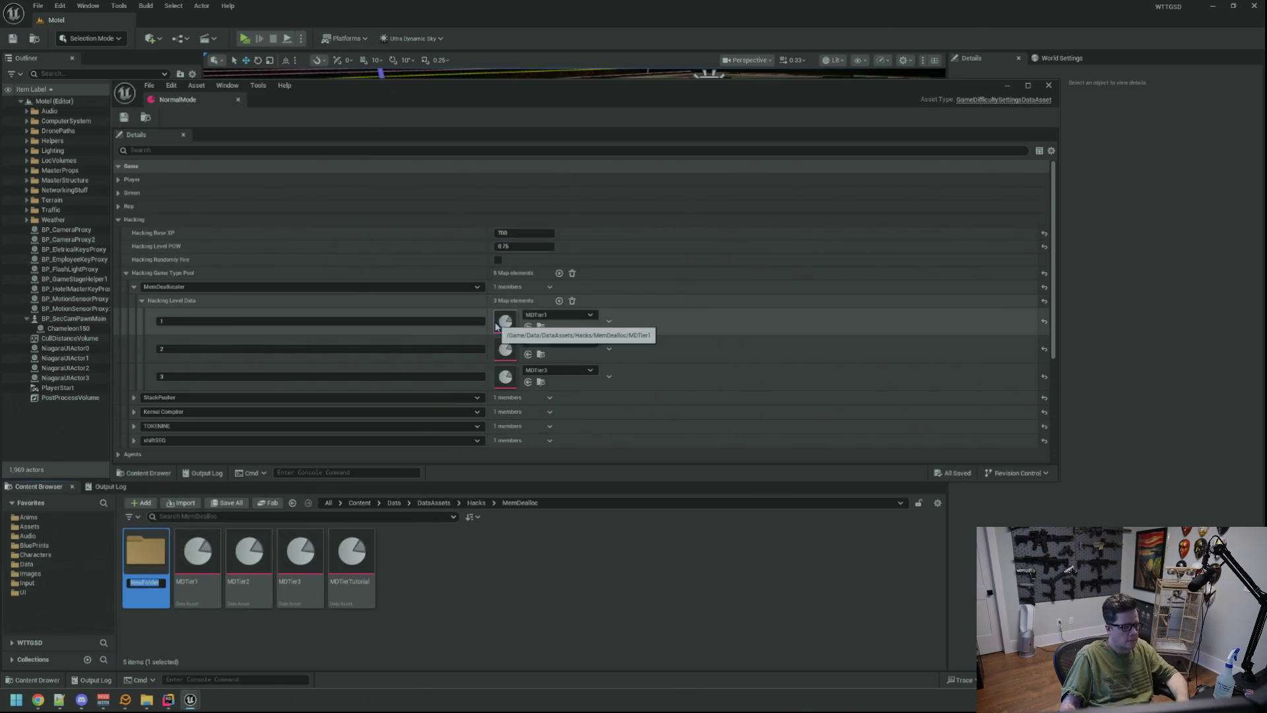
pyautogui.write('Normal')
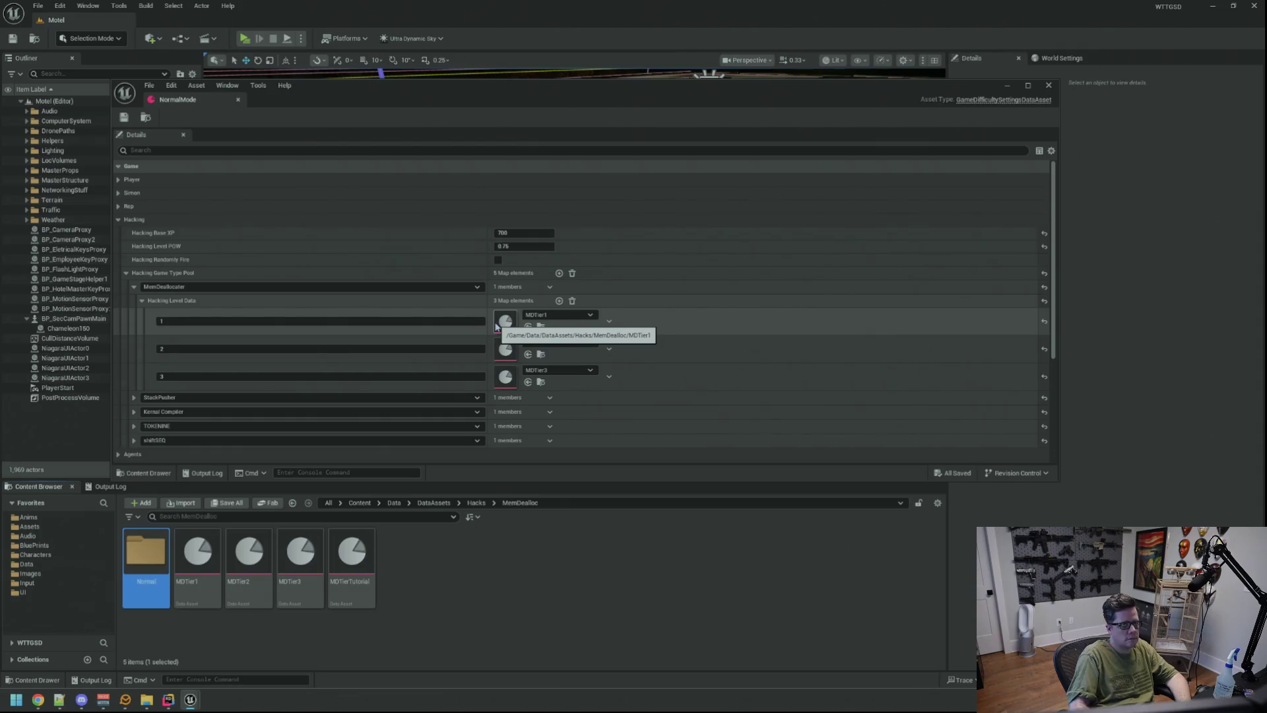
# - Move MDTier1 into the Normal folder and open the MDTier1 asset
pyautogui.moveTo(198, 553)
pyautogui.mouseDown()
pyautogui.moveTo(142, 561)
pyautogui.moveTo(164, 564)
pyautogui.mouseUp()
pyautogui.click(169, 581)
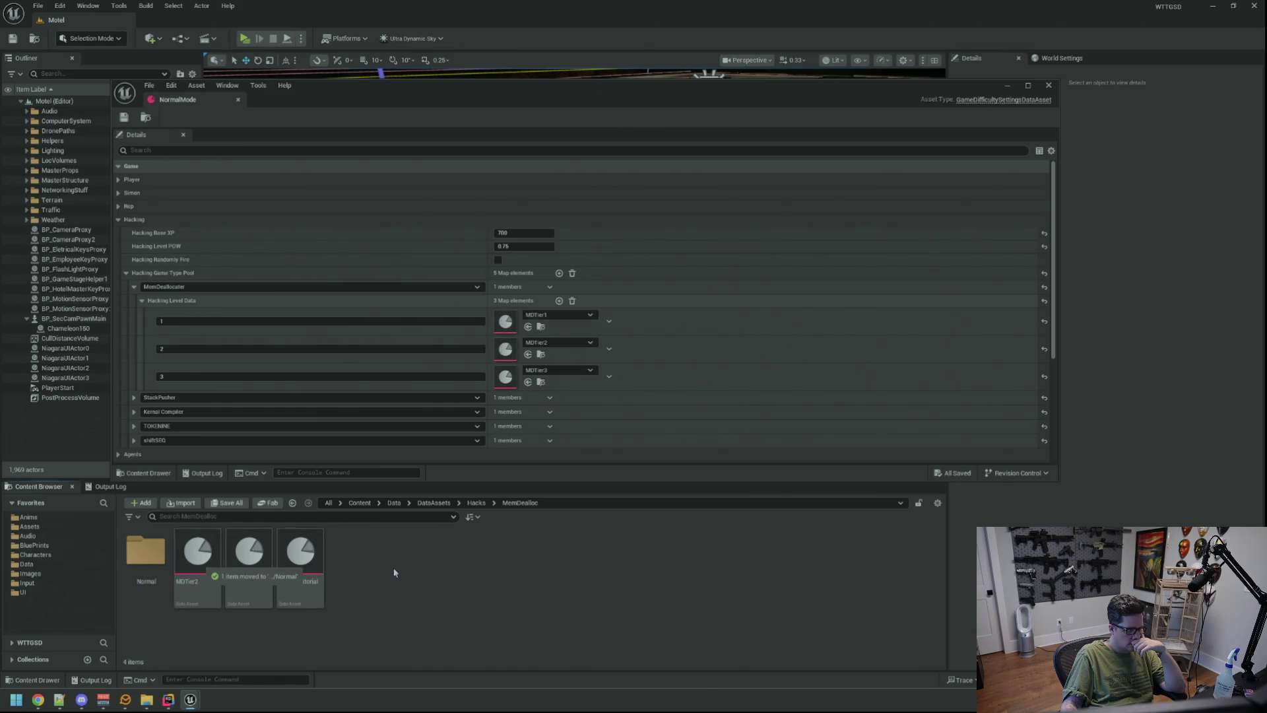
pyautogui.doubleClick(164, 562)
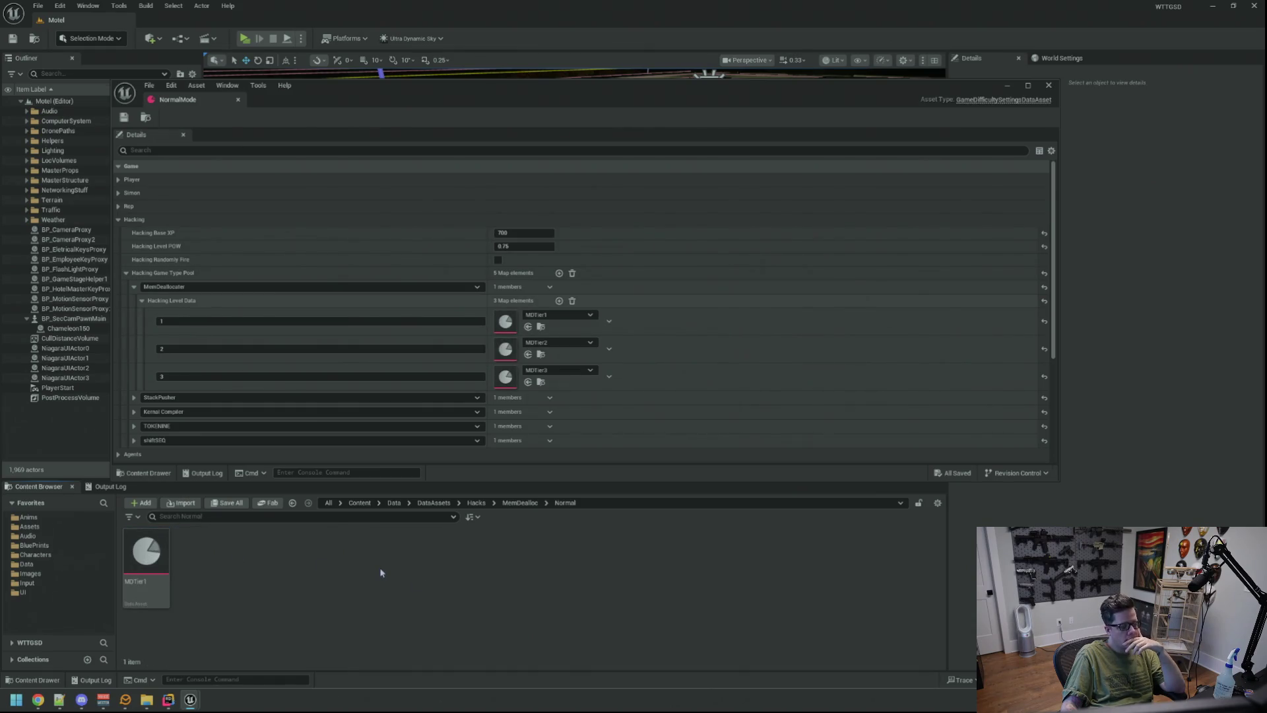
pyautogui.moveTo(152, 552)
pyautogui.mouseDown()
pyautogui.moveTo(269, 528)
pyautogui.moveTo(528, 349)
pyautogui.moveTo(505, 348)
pyautogui.mouseUp()
pyautogui.doubleClick(153, 549)
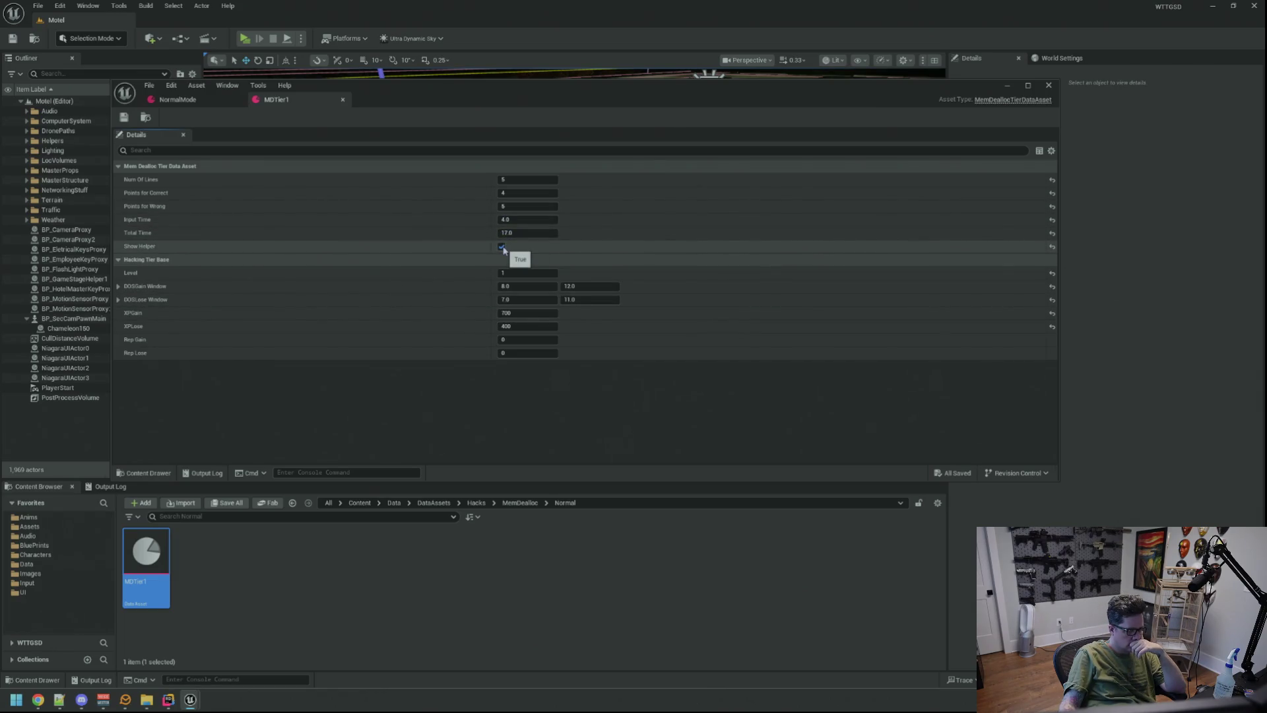
# - Switch from Unreal Engine to the Rider code editor
pyautogui.hotkey('alt', 'Tab')
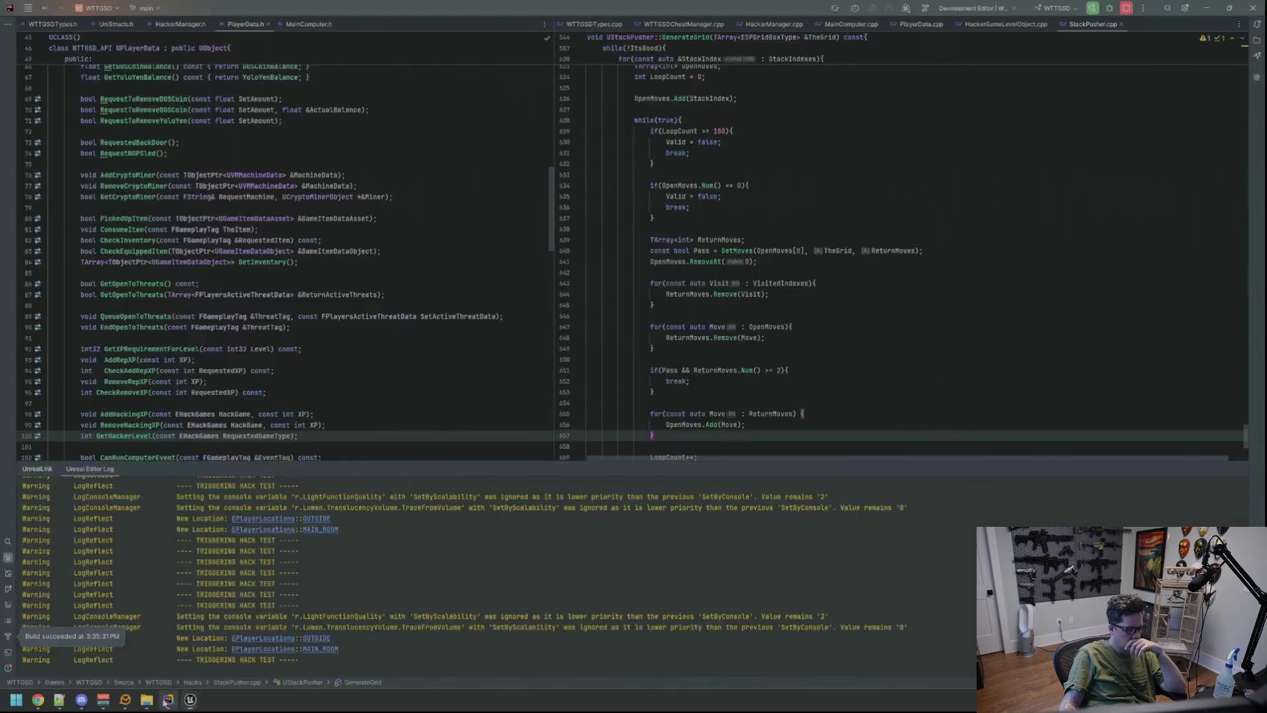
# - Collapse the log panel and scroll up through the code
pyautogui.click(1238, 468)
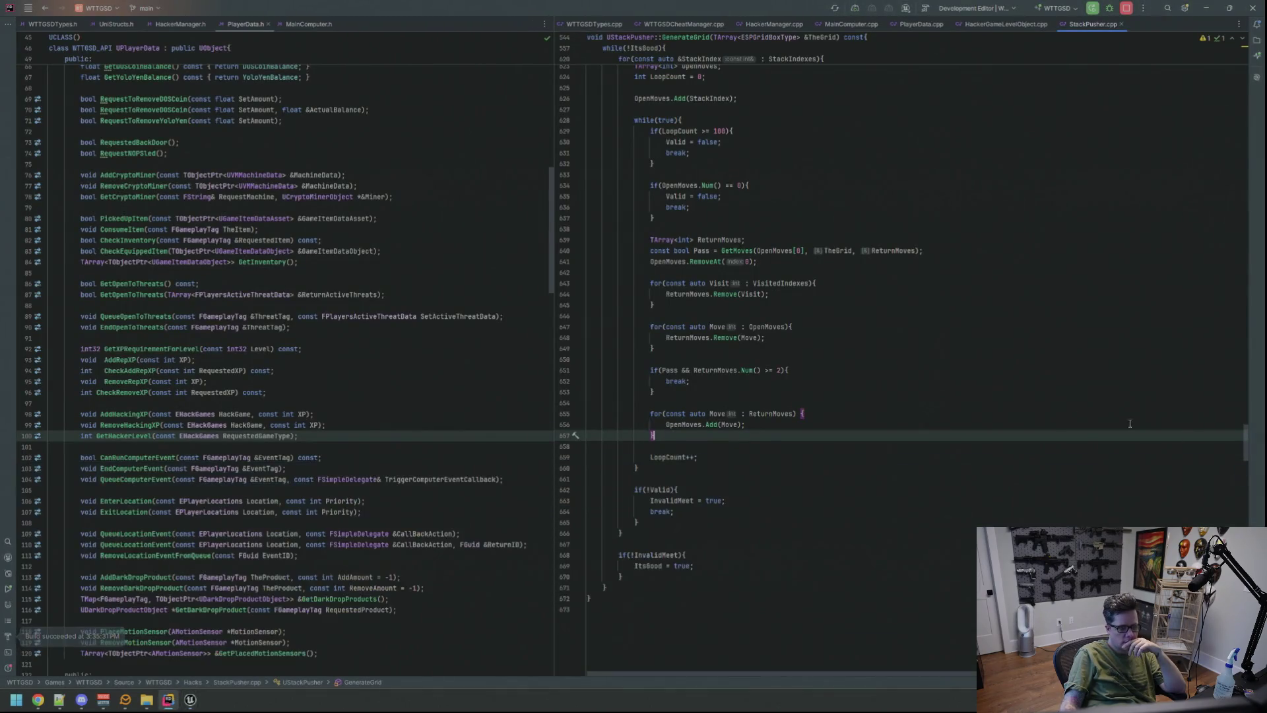
pyautogui.click(837, 208)
pyautogui.scroll(20, 837, 217)
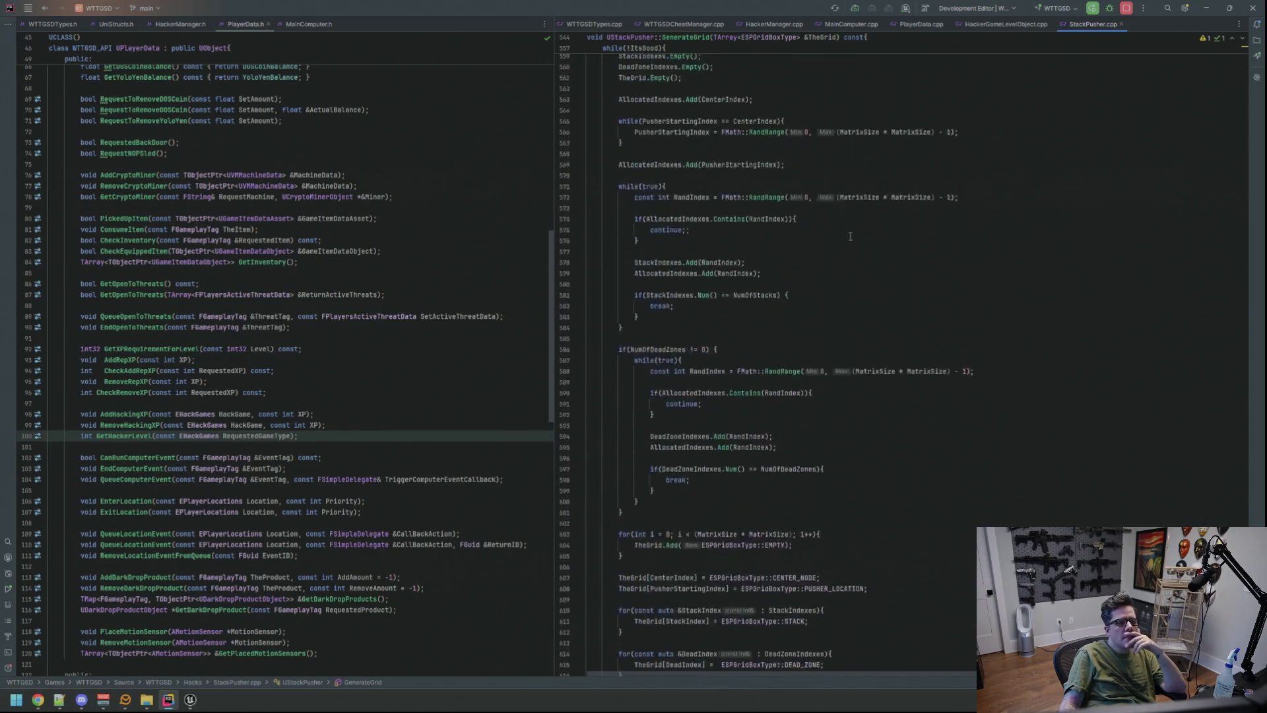
pyautogui.scroll(15, 850, 240)
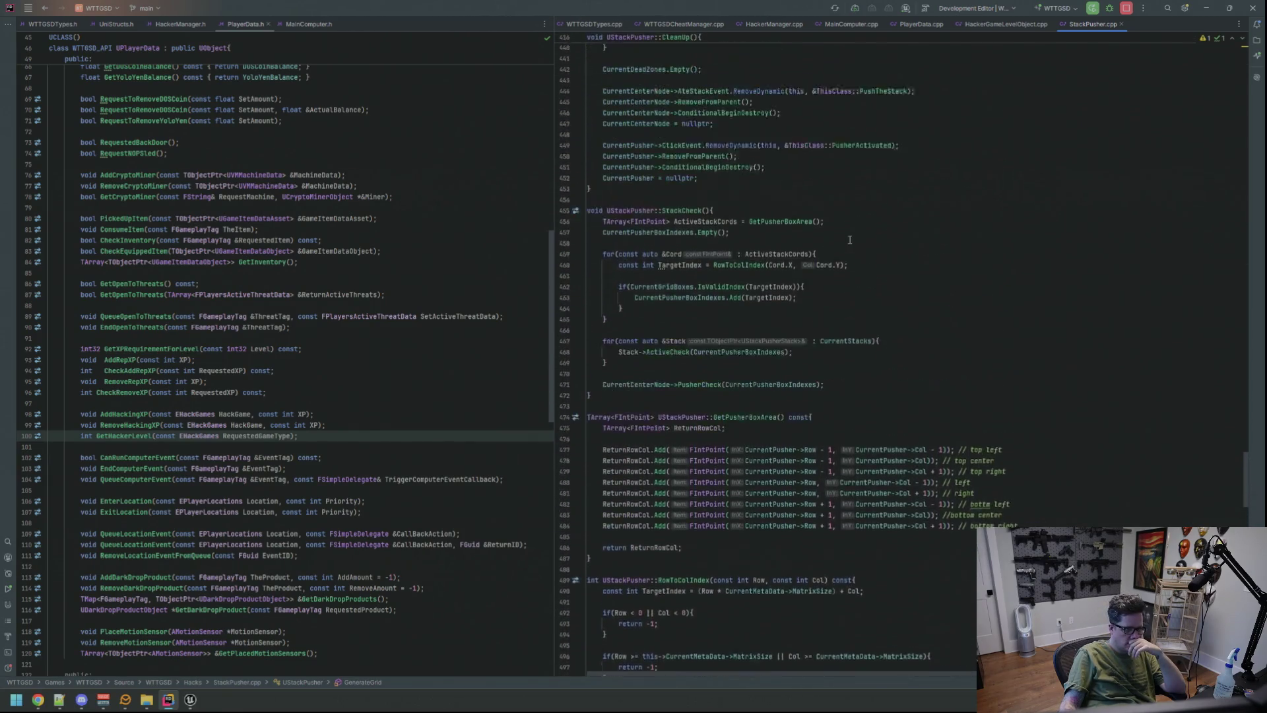
pyautogui.scroll(20, 862, 217)
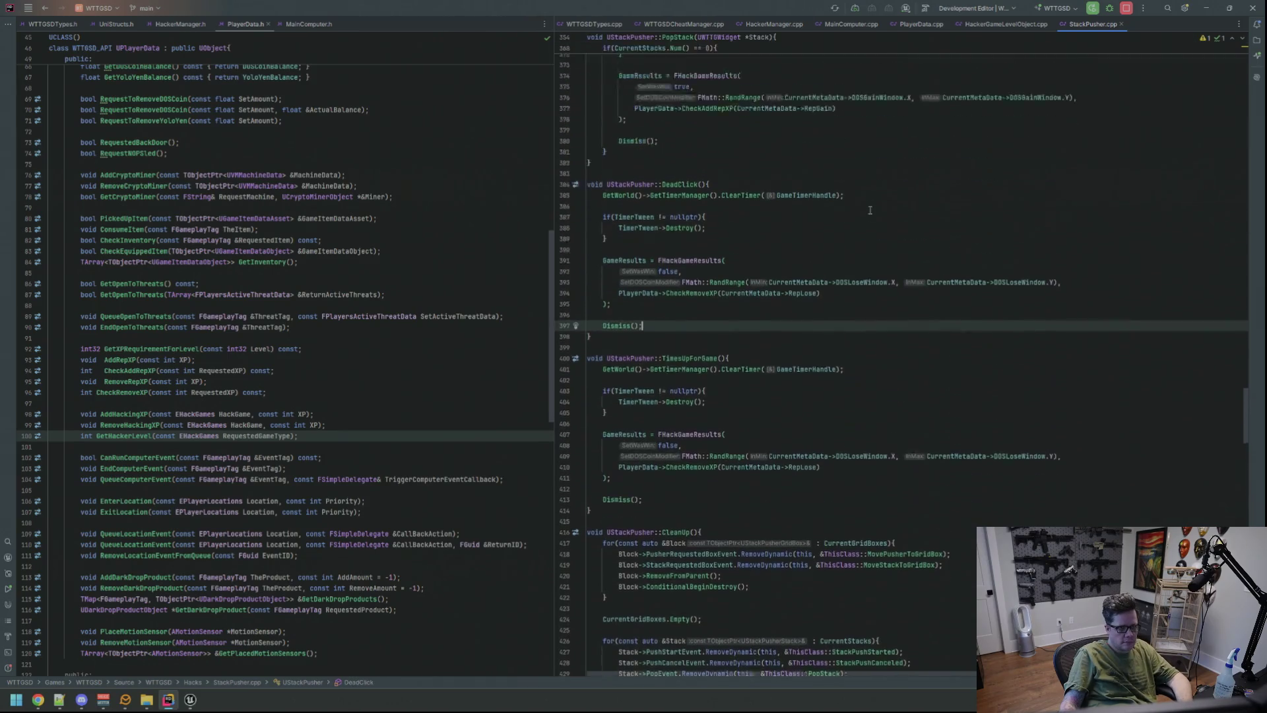
pyautogui.scroll(20, 856, 238)
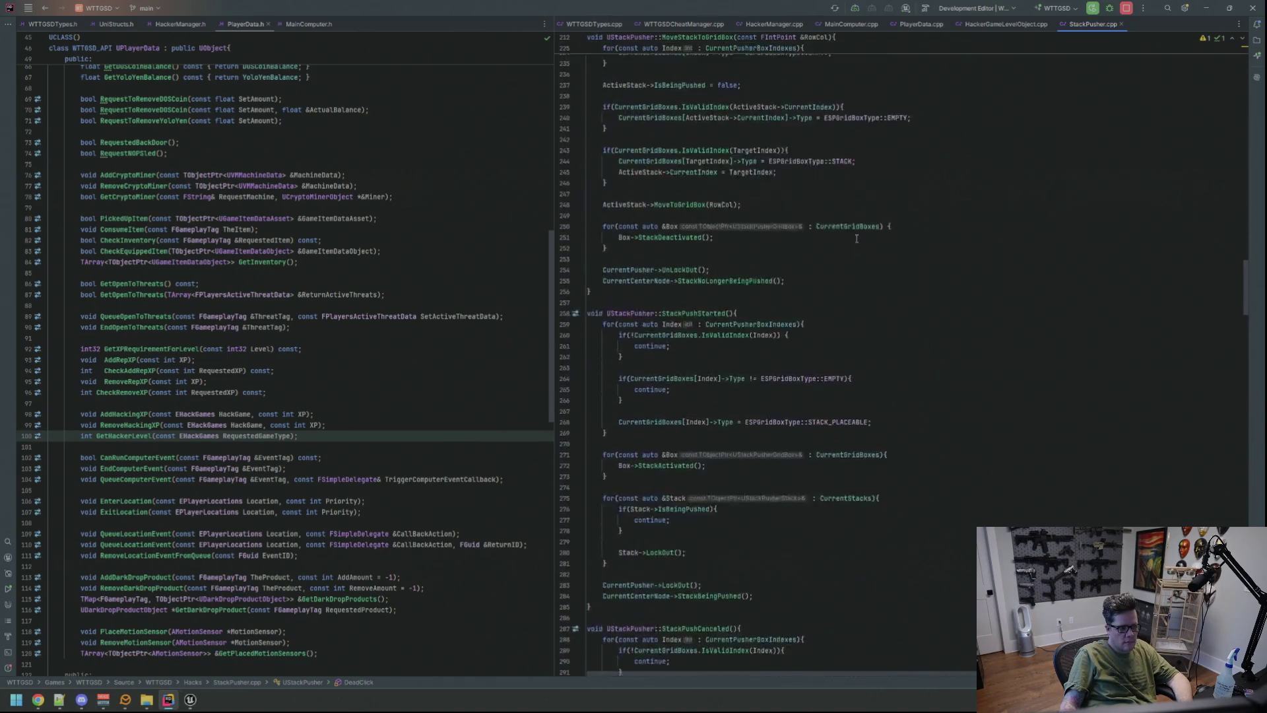
# - Search StackPusher.cpp for FHackGameResult and go to the timer check in TimesUpForGame
pyautogui.hotkey('ctrl', 'f')
pyautogui.press('Return')
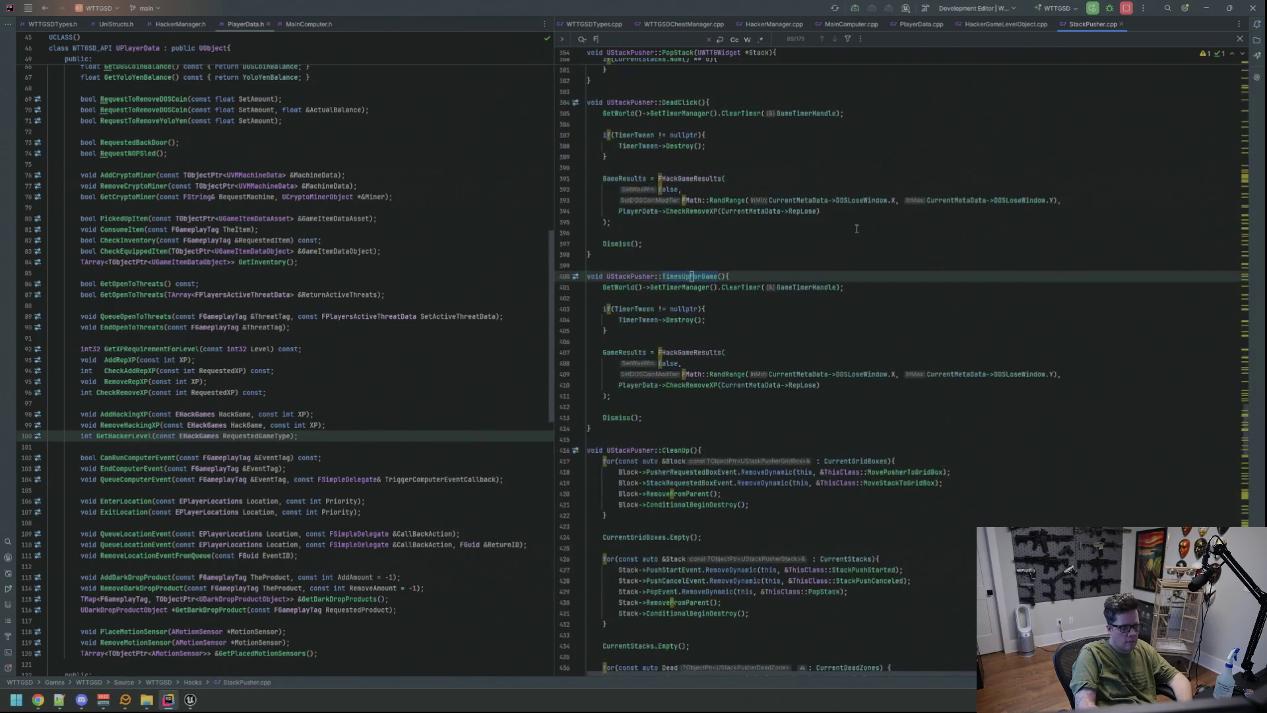
pyautogui.press('Return')
pyautogui.press('BackSpace')
pyautogui.press('BackSpace')
pyautogui.press('BackSpace')
pyautogui.press('BackSpace')
pyautogui.write('FHac')
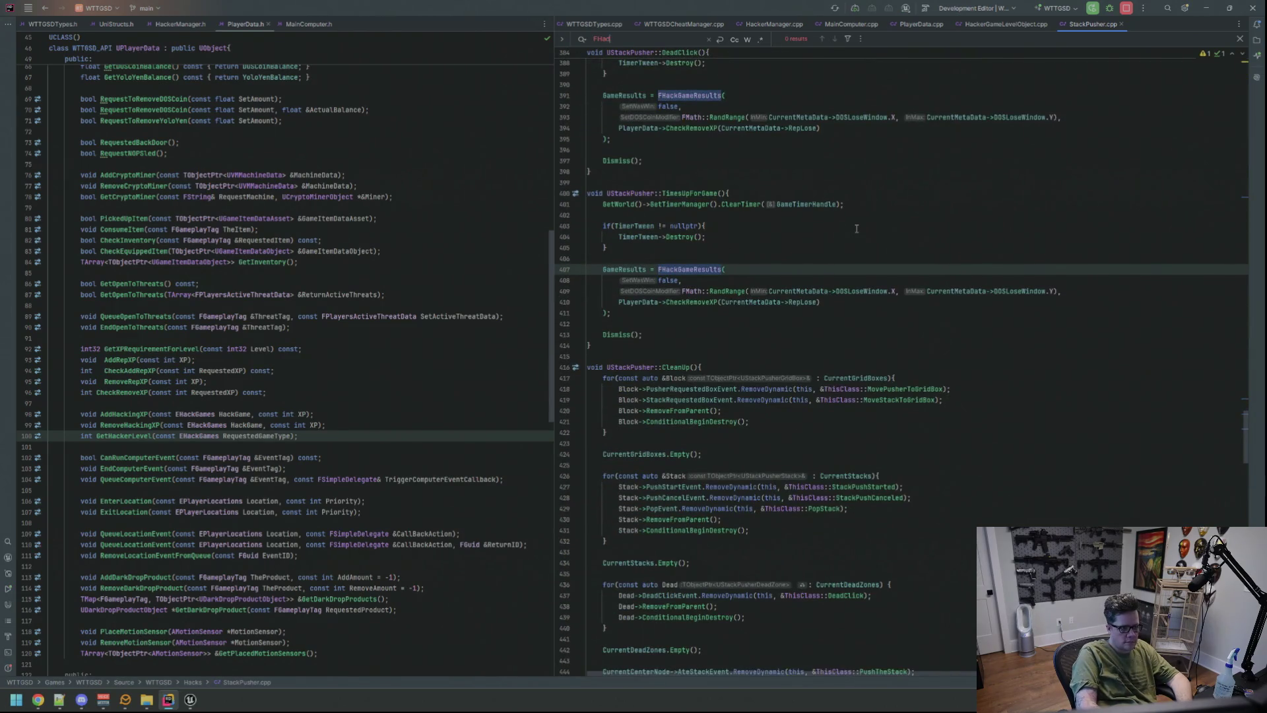
pyautogui.press('Escape')
pyautogui.click(856, 229)
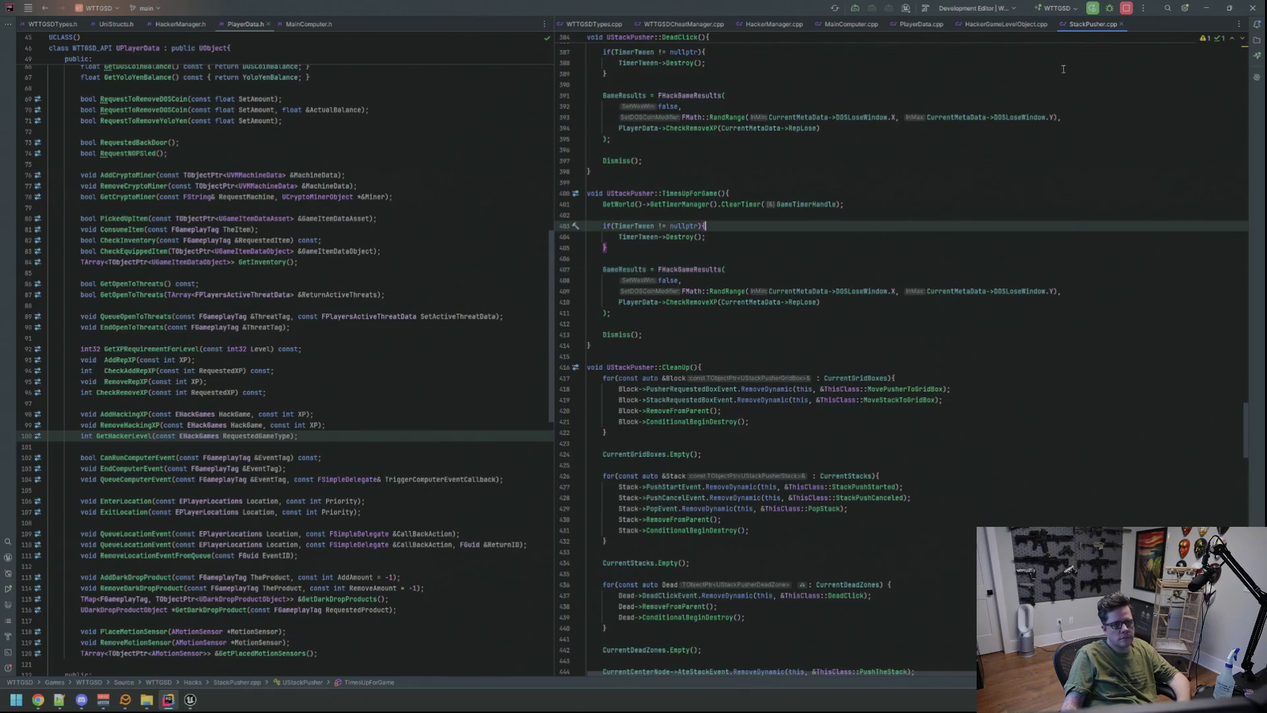
# - Split StackPusher.cpp into a lower right pane and StackPusher.h into a lower left pane
pyautogui.moveTo(1093, 24)
pyautogui.mouseDown()
pyautogui.moveTo(885, 525)
pyautogui.moveTo(910, 594)
pyautogui.moveTo(917, 568)
pyautogui.mouseUp()
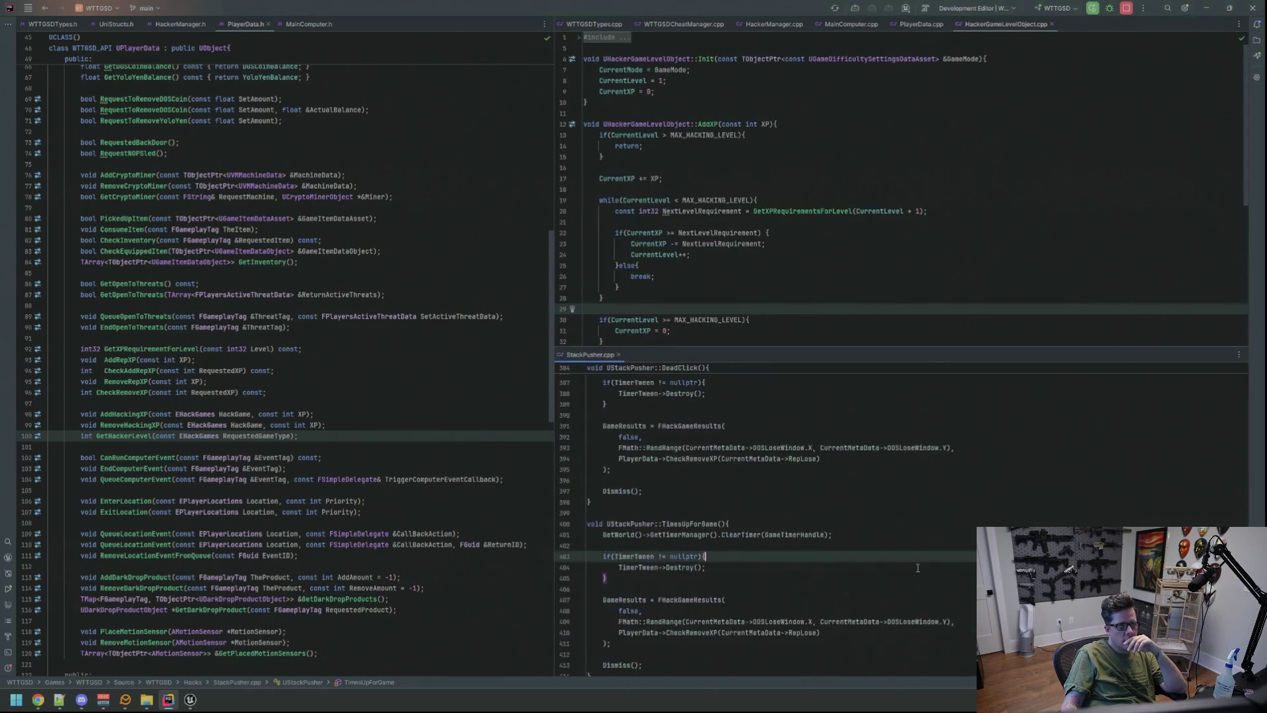
pyautogui.click(716, 523)
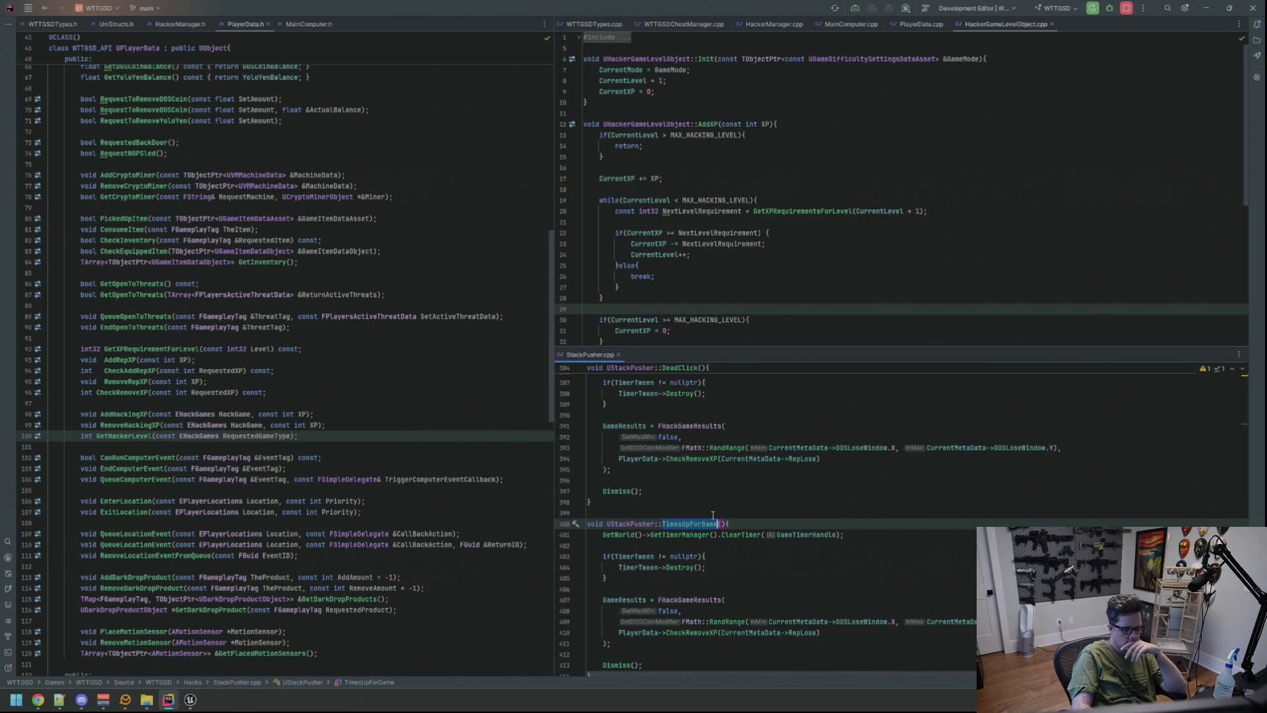
pyautogui.keyDown('ctrl'); pyautogui.click(709, 523); pyautogui.keyUp('ctrl')
pyautogui.moveTo(650, 355); pyautogui.dragTo(429, 563)
pyautogui.moveTo(555, 323); pyautogui.dragTo(564, 322)
# - Look over PlayerData.h's AddXP, MainComputer.h and HackerManager.h in the top panes
pyautogui.click(451, 218)
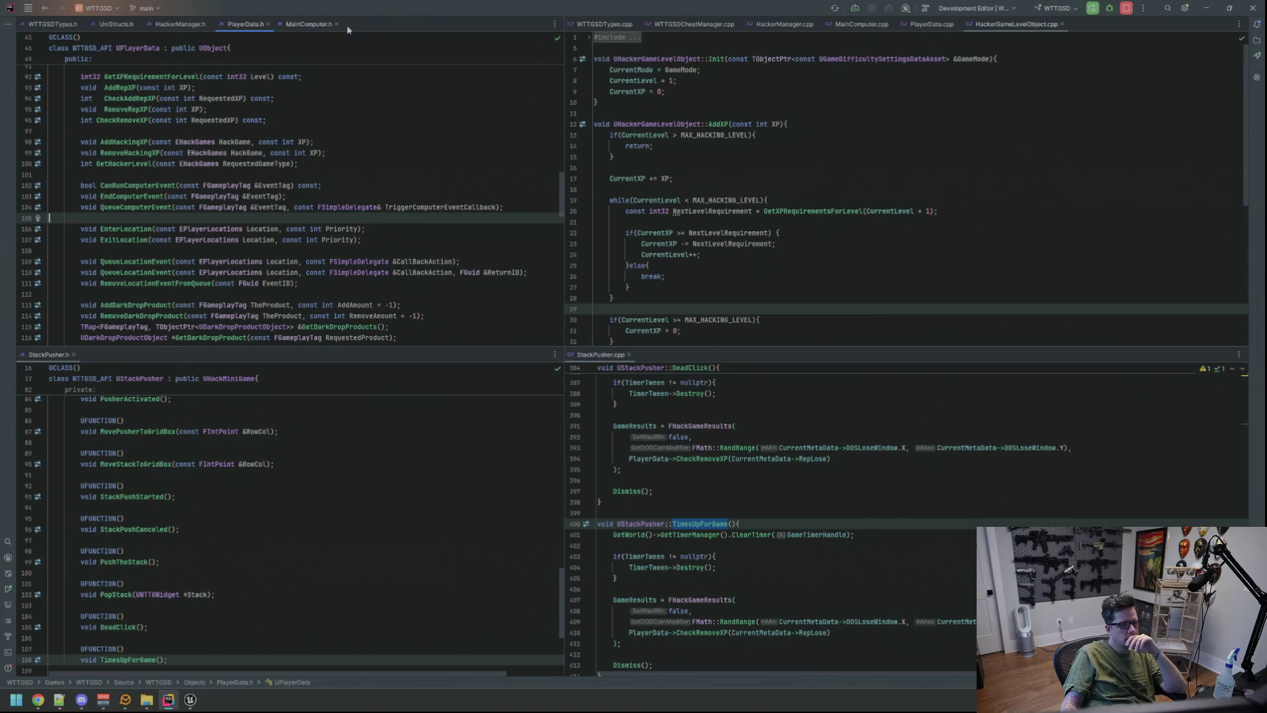
pyautogui.click(910, 128)
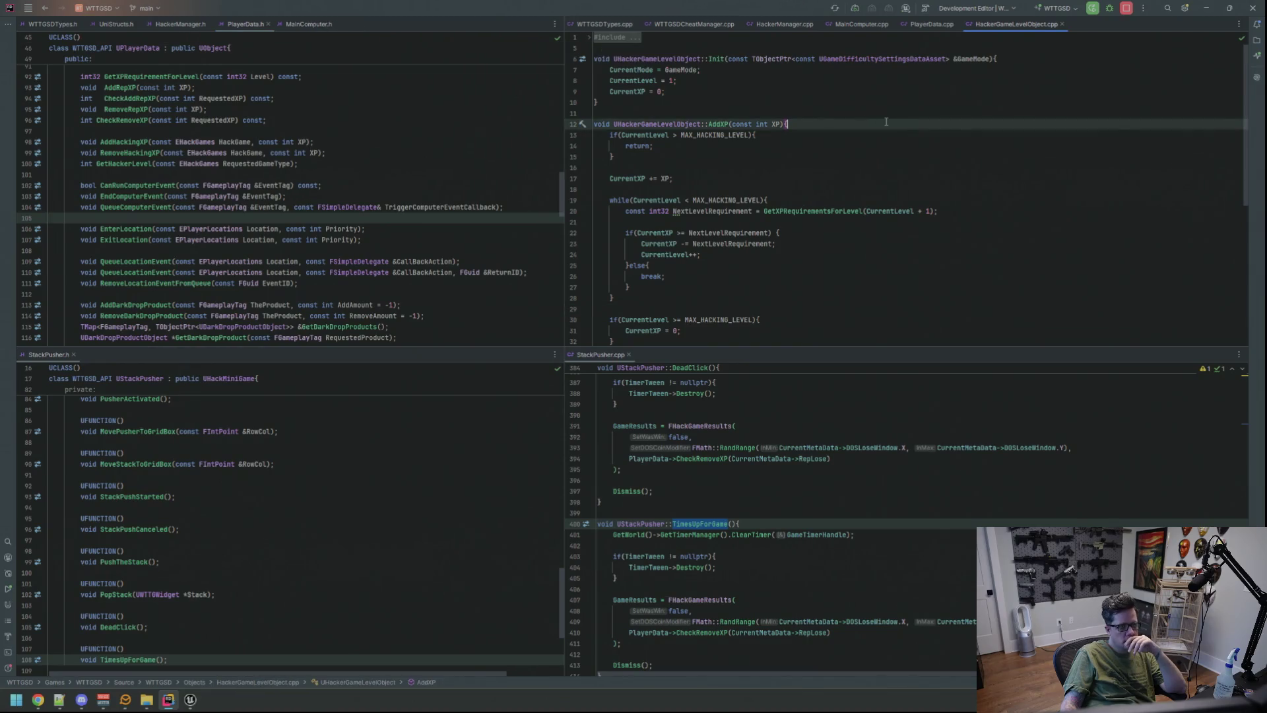
pyautogui.click(297, 26)
pyautogui.click(239, 26)
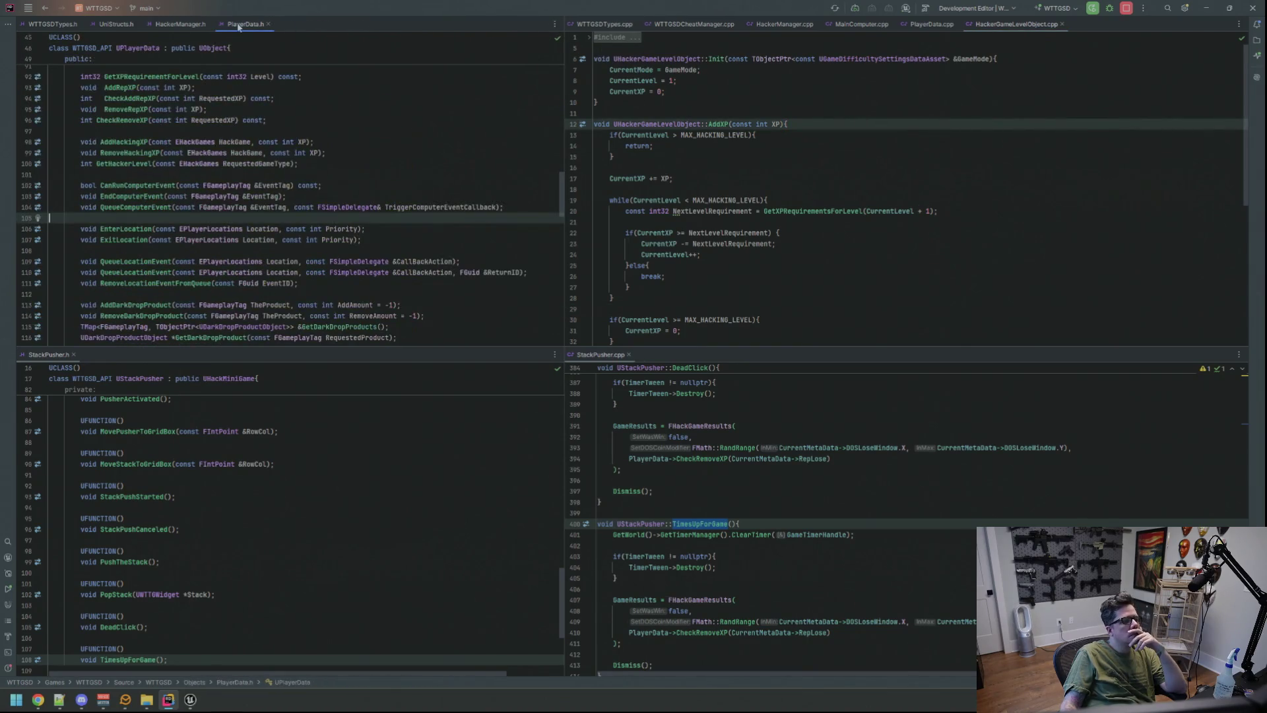
pyautogui.click(180, 26)
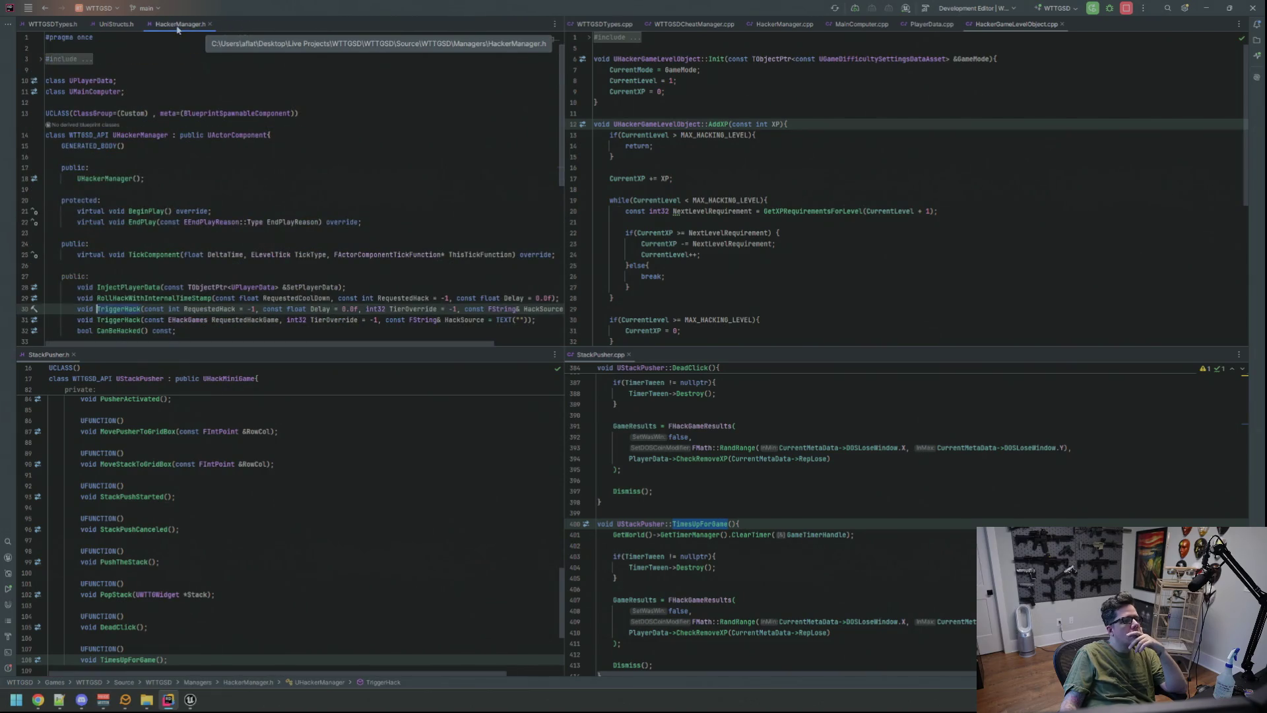
# - Close HackerManager.h, HackerGameLevelObject.cpp, PlayerData.cpp, MainComputer.cpp, HackerManager.cpp and WTTGSDCheatManager.cpp
pyautogui.middleClick(181, 27)
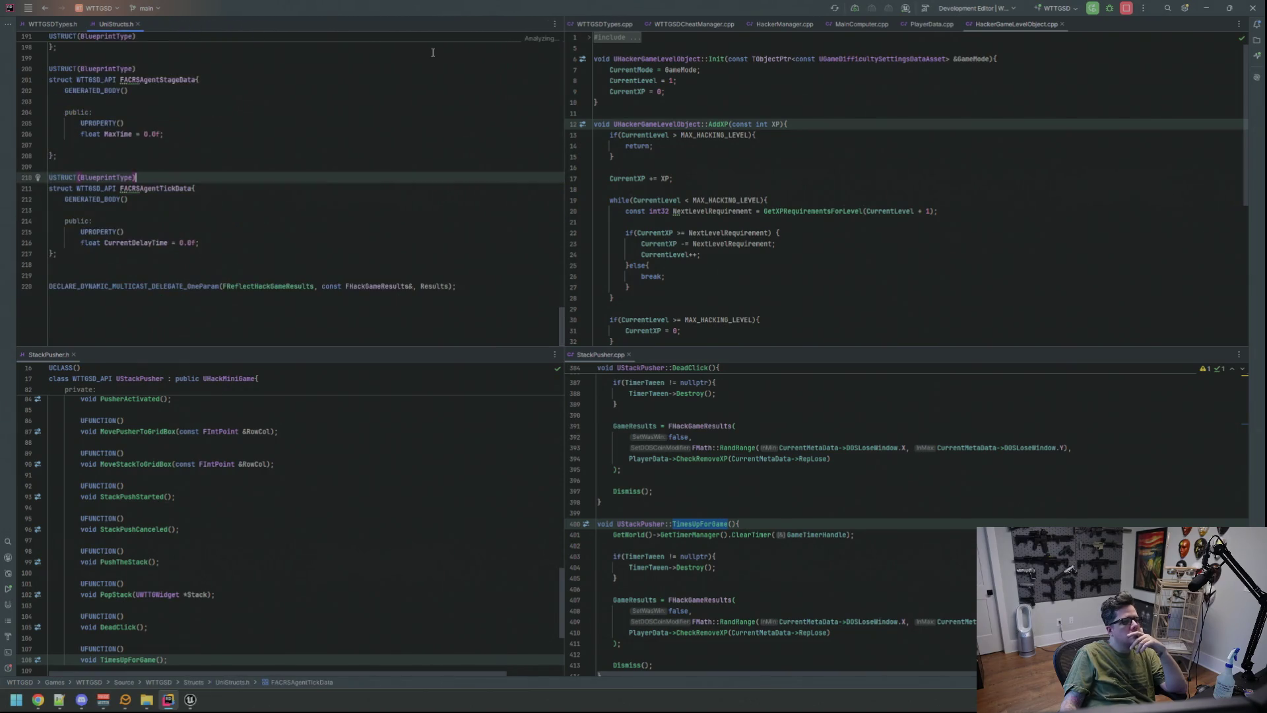
pyautogui.middleClick(1016, 25)
pyautogui.middleClick(942, 25)
pyautogui.middleClick(861, 25)
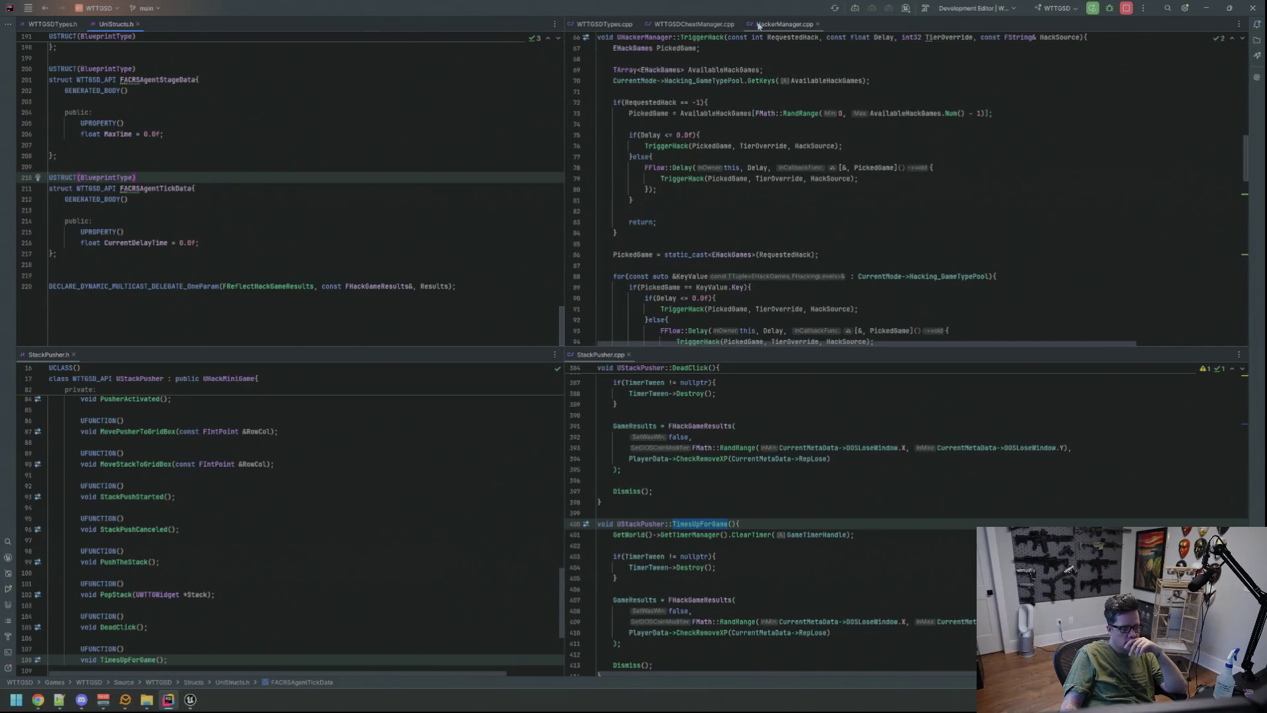
pyautogui.middleClick(784, 25)
pyautogui.middleClick(693, 29)
# - Start a Search Everywhere for 'MemDeal' from UniStructs.h
pyautogui.click(479, 112)
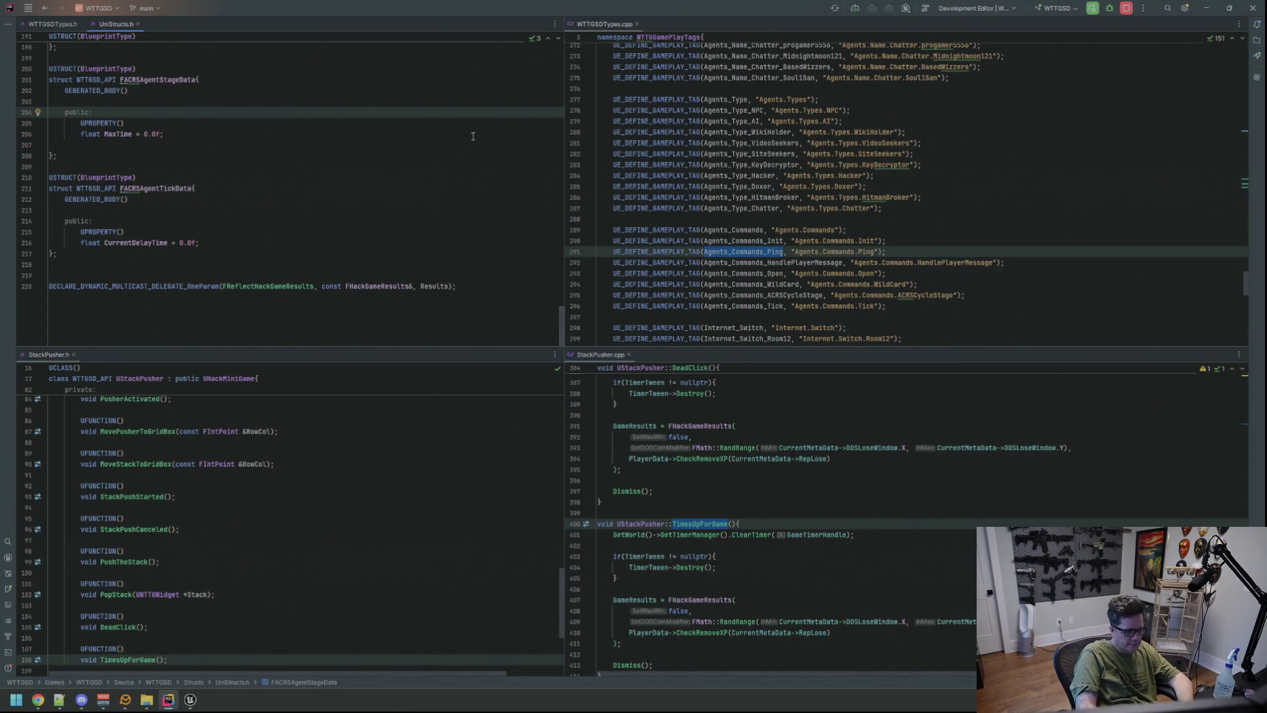
pyautogui.press('shift')
pyautogui.press('shift')
pyautogui.write('MemDeall')
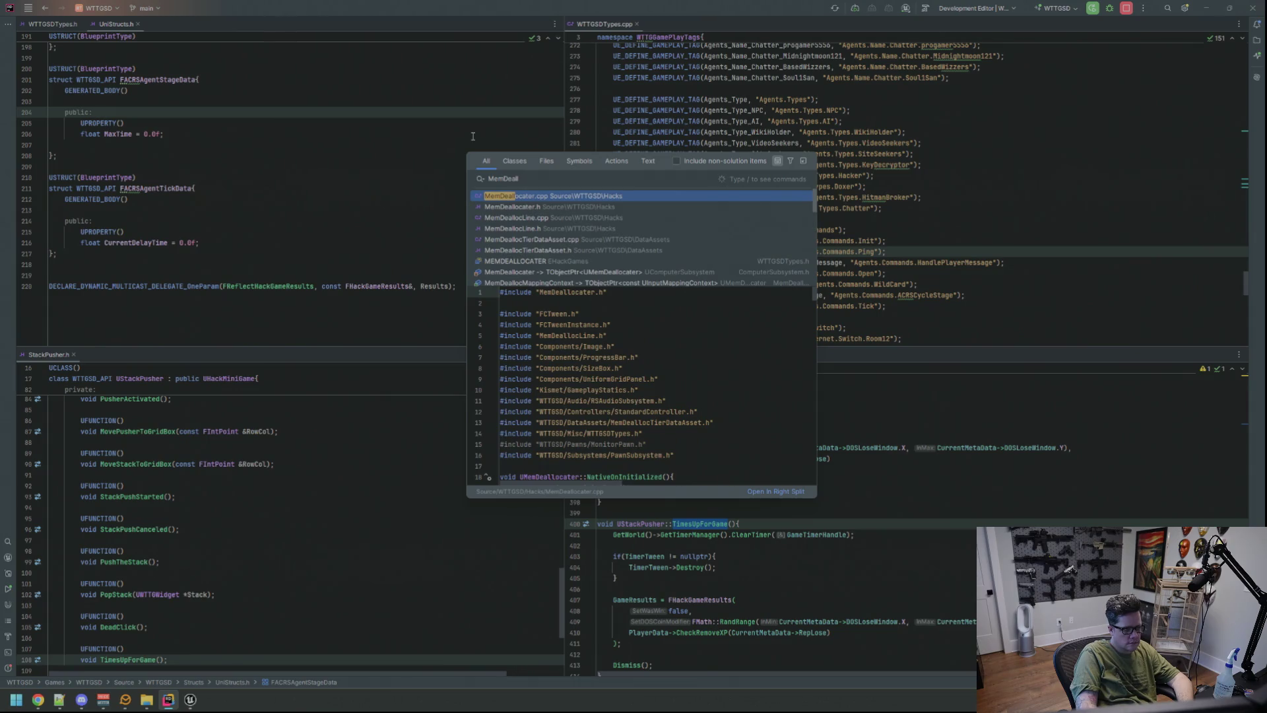
# - Open MemDeallocater.cpp in the right split and MemDeallocater.h beside it via Prerequisite's declaration
pyautogui.press('Return')
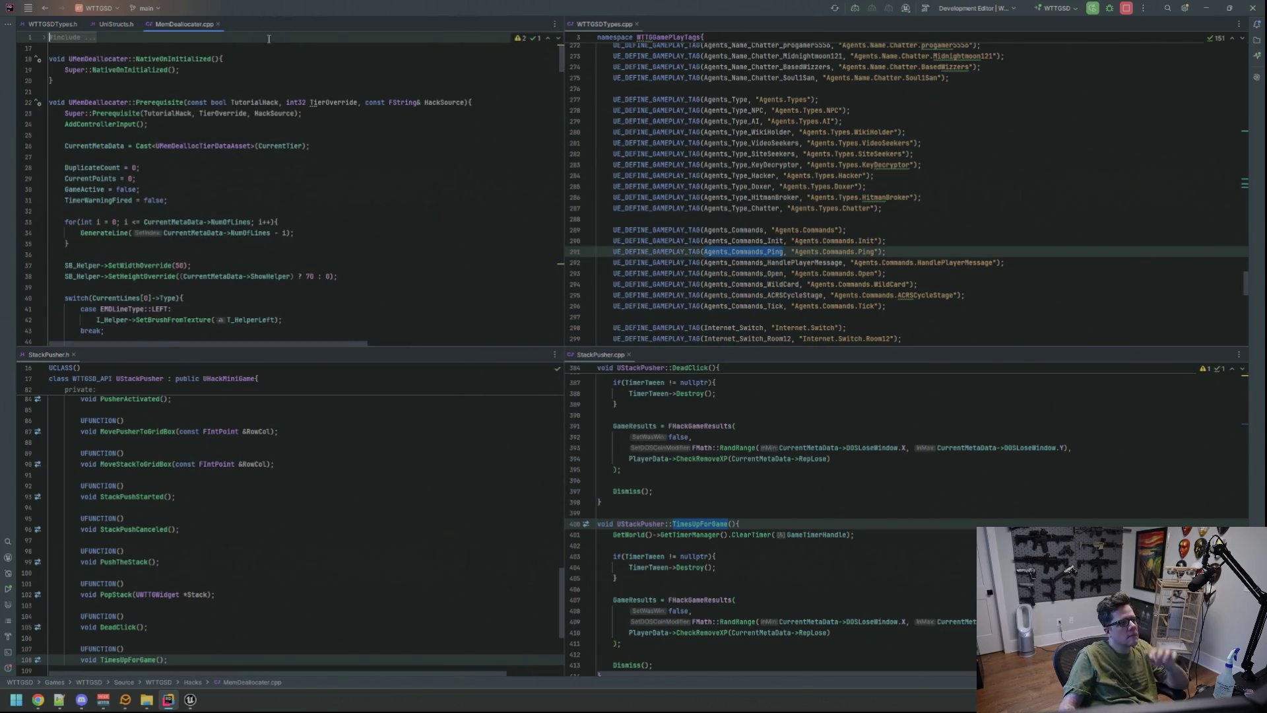
pyautogui.moveTo(185, 23)
pyautogui.mouseDown()
pyautogui.moveTo(729, 54)
pyautogui.moveTo(714, 45)
pyautogui.mouseUp()
pyautogui.click(711, 103)
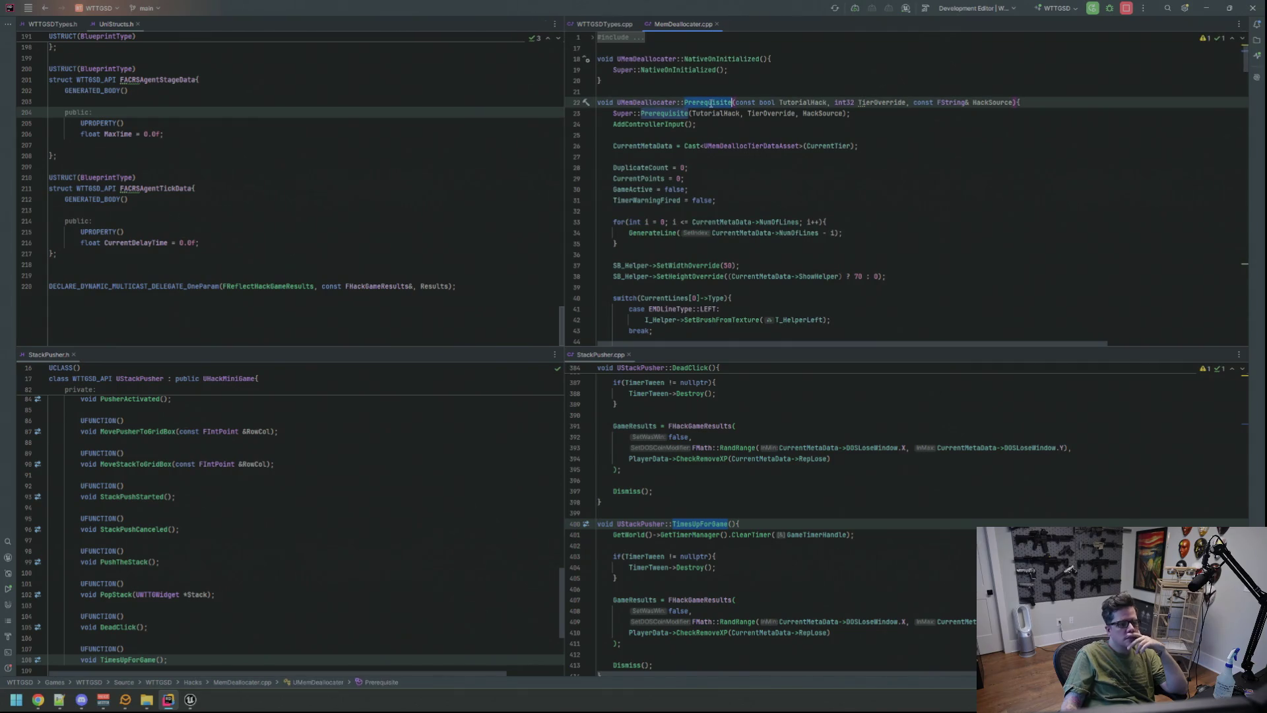
pyautogui.hotkey('ctrl', 'b')
pyautogui.moveTo(738, 30); pyautogui.dragTo(284, 66)
pyautogui.click(740, 113)
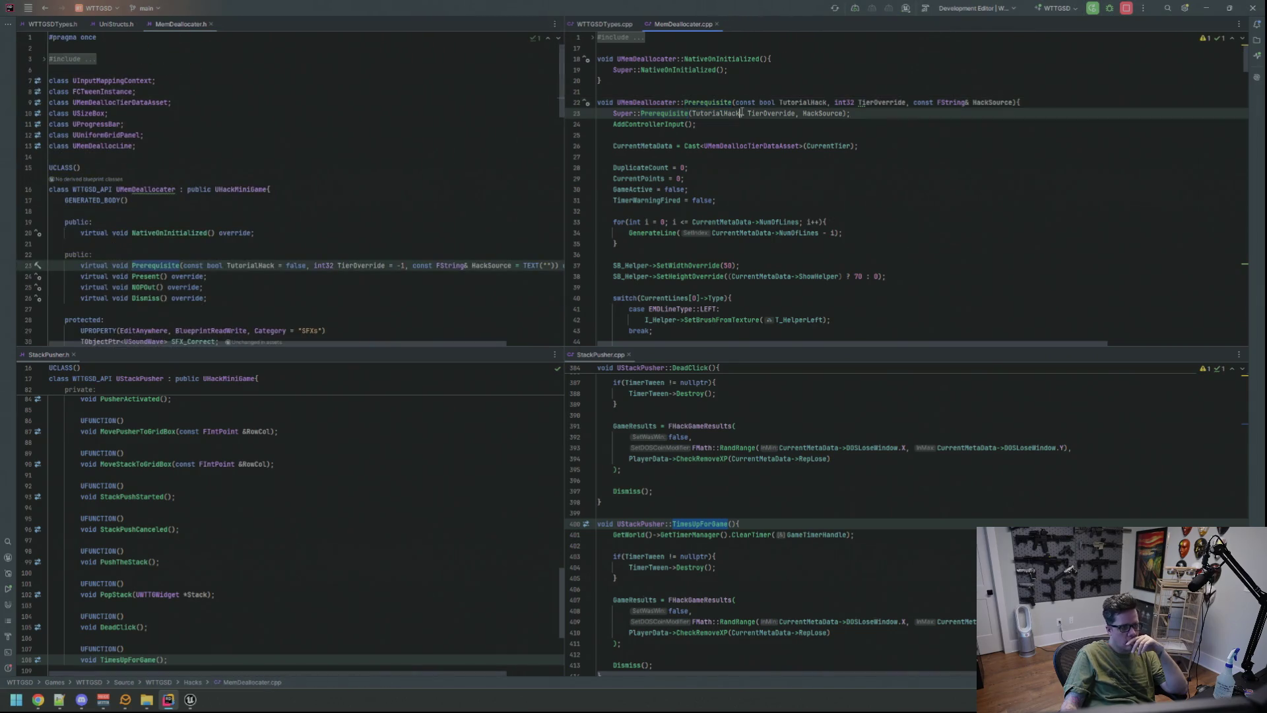
# - Expand the include list and read through the MemDeallocater header
pyautogui.click(632, 39)
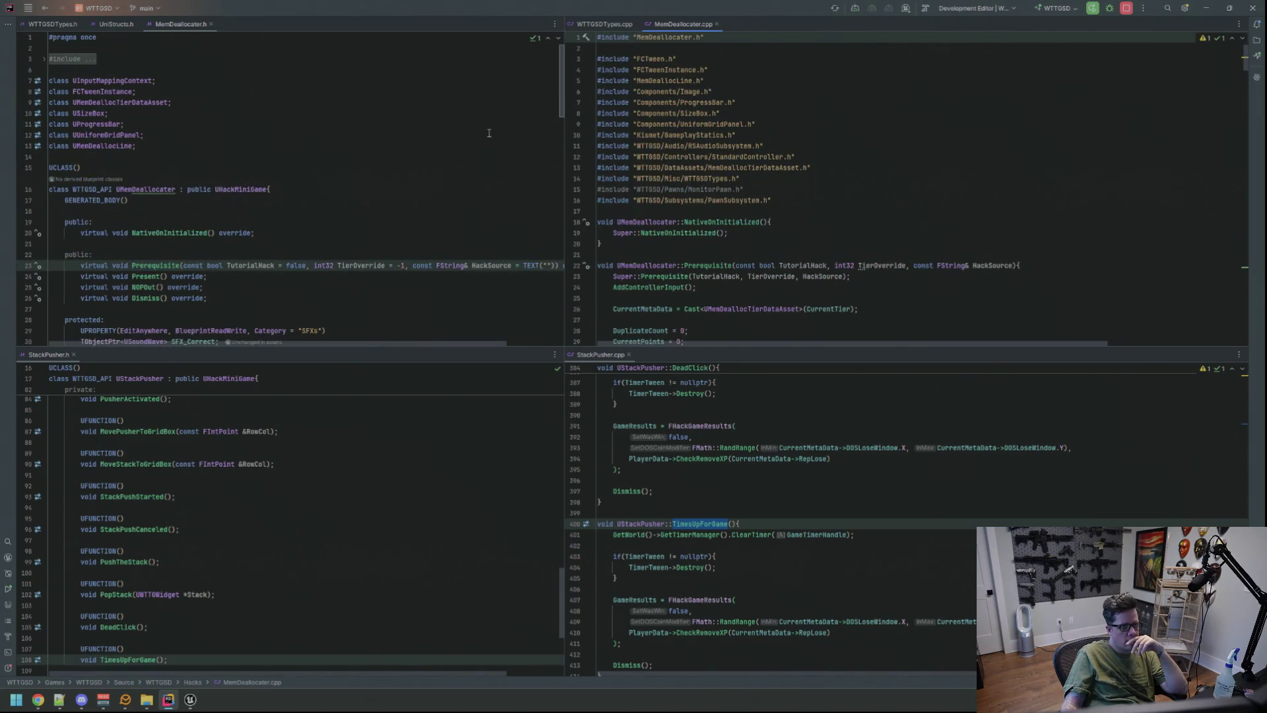
pyautogui.scroll(-5, 483, 133)
pyautogui.scroll(6, 483, 133)
pyautogui.scroll(-4, 671, 225)
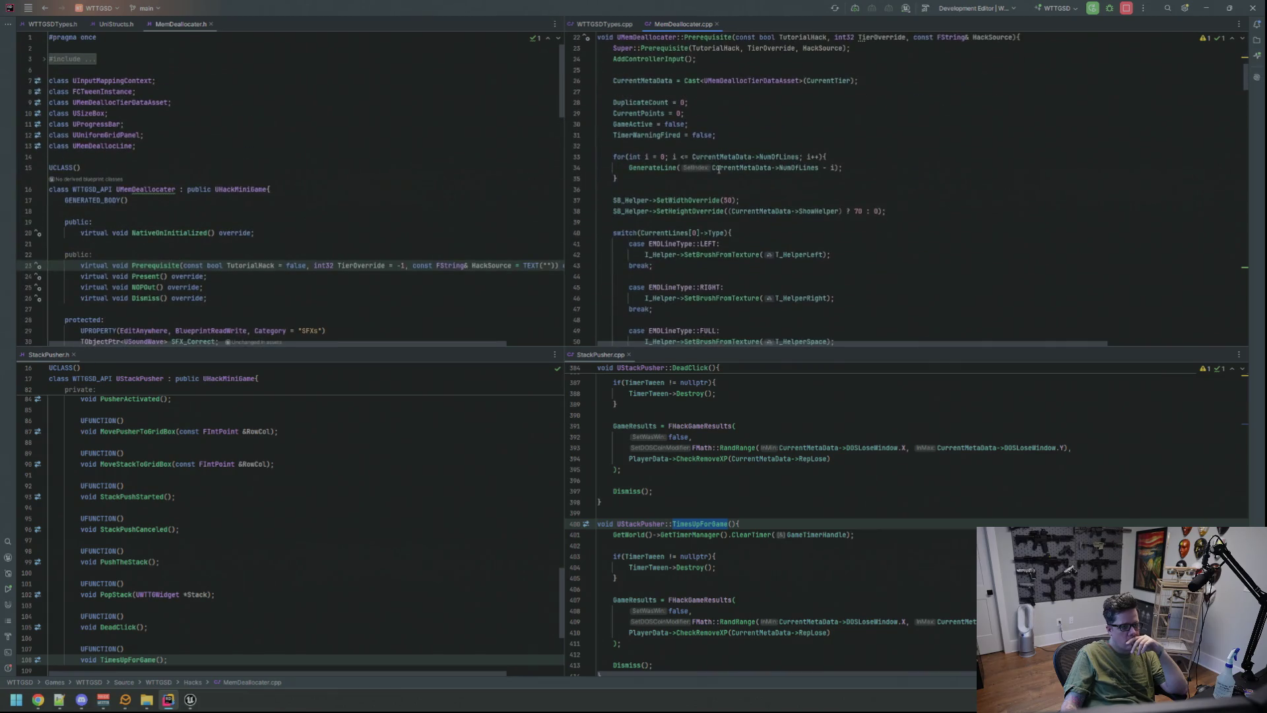
pyautogui.scroll(-3, 671, 225)
pyautogui.click(454, 221)
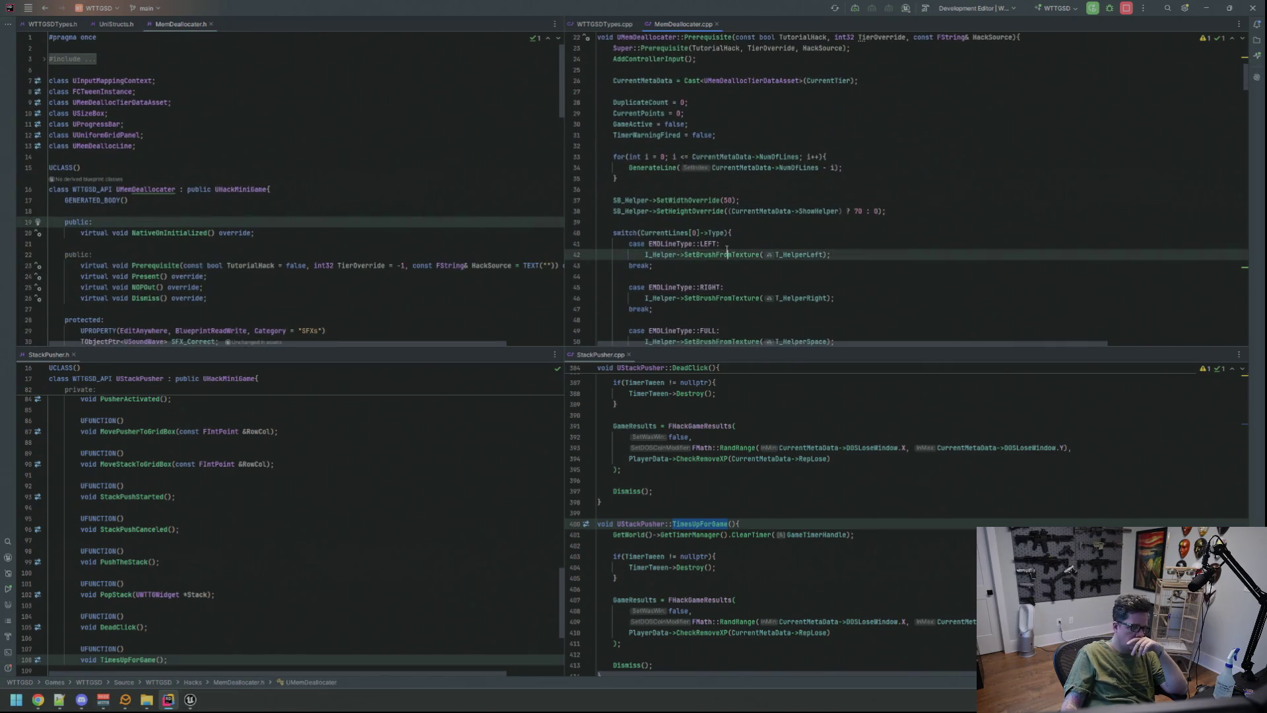
pyautogui.scroll(-2, 453, 191)
pyautogui.scroll(-3, 453, 191)
# - Scroll through MemDeallocater.cpp's Prerequisite and Present code
pyautogui.click(749, 200)
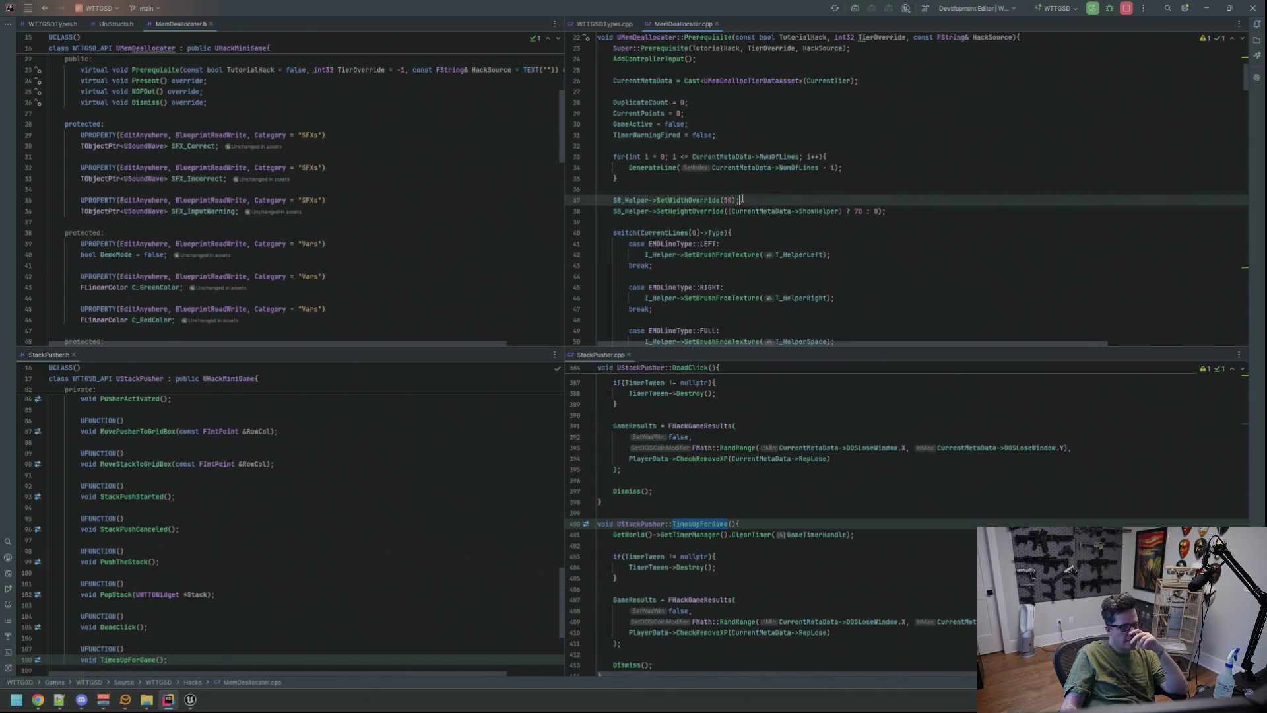
pyautogui.scroll(4, 749, 202)
pyautogui.scroll(1, 749, 201)
pyautogui.scroll(-7, 751, 200)
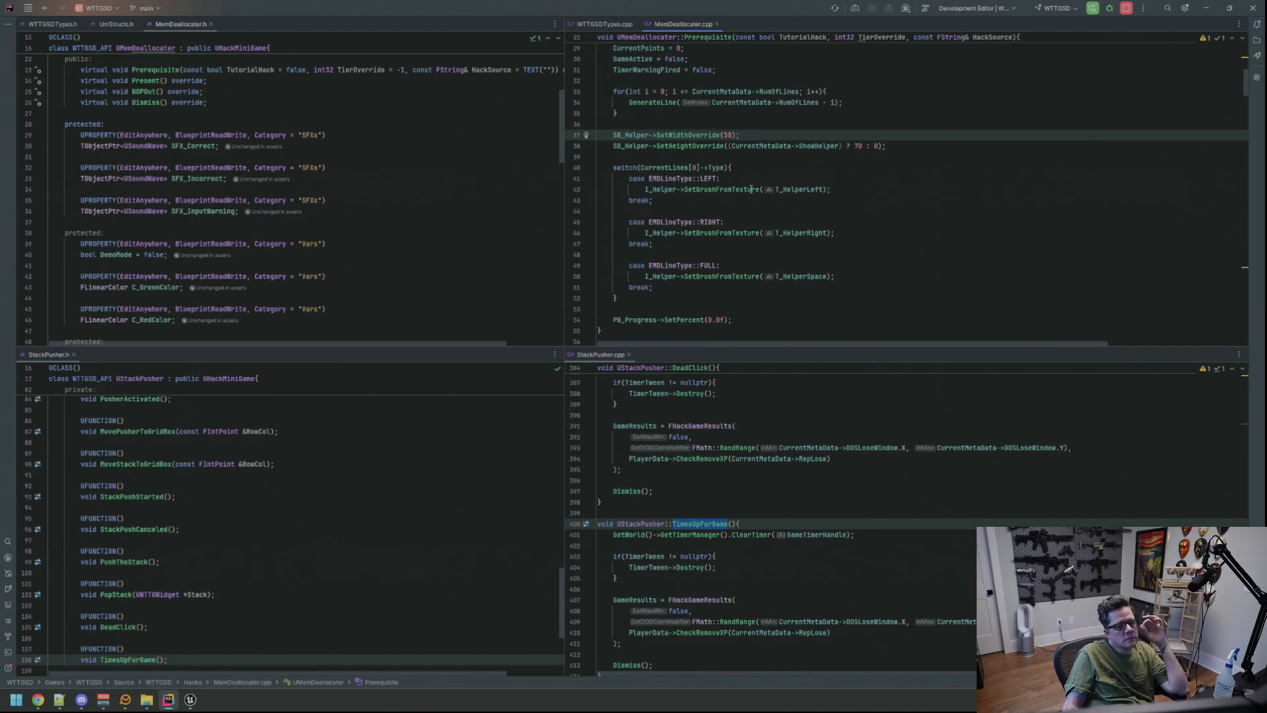
pyautogui.scroll(-8, 751, 189)
pyautogui.click(514, 179)
pyautogui.scroll(7, 514, 183)
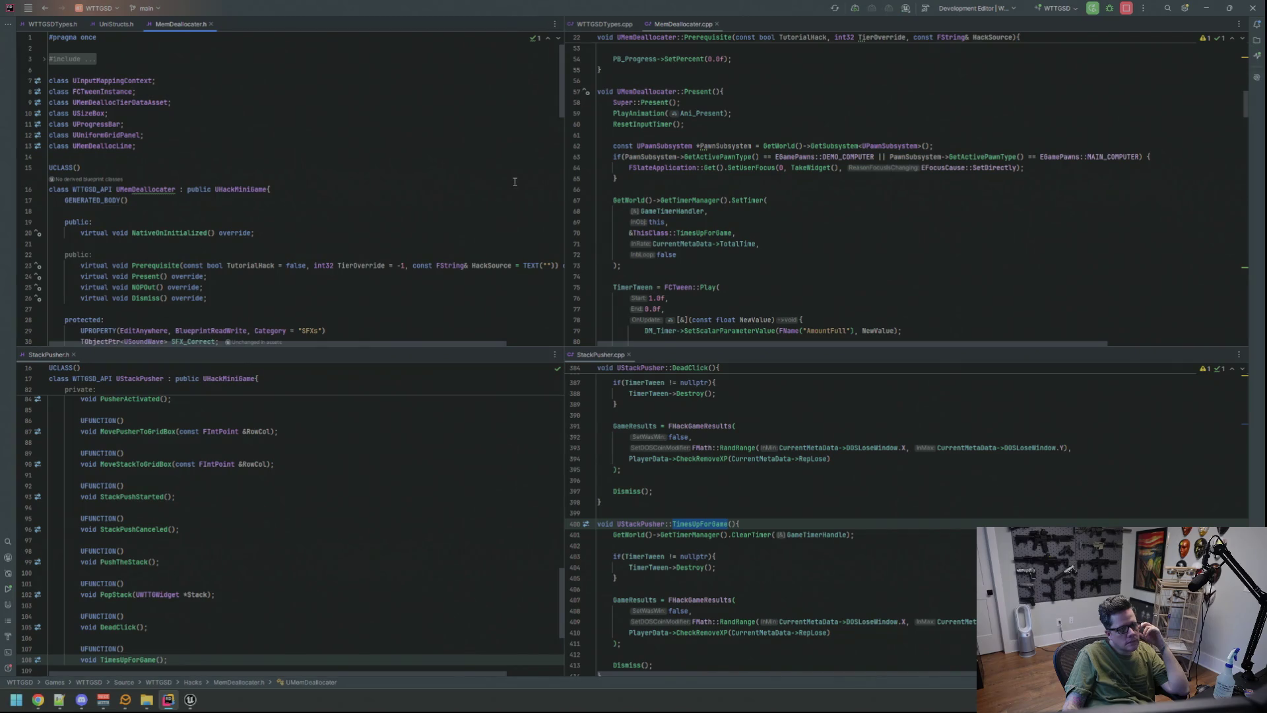
# - Check the browser twice, returning to the timer setup in Present
pyautogui.hotkey('alt', 'Tab')
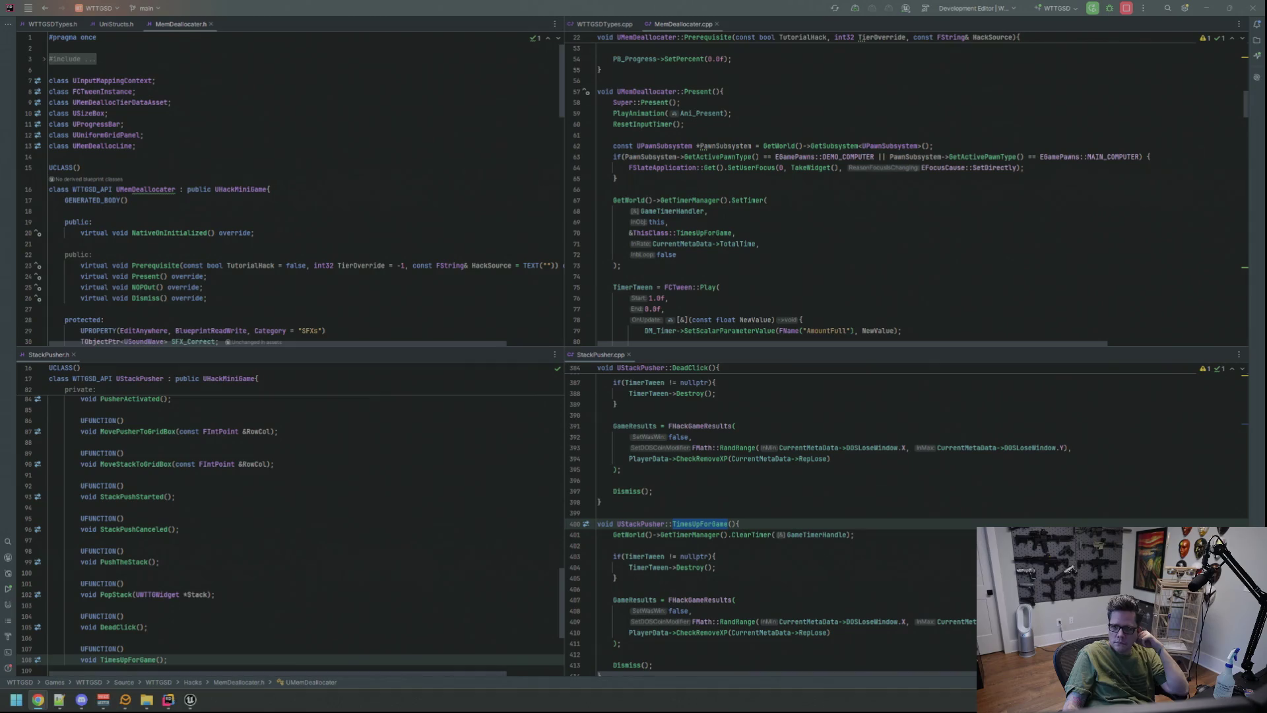
pyautogui.click(971, 201)
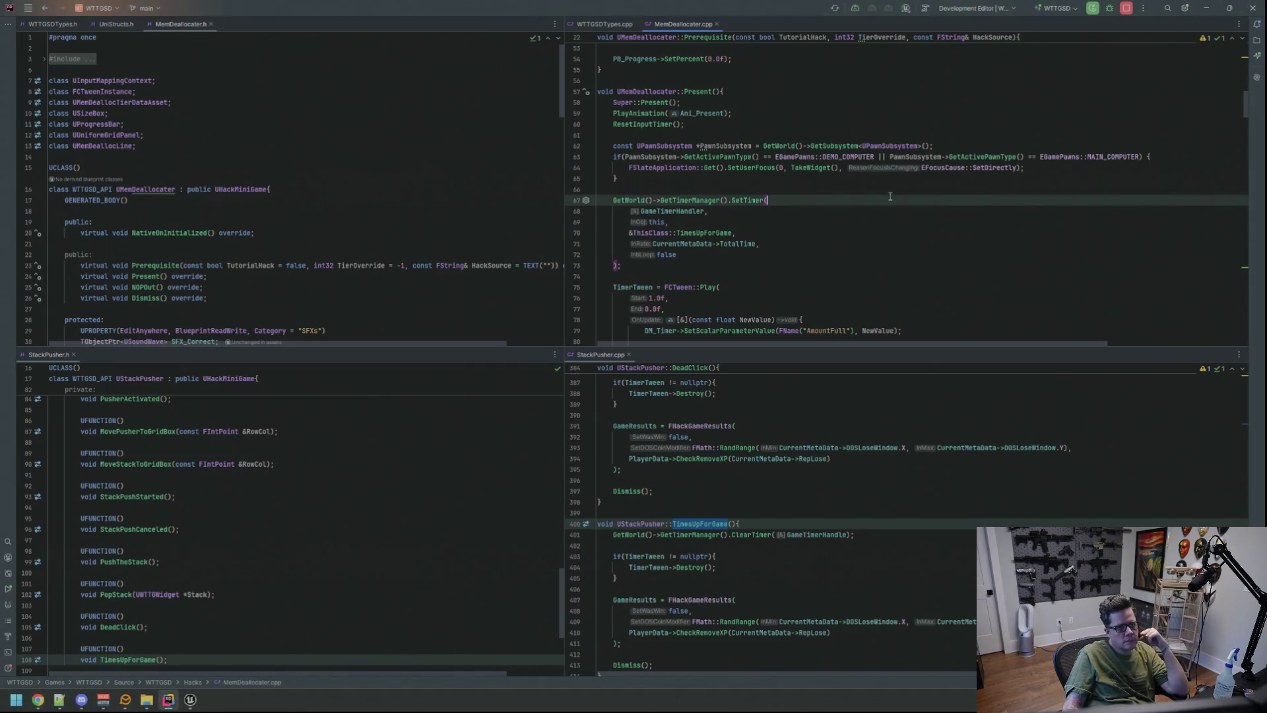
pyautogui.click(410, 181)
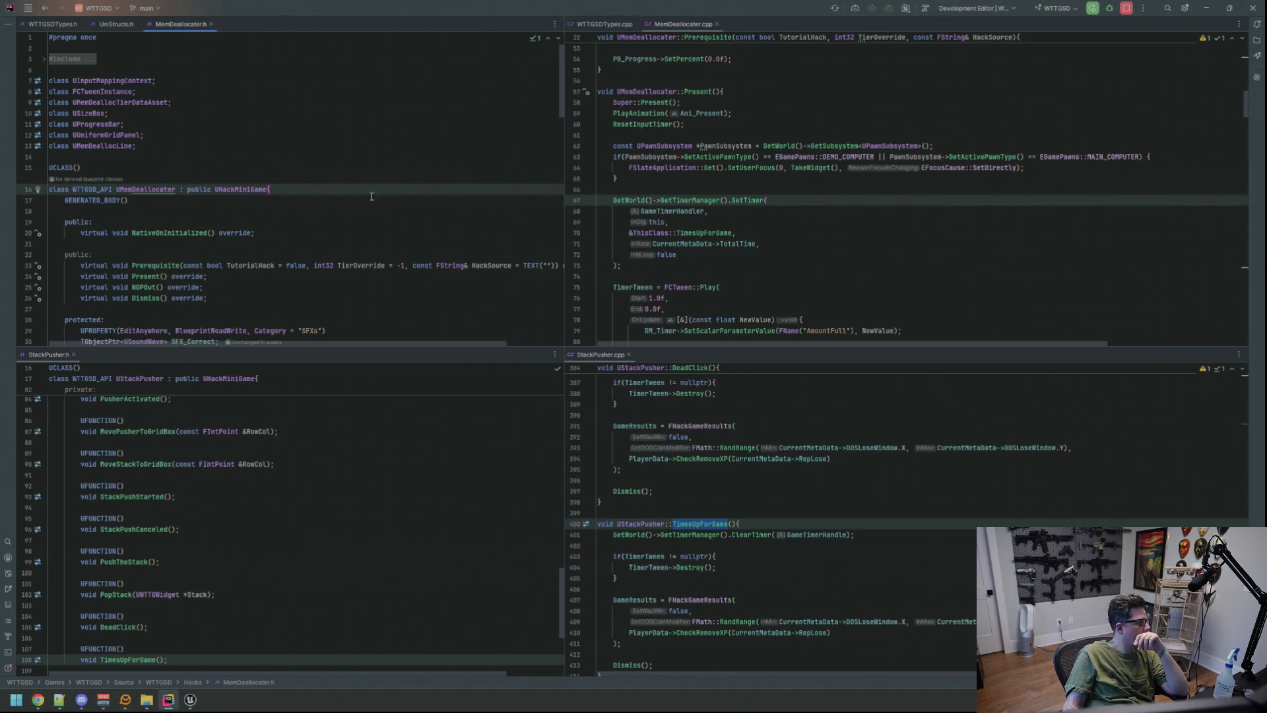
pyautogui.hotkey('alt', 'Tab')
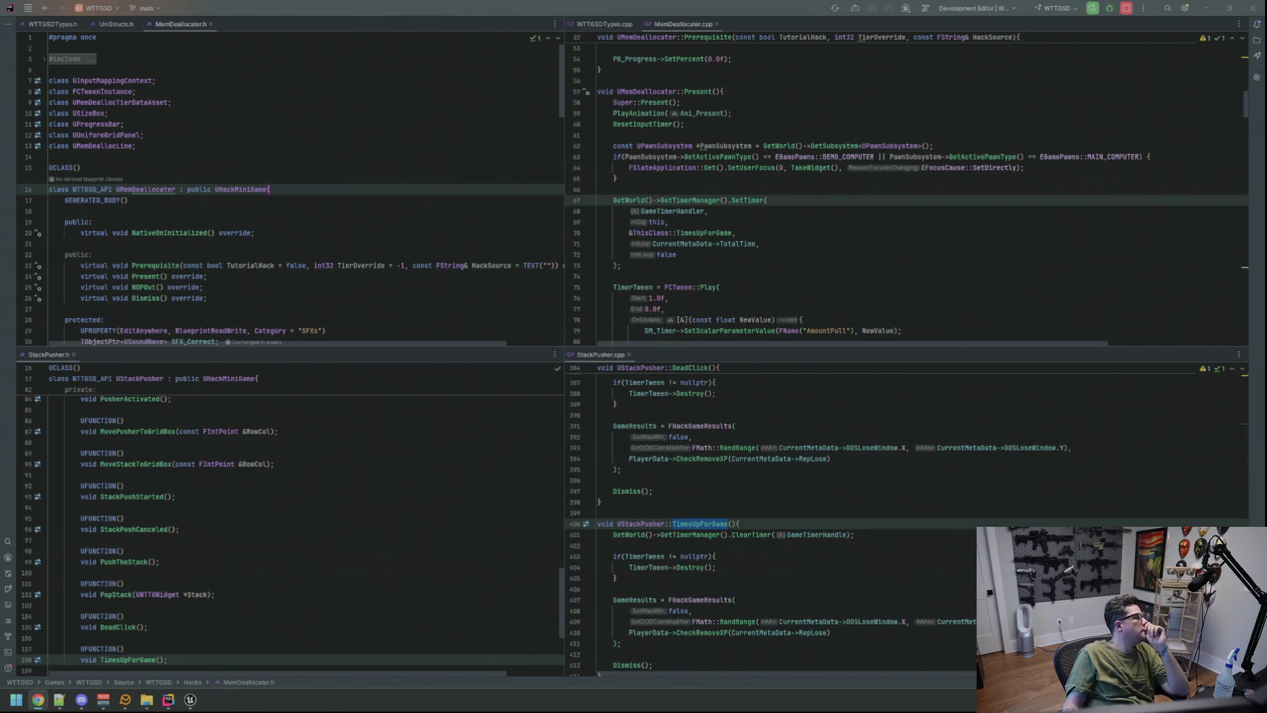
pyautogui.click(574, 234)
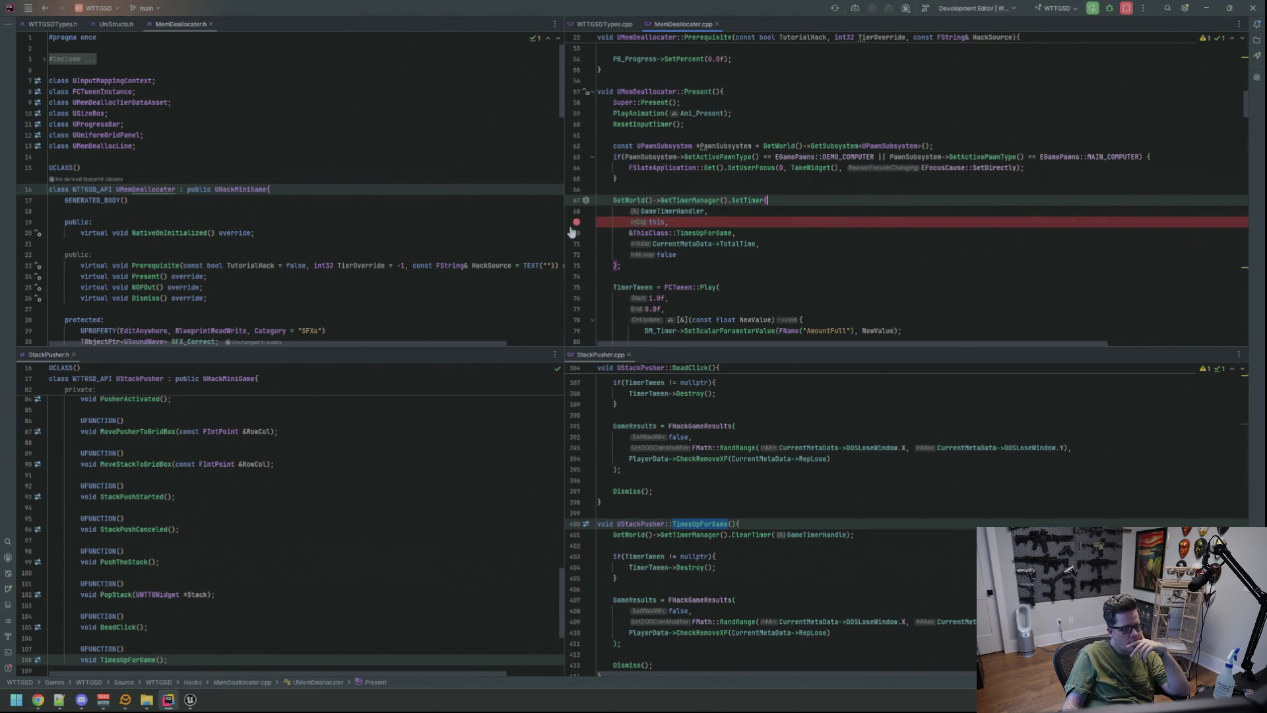
# - Re-read the MemDeallocater header, then start a search in the source file
pyautogui.click(399, 221)
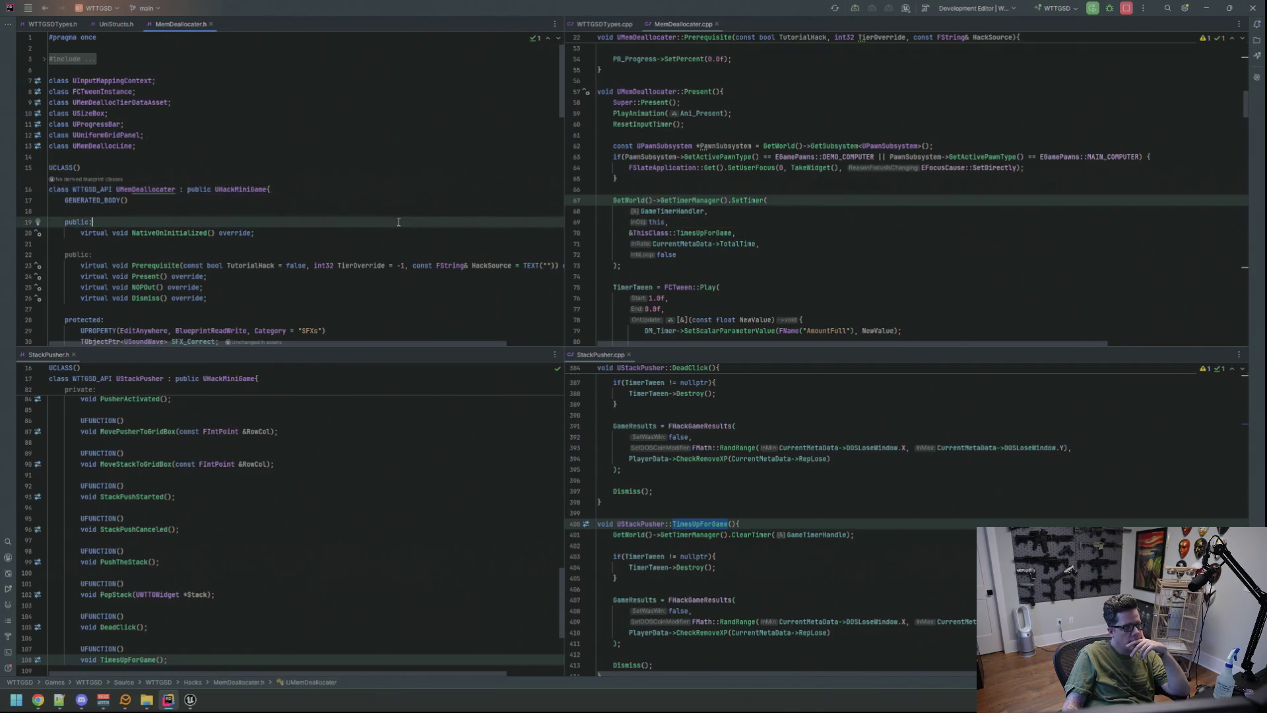
pyautogui.scroll(-10, 398, 219)
pyautogui.scroll(-10, 398, 219)
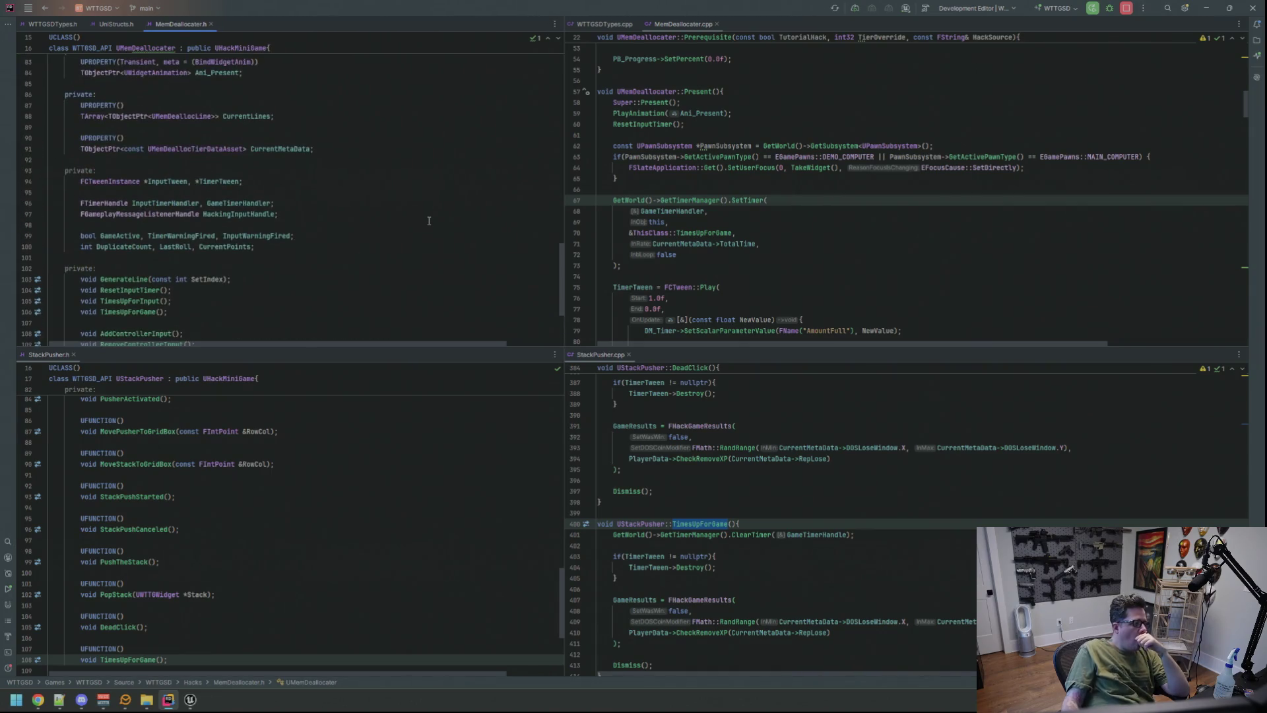
pyautogui.scroll(1, 427, 237)
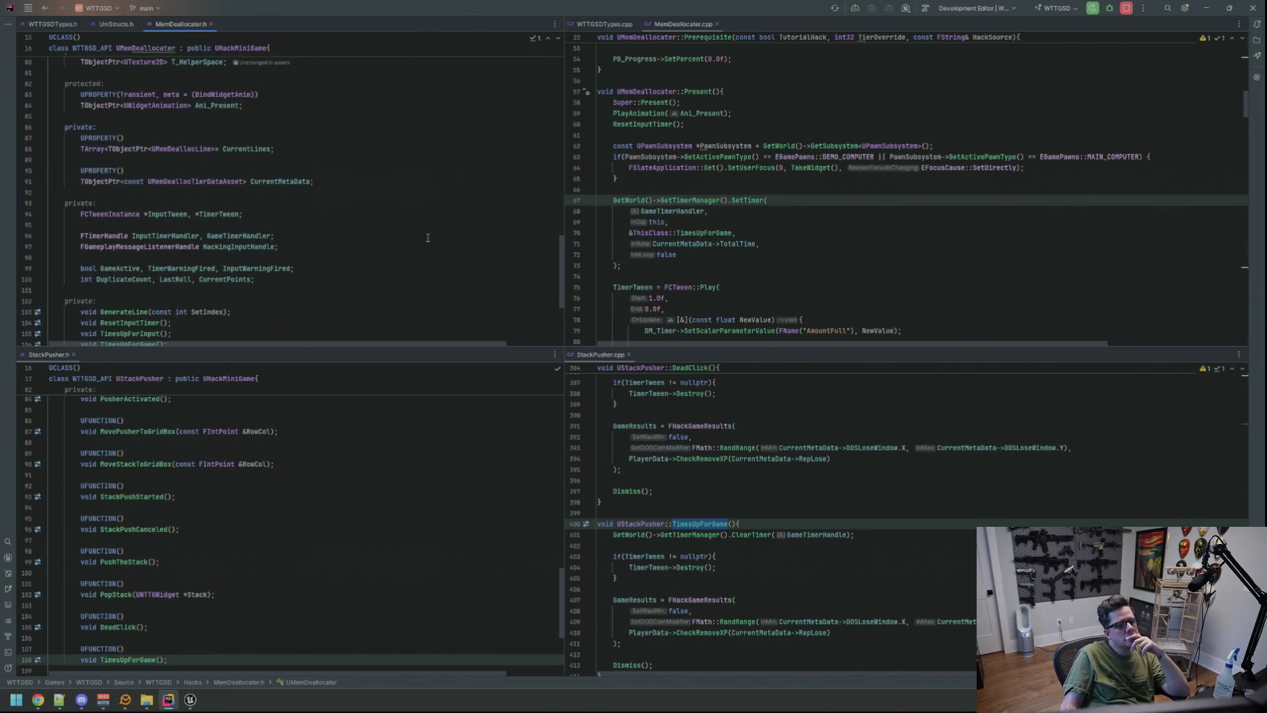
pyautogui.scroll(7, 837, 143)
pyautogui.click(836, 145)
pyautogui.hotkey('ctrl', 'f')
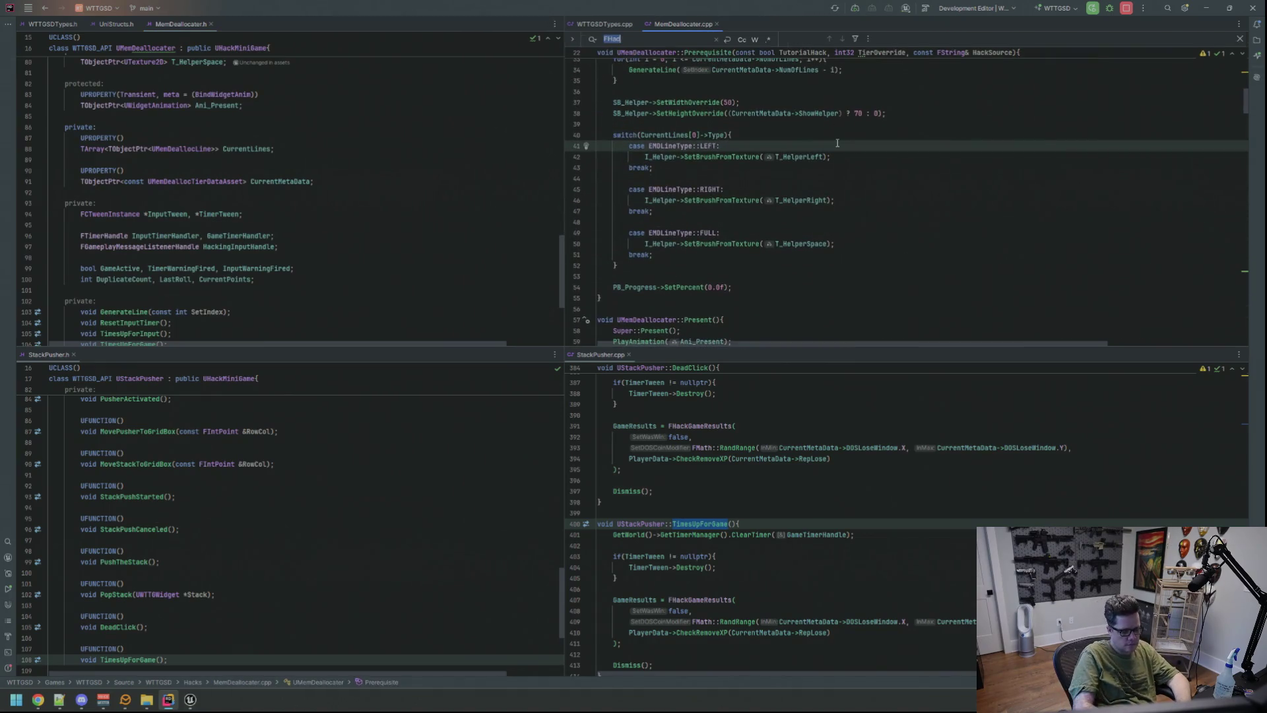
# - Find the FHackGameResults call at line 200 and split its arguments onto separate lines
pyautogui.write('HackGameres')
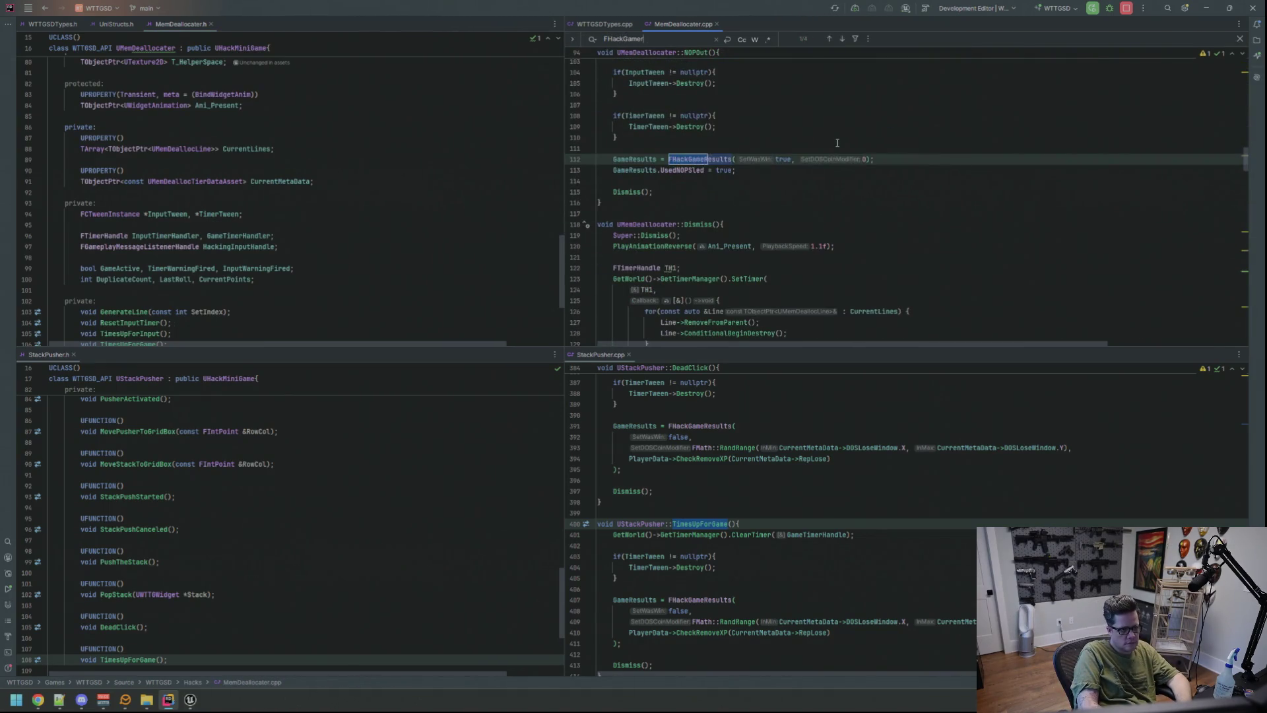
pyautogui.press('Return')
pyautogui.press('Escape')
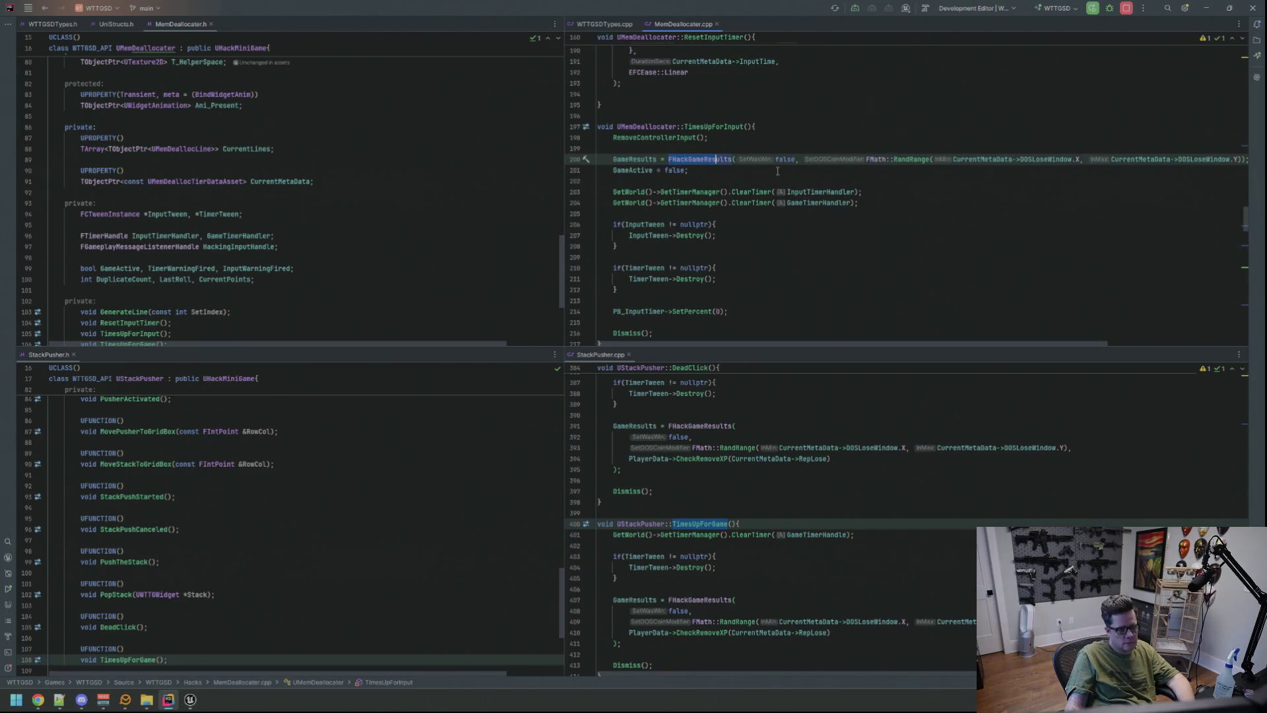
pyautogui.click(773, 160)
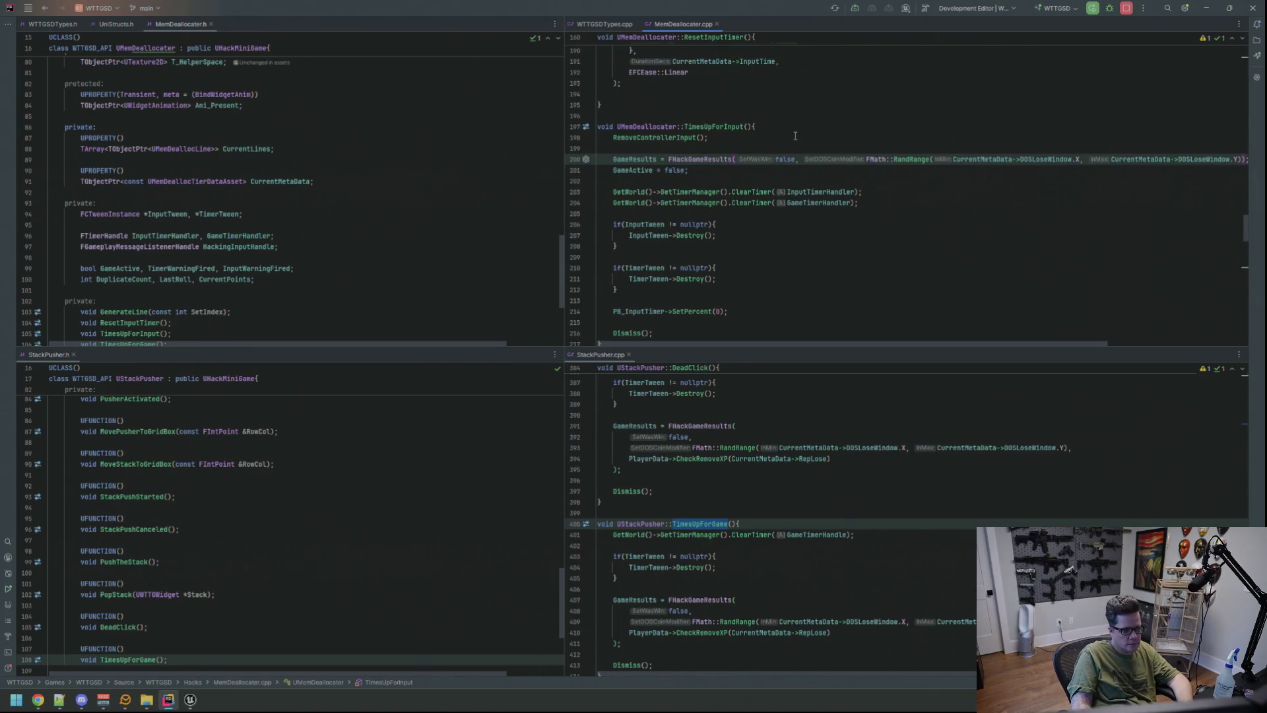
pyautogui.press('Return')
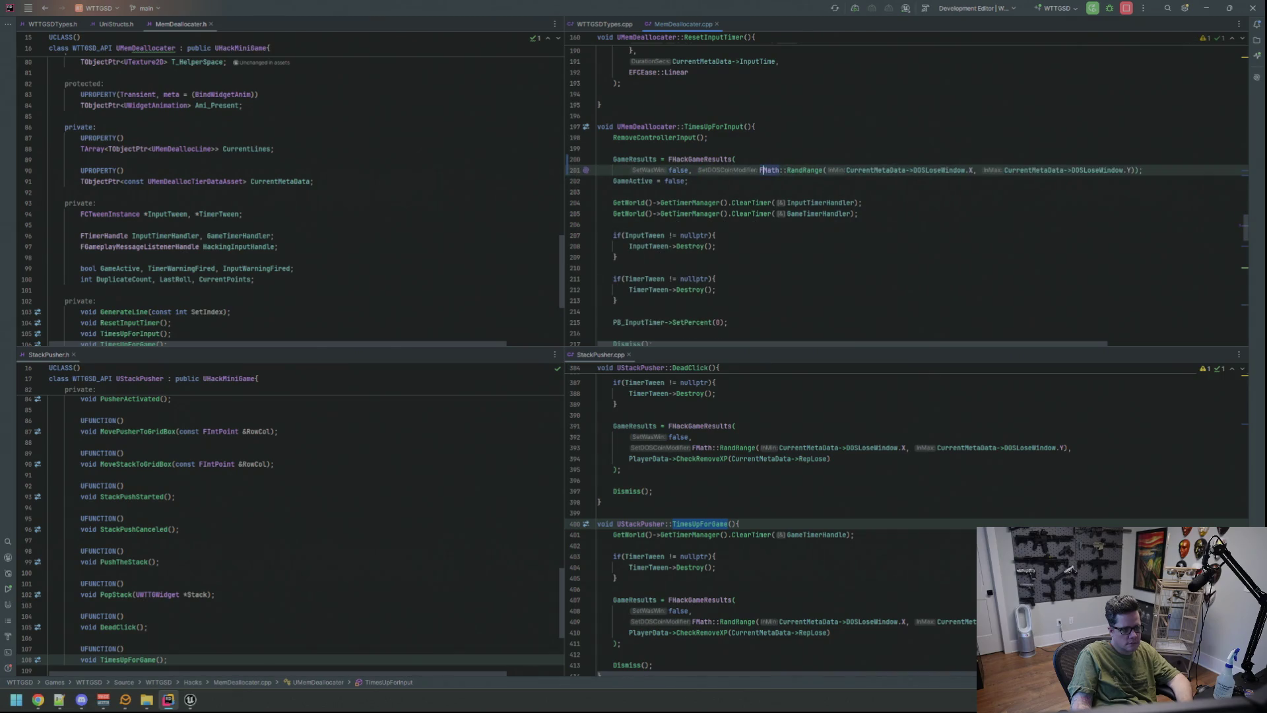
pyautogui.press('Return')
pyautogui.click(758, 181)
pyautogui.press('Right')
pyautogui.press('Right')
pyautogui.press('Right')
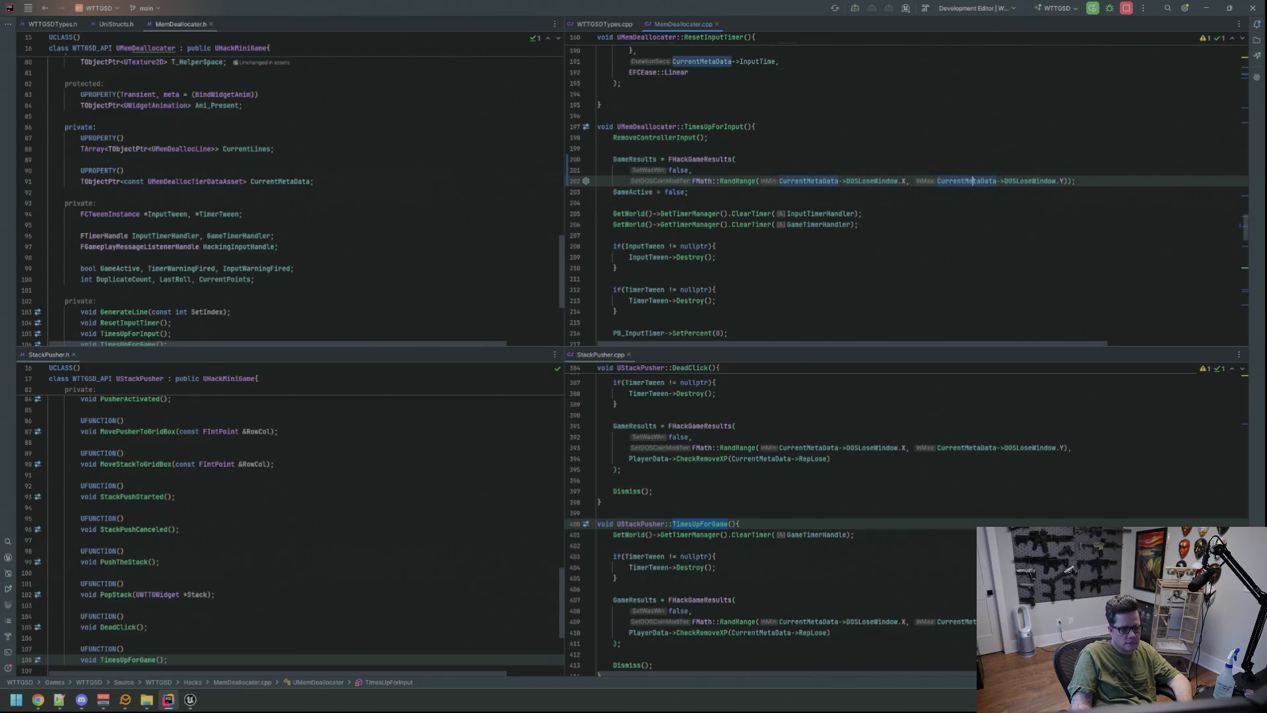
pyautogui.press('Right')
pyautogui.press('Right')
pyautogui.press('Return')
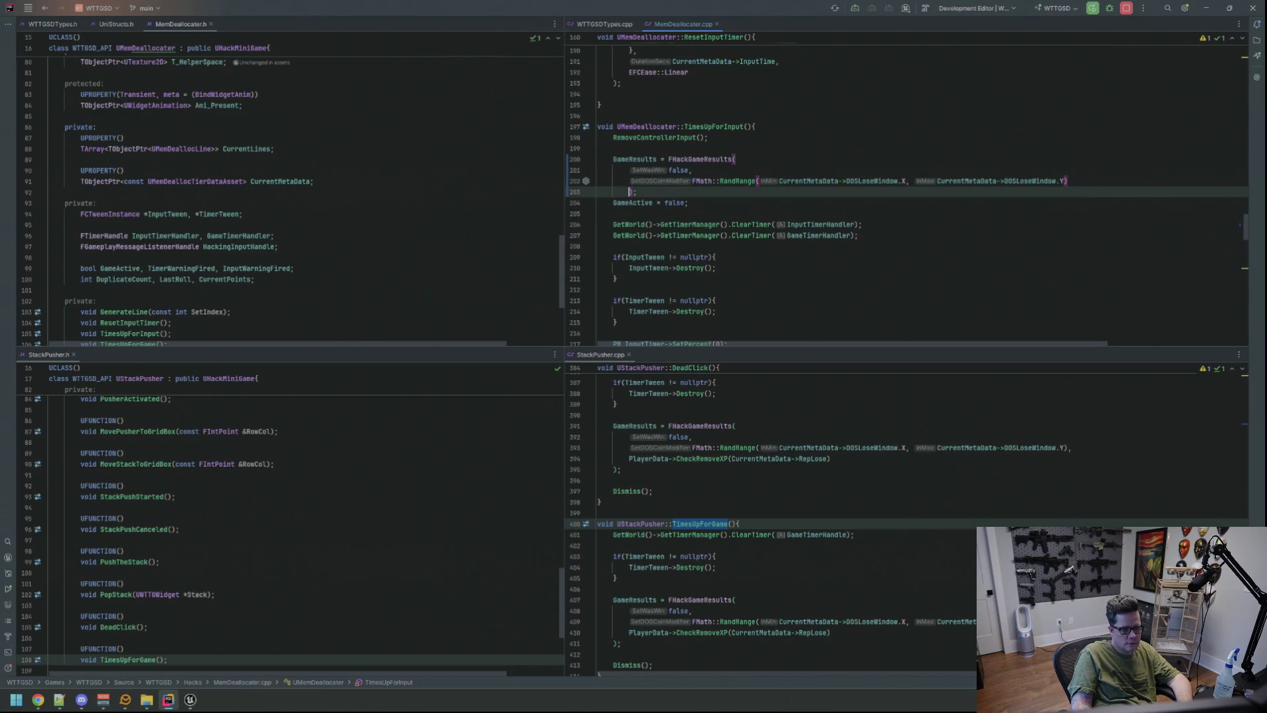
# - Add PlayerData->CheckRemoveXP(CurrentMetaData->RepLose) as the call's last argument
pyautogui.write(',')
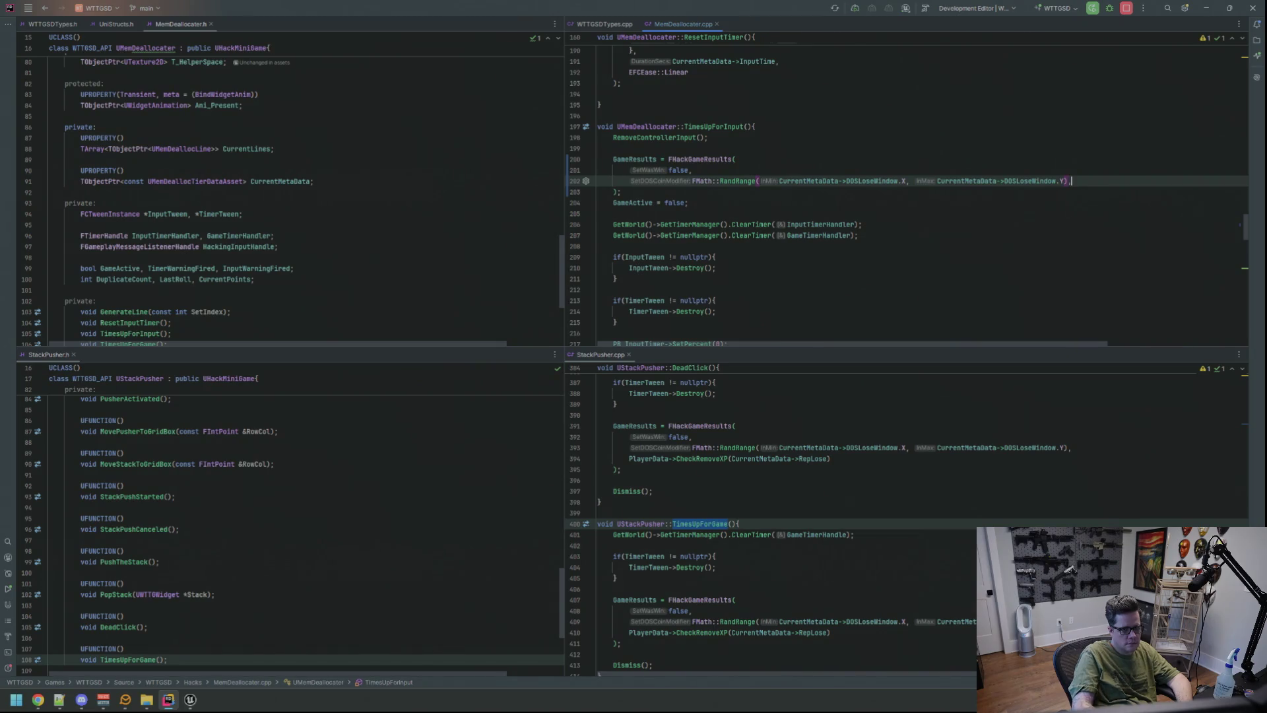
pyautogui.press('Return')
pyautogui.write('PlayerData->')
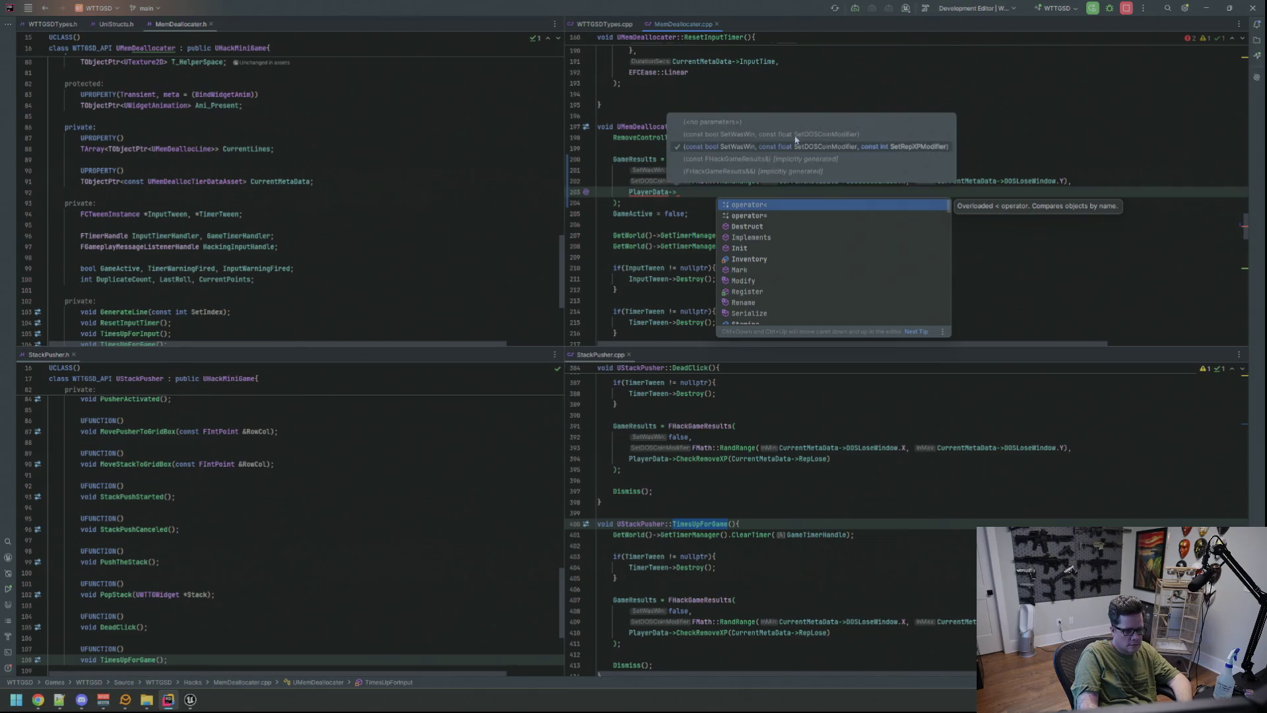
pyautogui.write('CheckRemove')
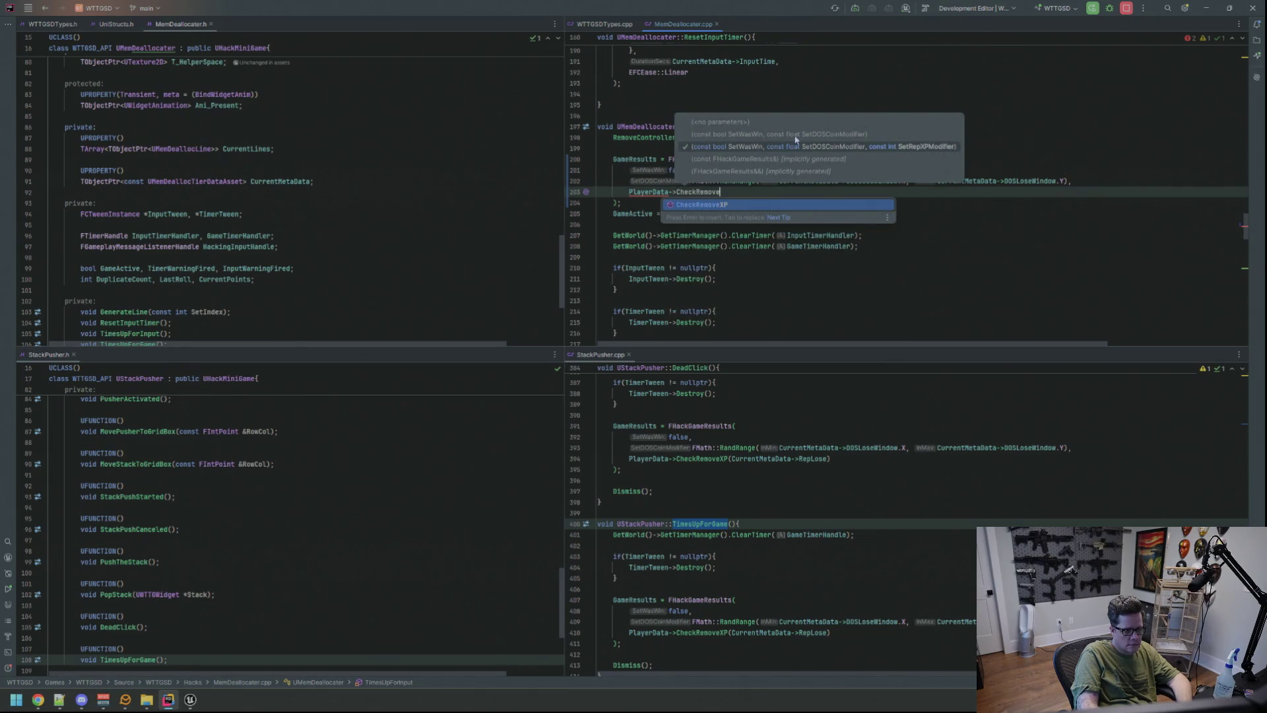
pyautogui.press('Return')
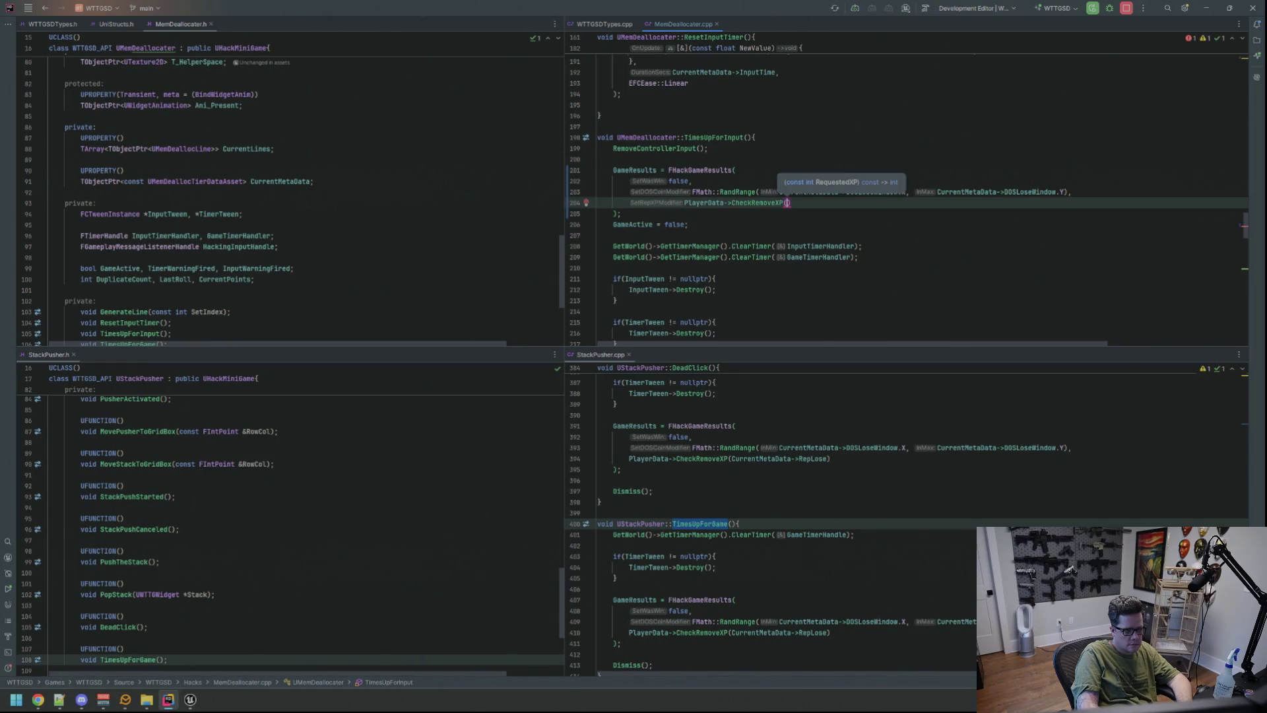
pyautogui.write('CurrentMetaData')
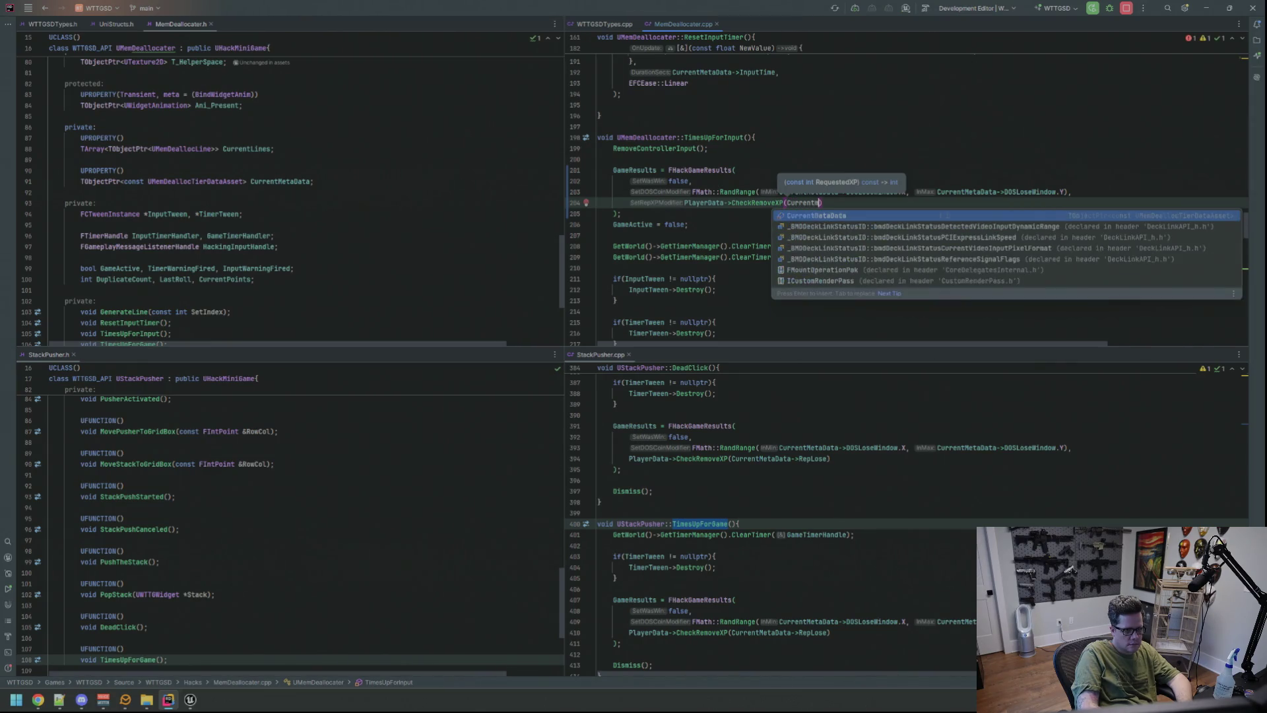
pyautogui.write('->R')
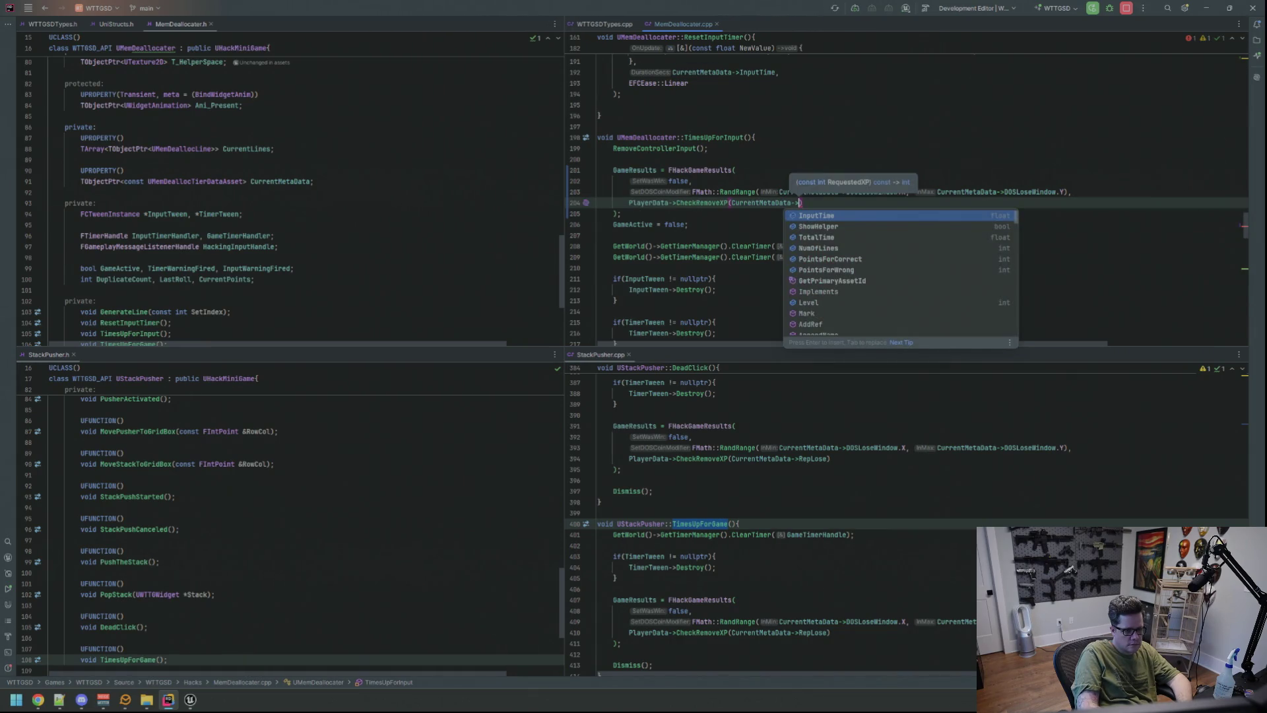
pyautogui.write('epl')
pyautogui.press('Return')
pyautogui.write(');')
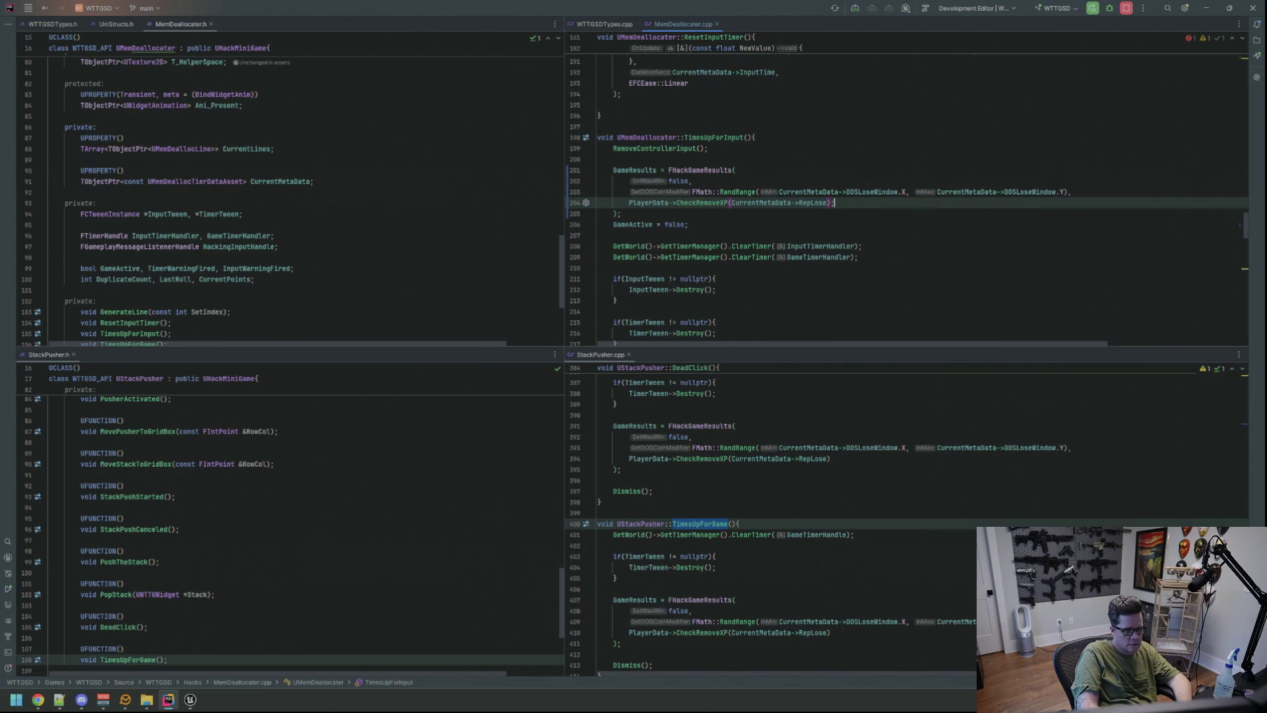
# - Remove the stray semicolon, add a blank line after the call, and check CurrentMetaData usage
pyautogui.click(621, 213)
pyautogui.hotkey('ctrl', 'z')
pyautogui.click(621, 213)
pyautogui.press('Return')
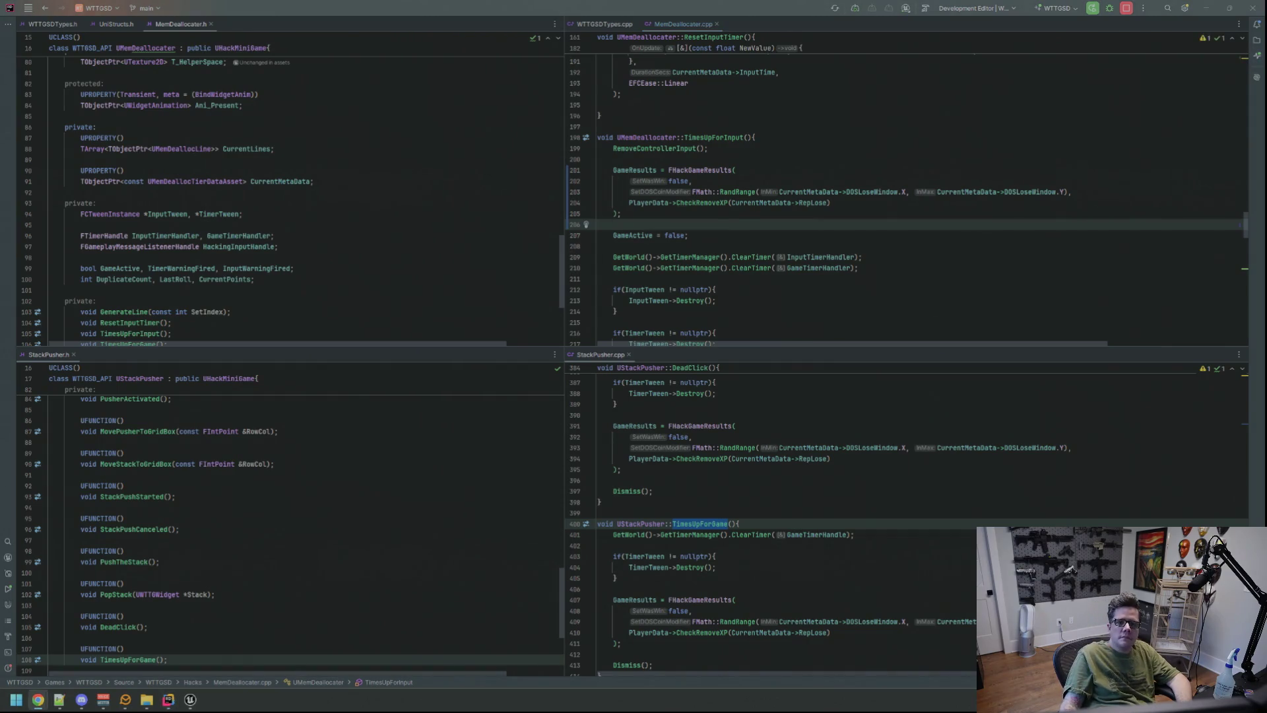
pyautogui.click(789, 203)
pyautogui.click(780, 222)
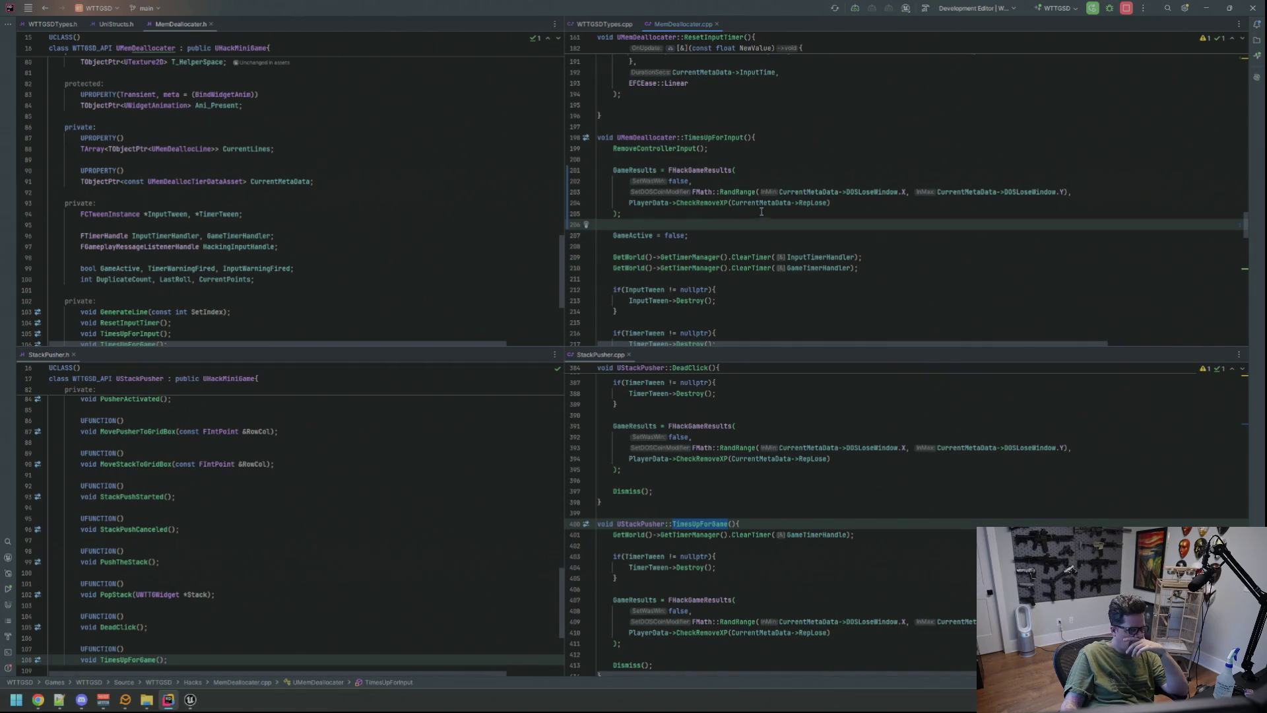
pyautogui.click(785, 161)
# - Find TimesUpForGame's FHackGameResults call and spread its arguments over separate lines
pyautogui.hotkey('ctrl', 'f')
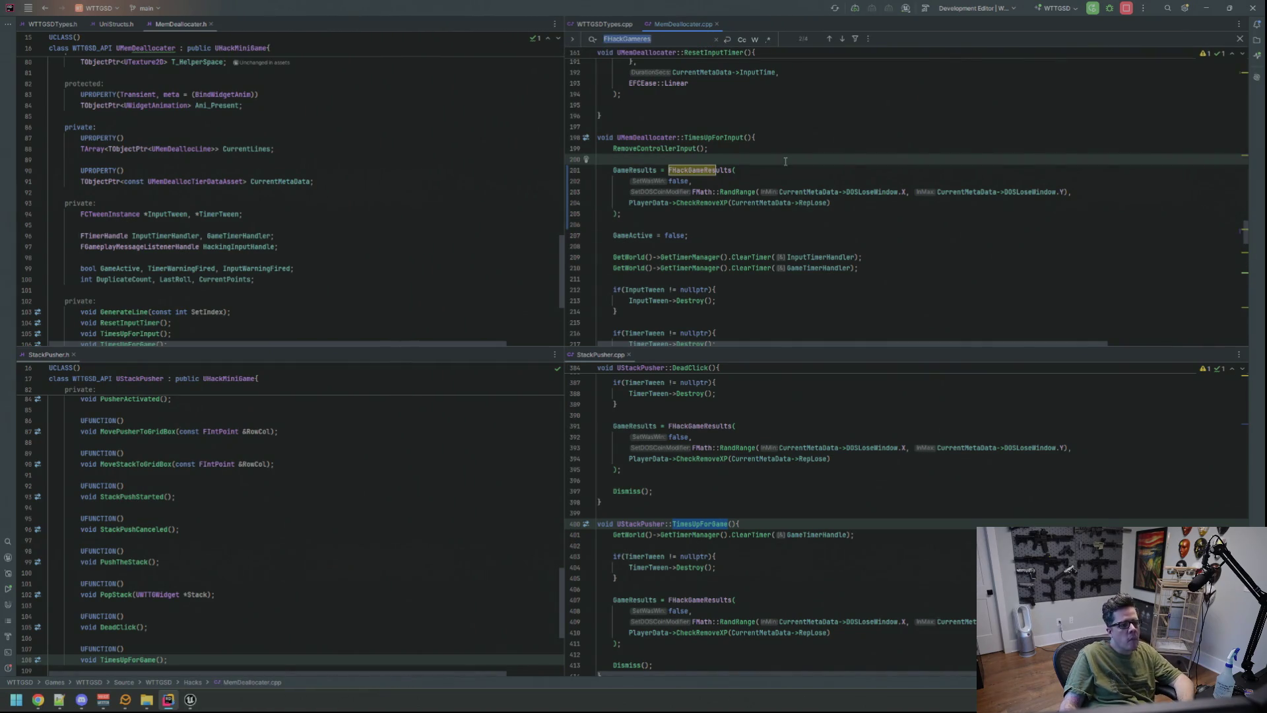
pyautogui.press('Return')
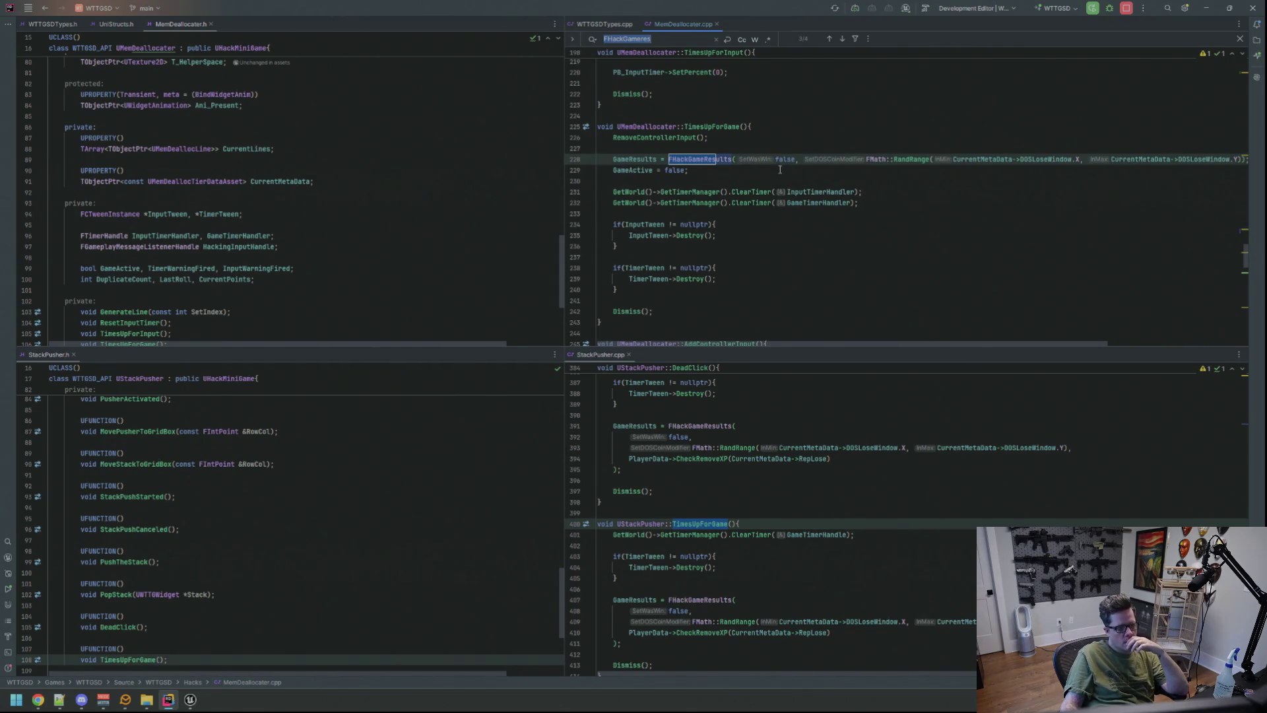
pyautogui.click(779, 159)
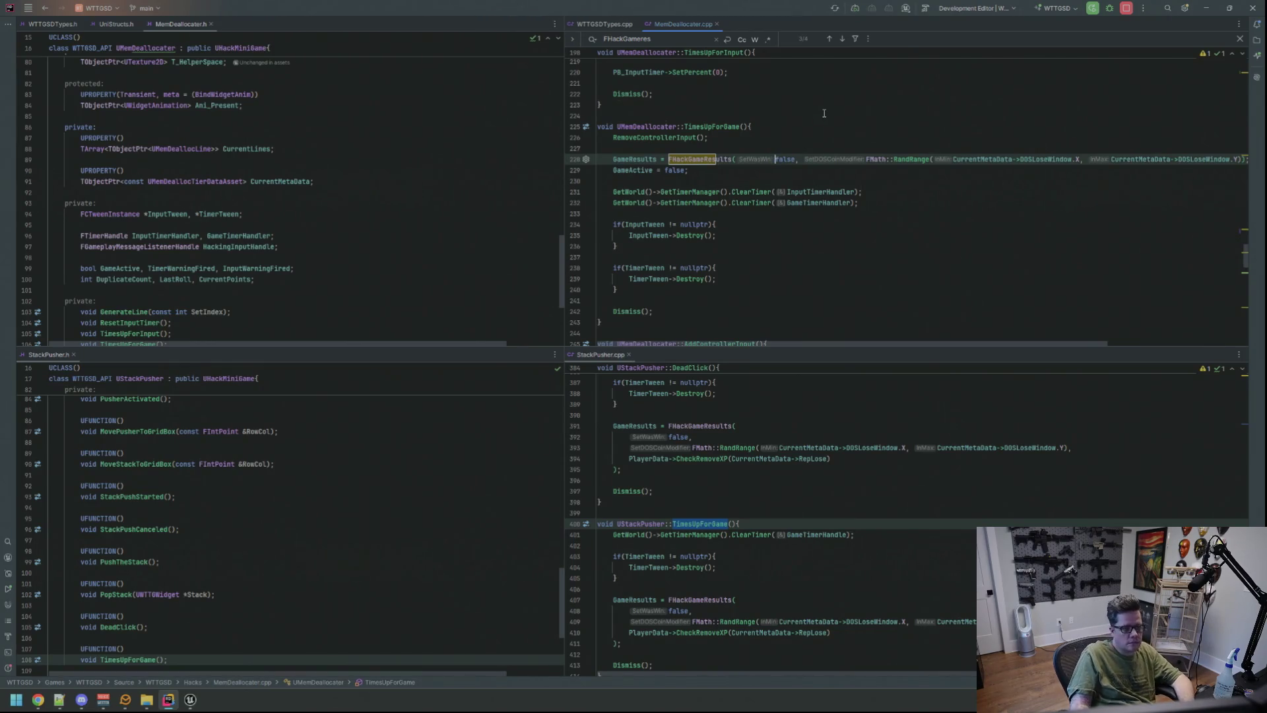
pyautogui.press('Return')
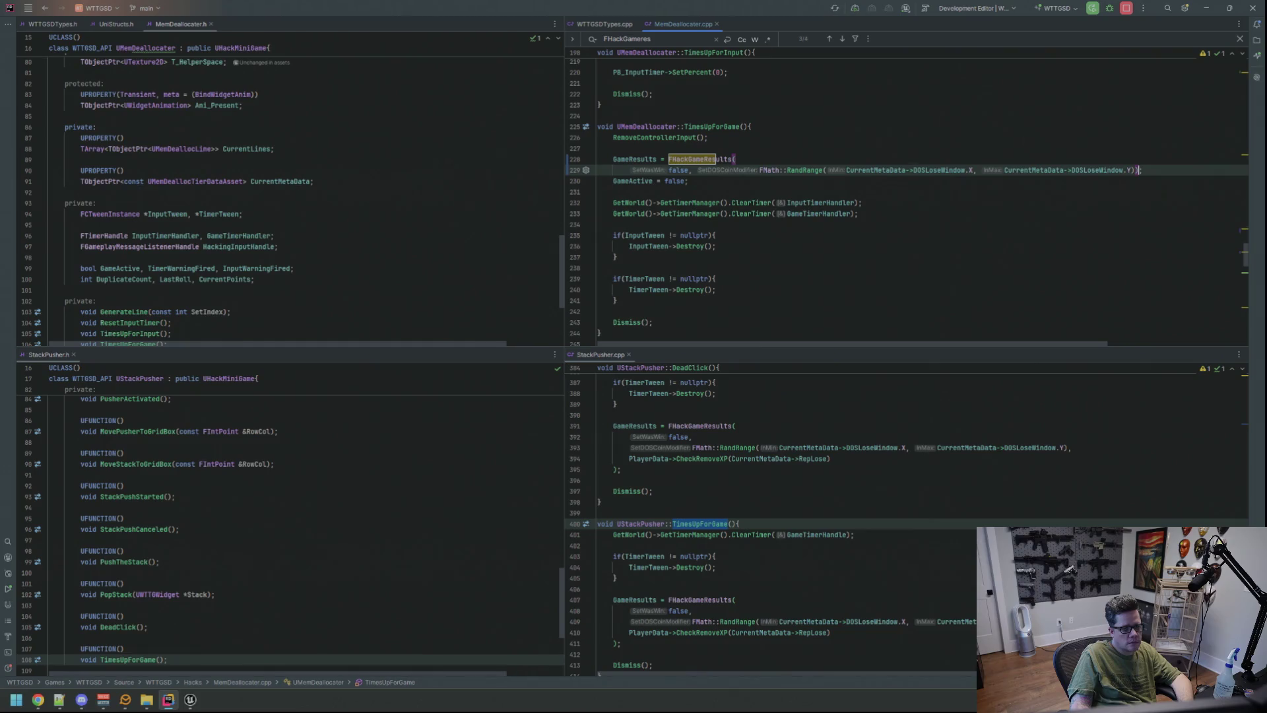
pyautogui.click(759, 170)
pyautogui.press('Escape')
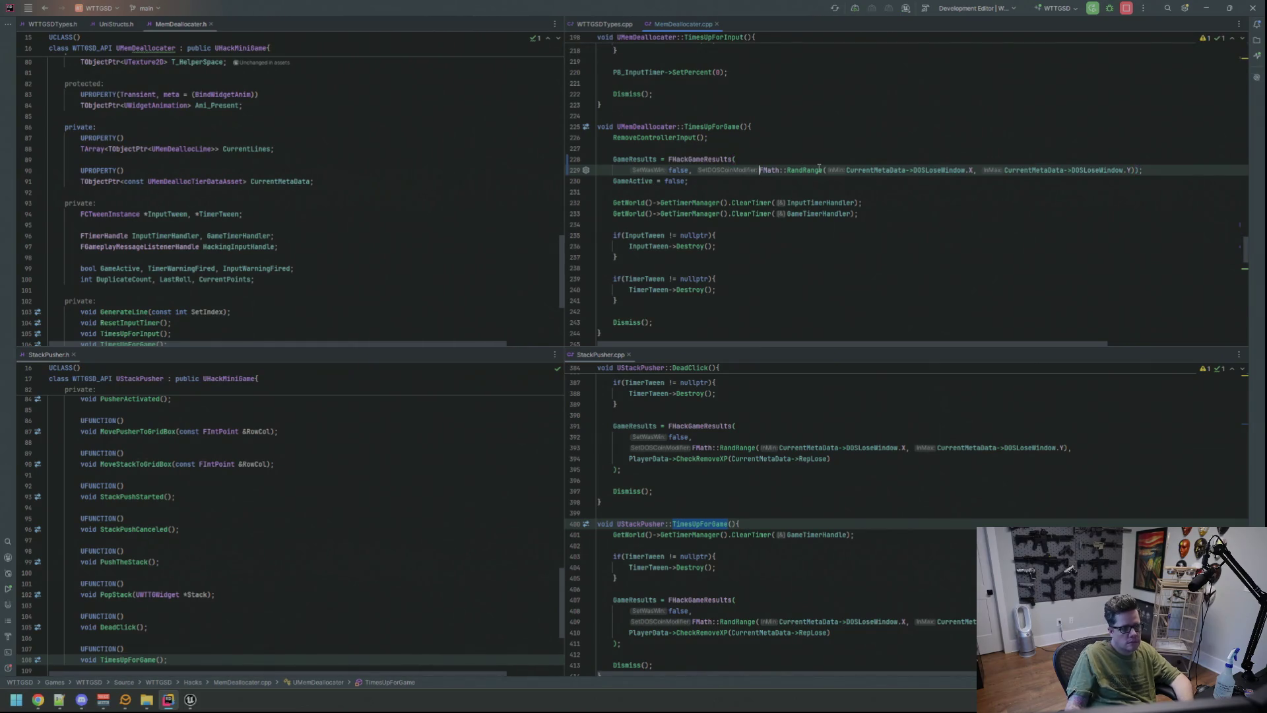
pyautogui.press('Return')
pyautogui.press('End')
pyautogui.press('Left')
pyautogui.press('Left')
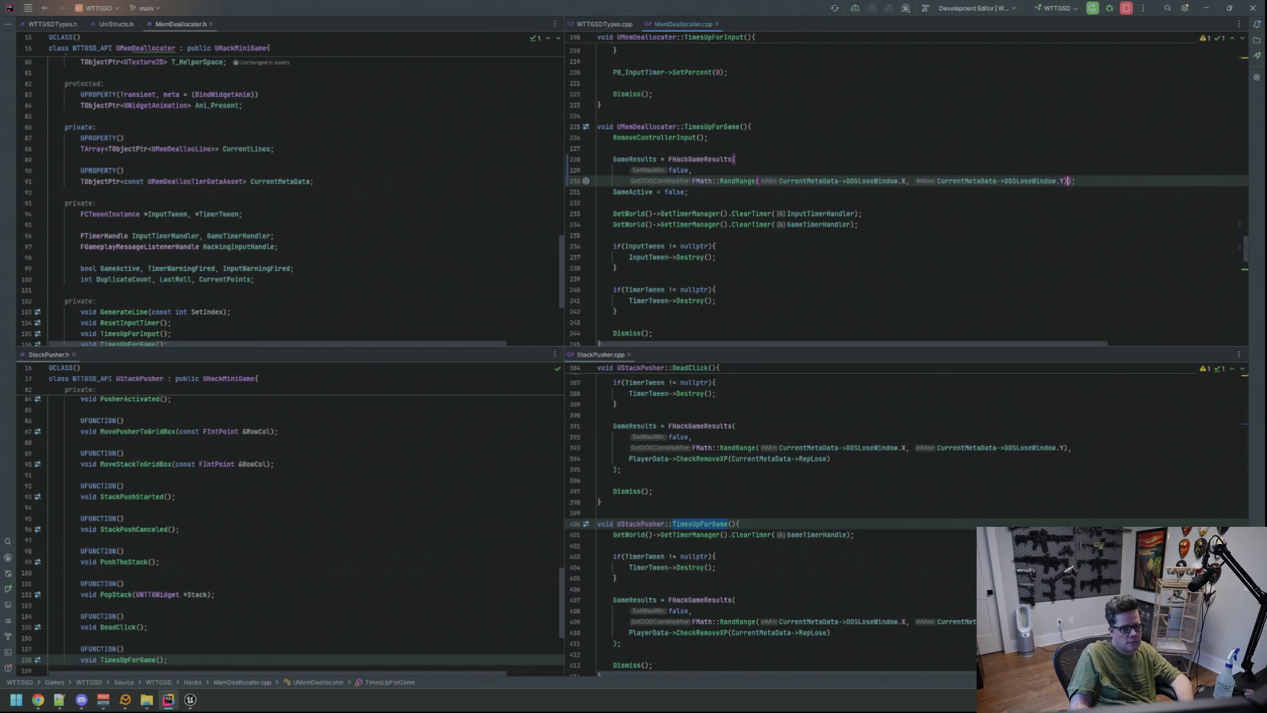
pyautogui.press('Return')
pyautogui.press('End')
pyautogui.press('Return')
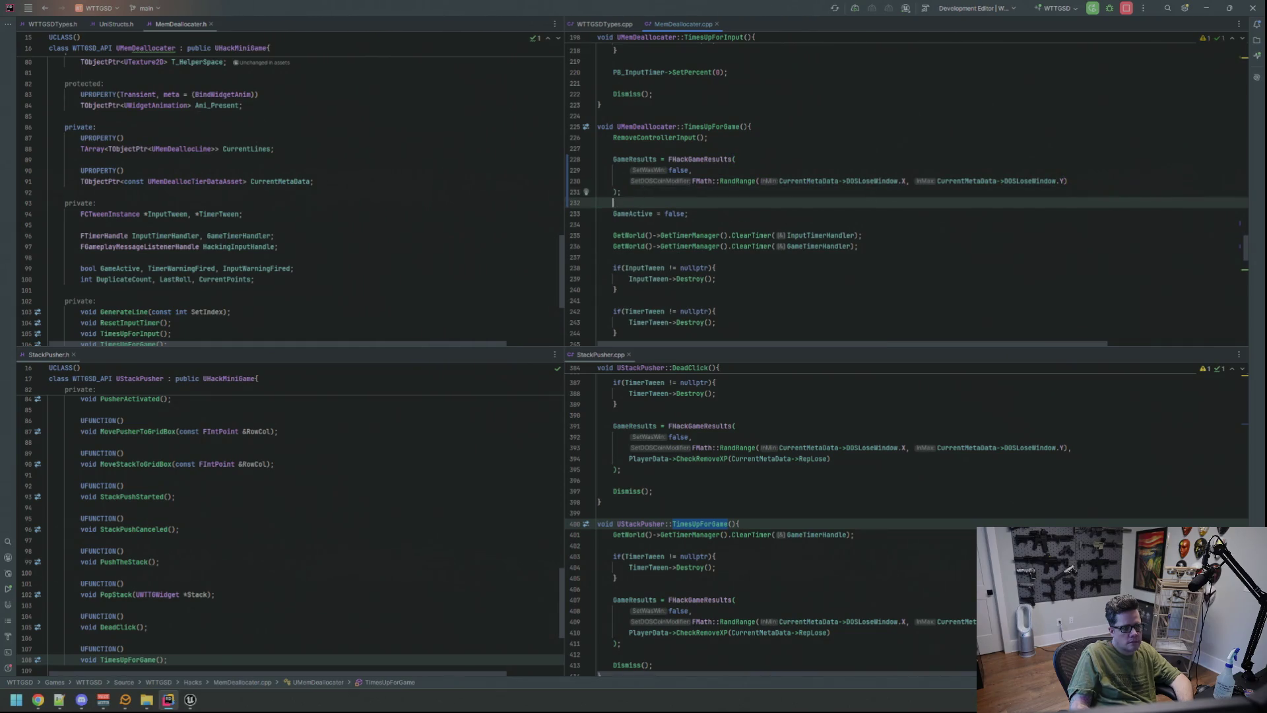
pyautogui.press('Up')
pyautogui.press('Up')
# - Add PlayerData->CheckRemoveXP(CurrentMetaData->RepLose) as the final argument, then jump to ProcessPlayerInput's call
pyautogui.press('End')
pyautogui.write(',')
pyautogui.press('Return')
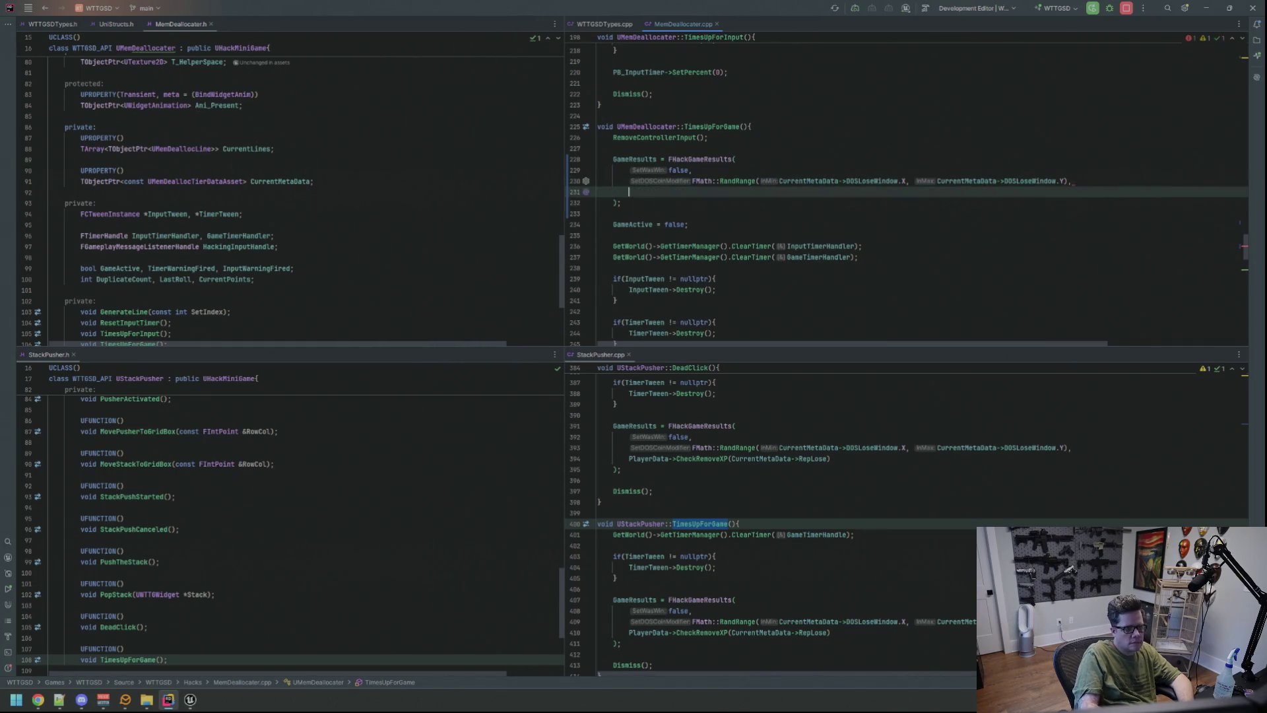
pyautogui.press('Escape')
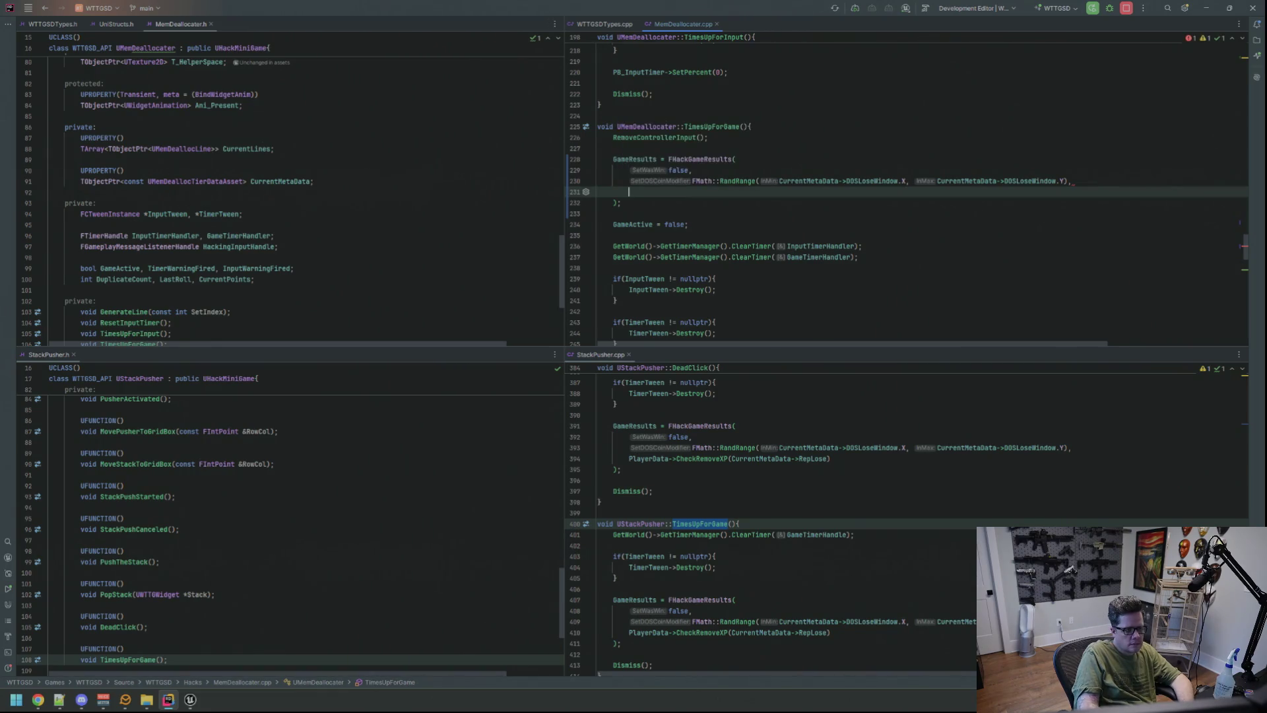
pyautogui.write('PlayerData->Ch')
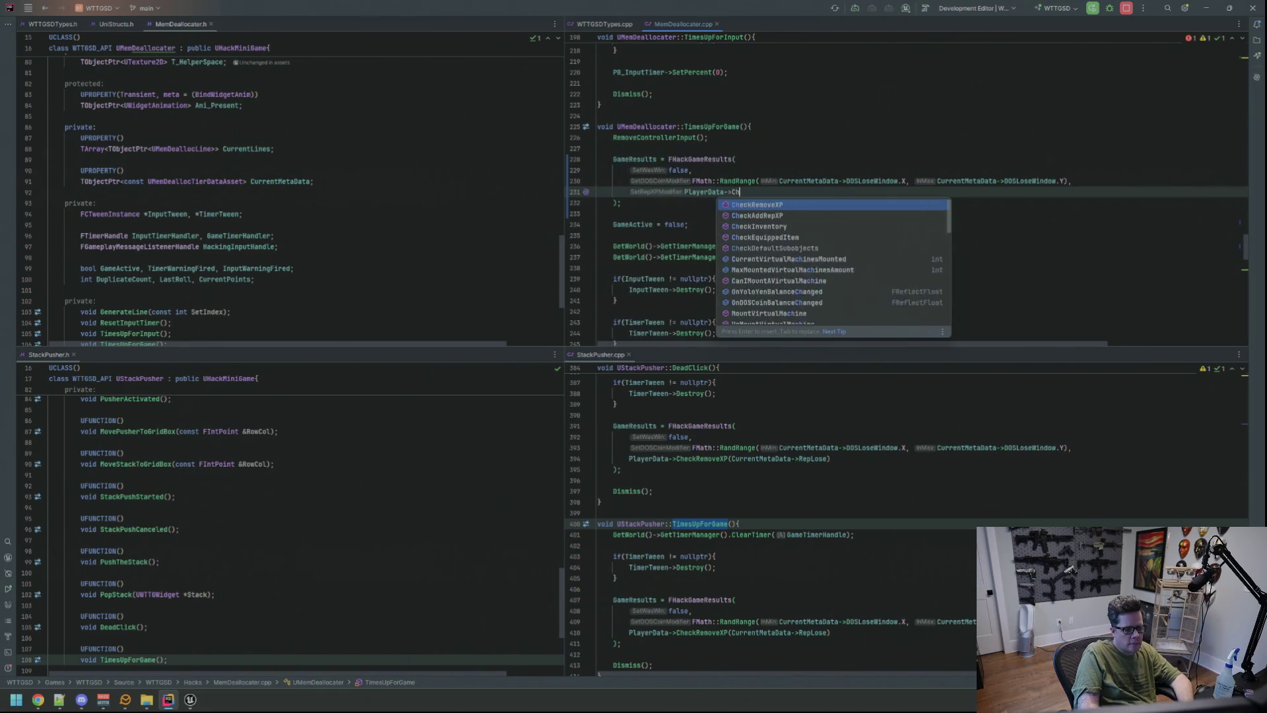
pyautogui.write('eckRemove')
pyautogui.press('Return')
pyautogui.write('Cur')
pyautogui.press('Return')
pyautogui.write('->')
pyautogui.write('RepLose);')
pyautogui.press('Return')
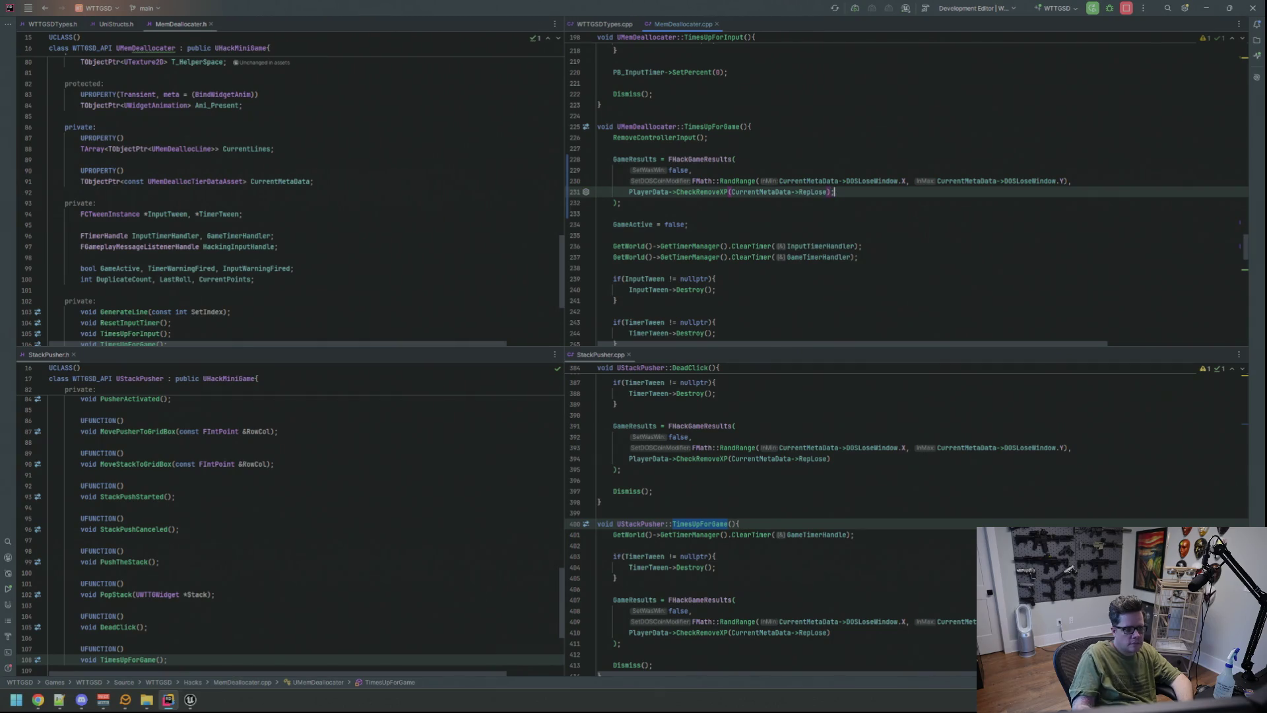
pyautogui.press('BackSpace')
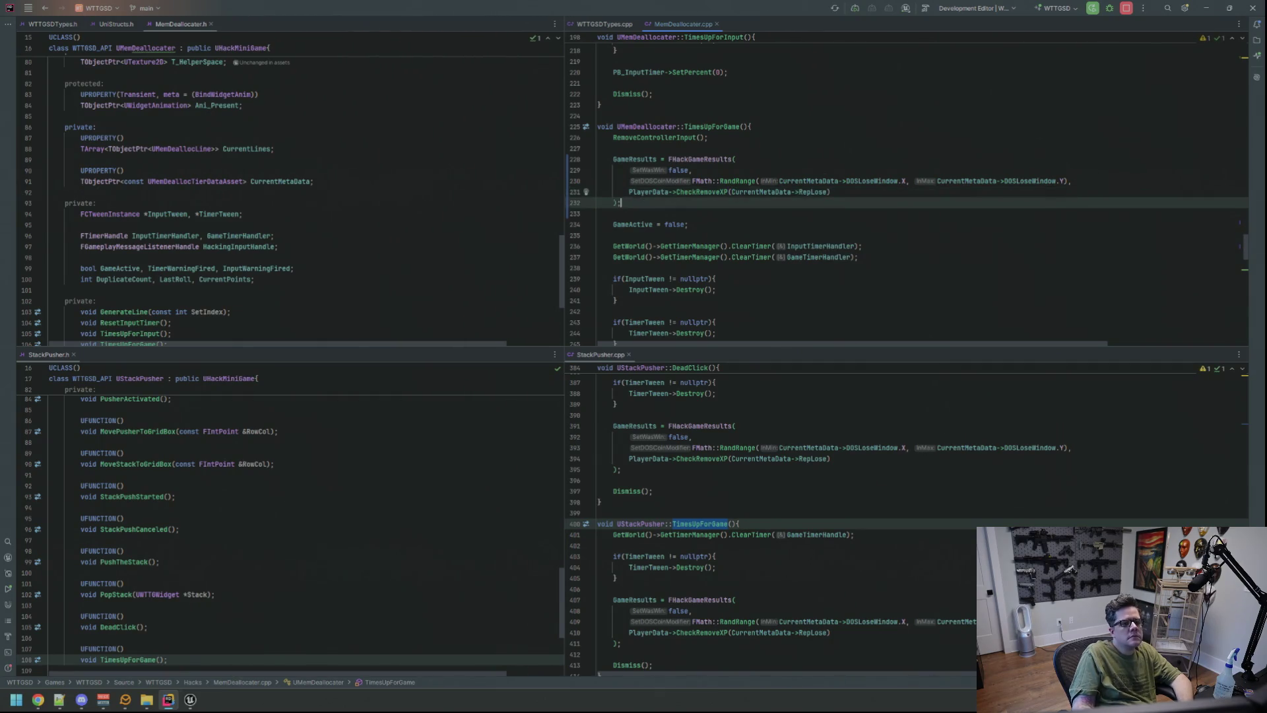
pyautogui.hotkey('ctrl', 'f')
pyautogui.press('Return')
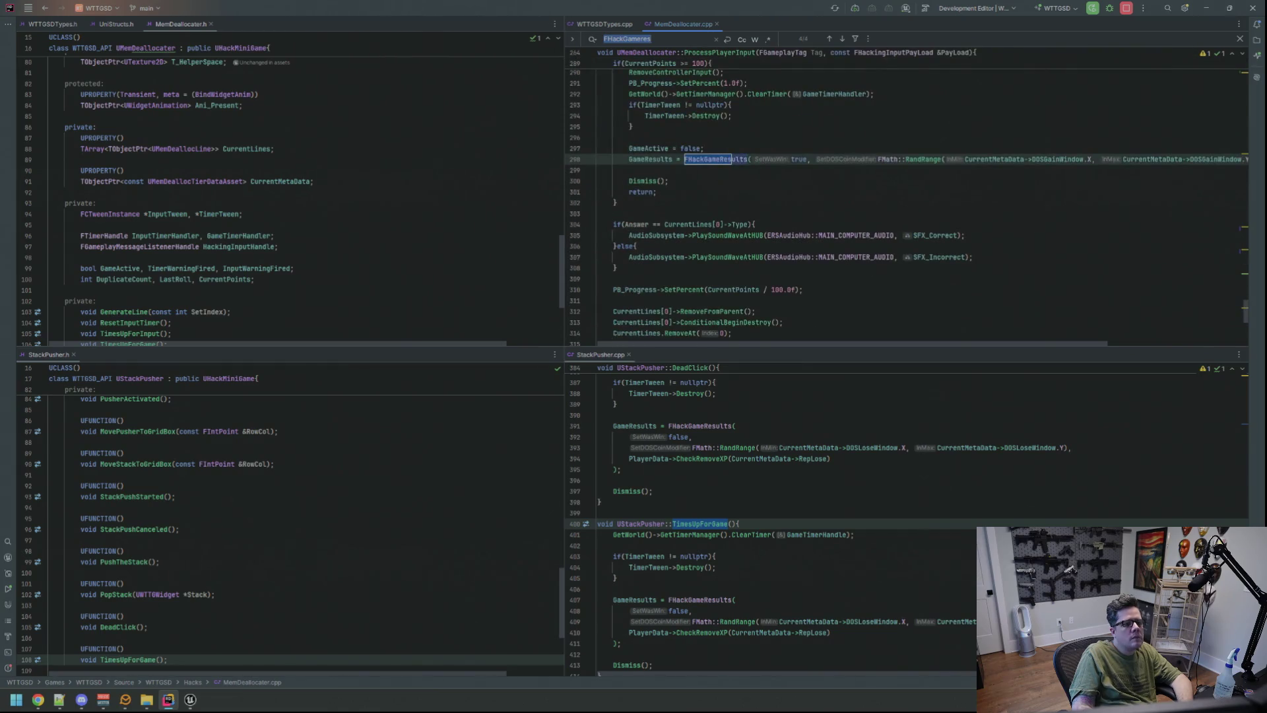
# - Split ProcessPlayerInput's FHackGameResults arguments onto separate lines
pyautogui.press('Escape')
pyautogui.click(790, 159)
pyautogui.press('Return')
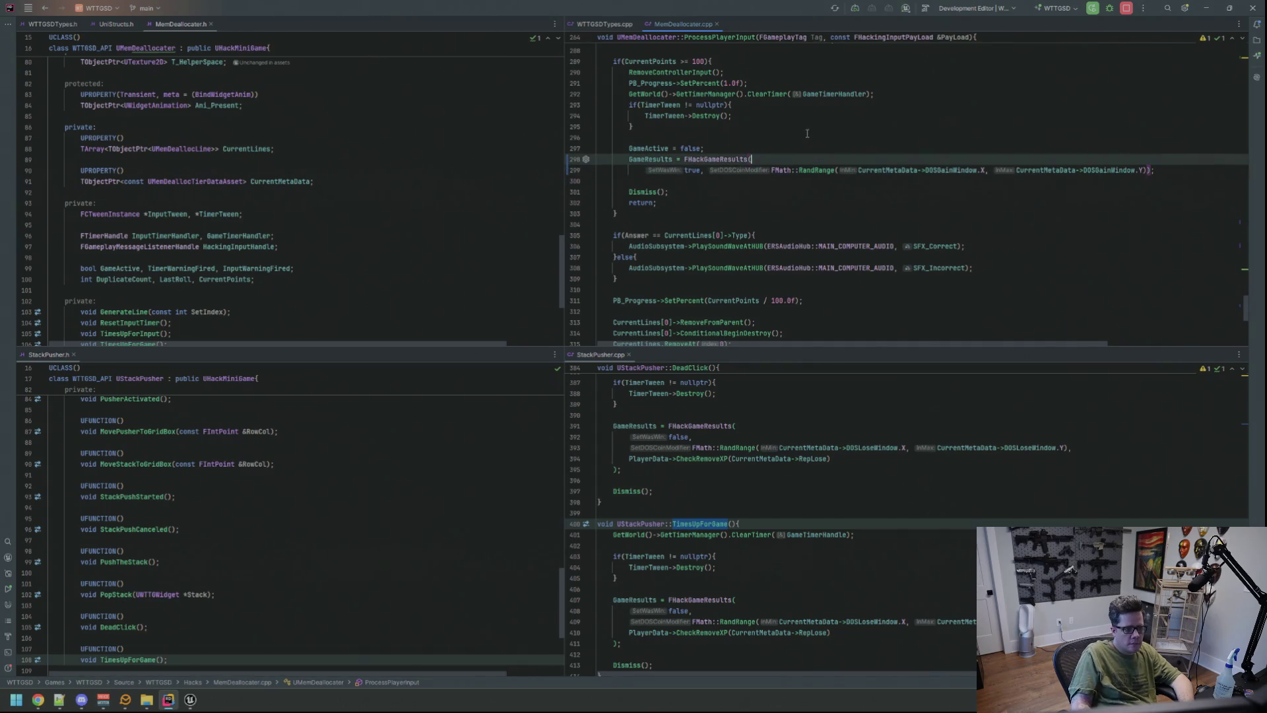
pyautogui.press('Down')
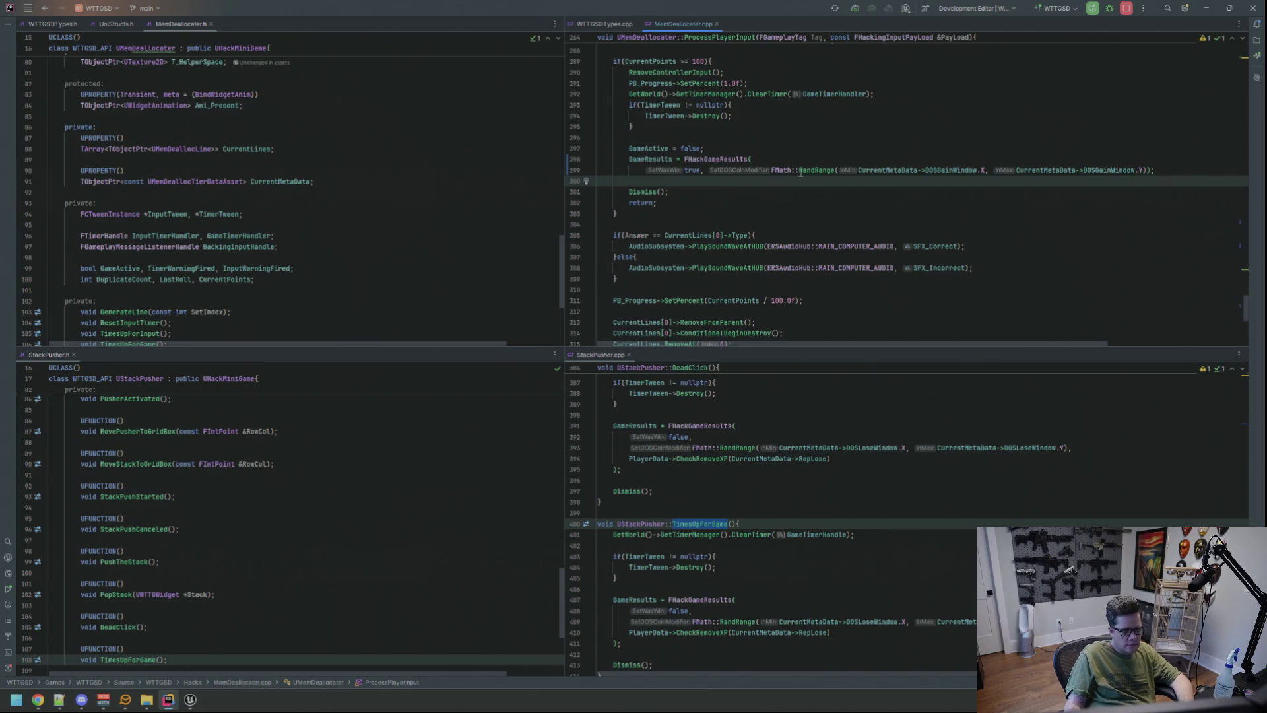
pyautogui.click(772, 170)
pyautogui.press('Return')
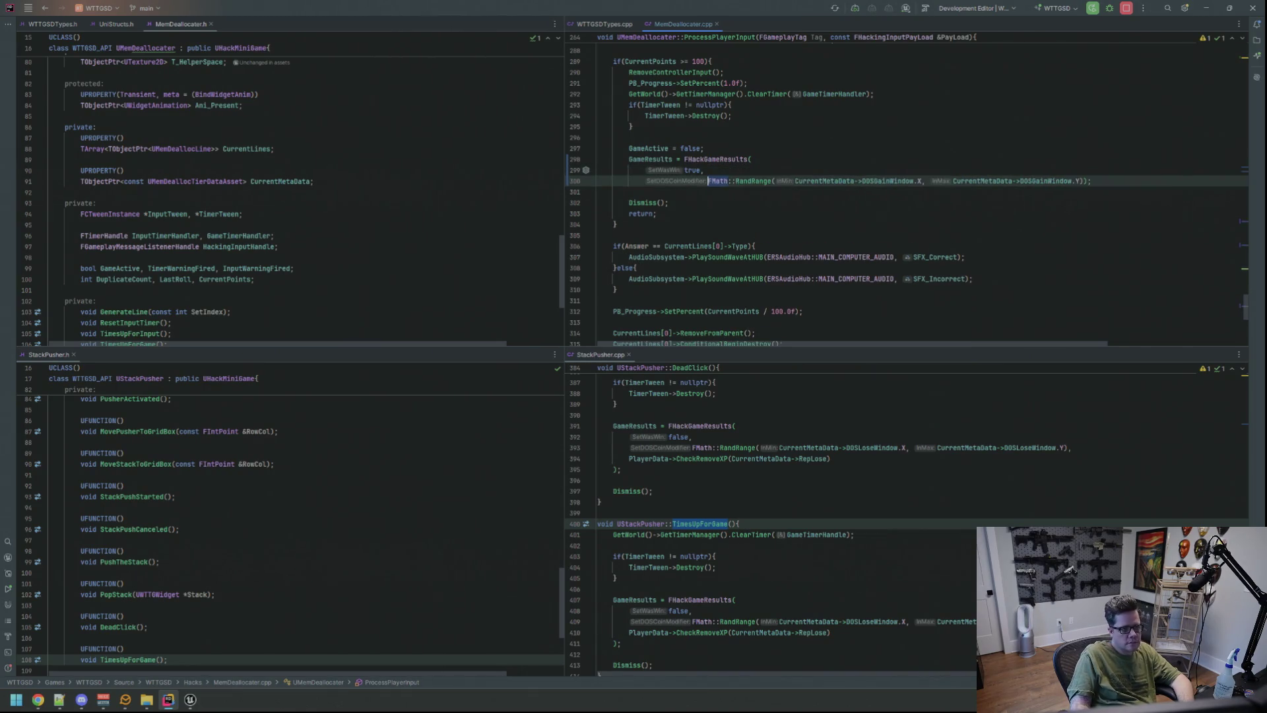
pyautogui.press('BackSpace')
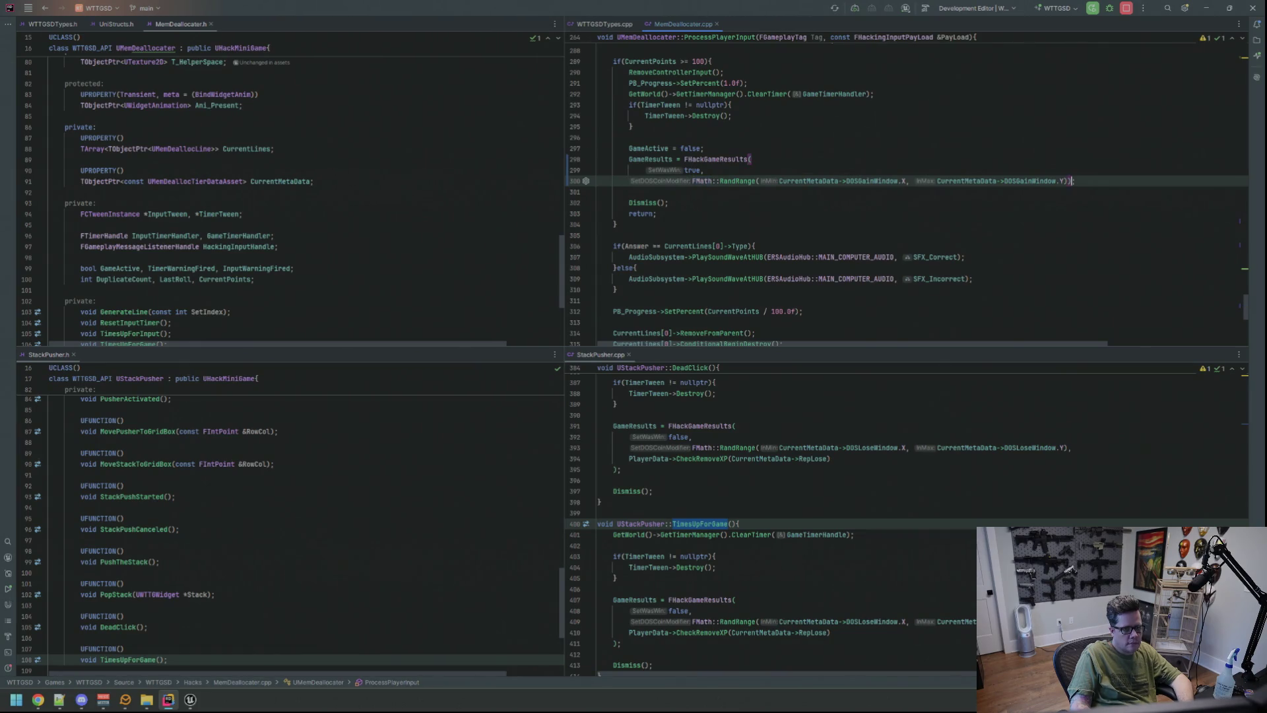
pyautogui.press('Return')
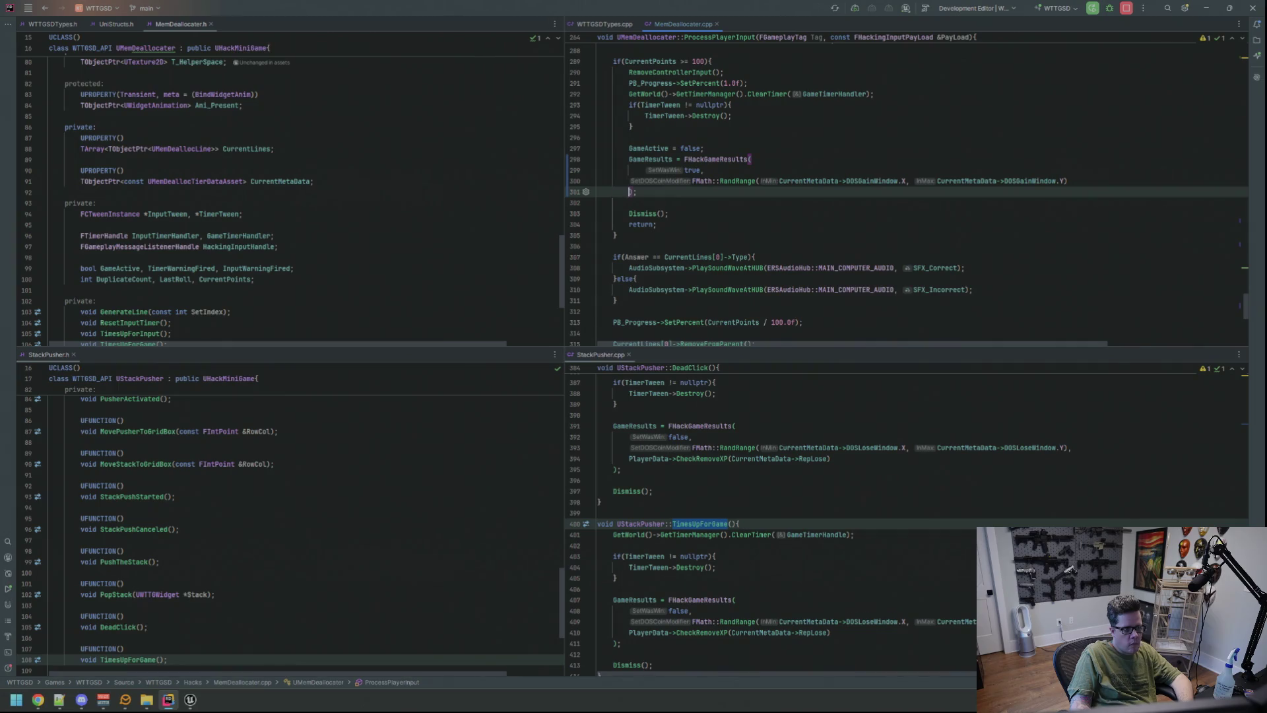
pyautogui.press('Up')
pyautogui.press('End')
# - Add PlayerData->CheckAddRepXP(CurrentMetaData->RepGain) as the call's final argument
pyautogui.write(',')
pyautogui.press('Return')
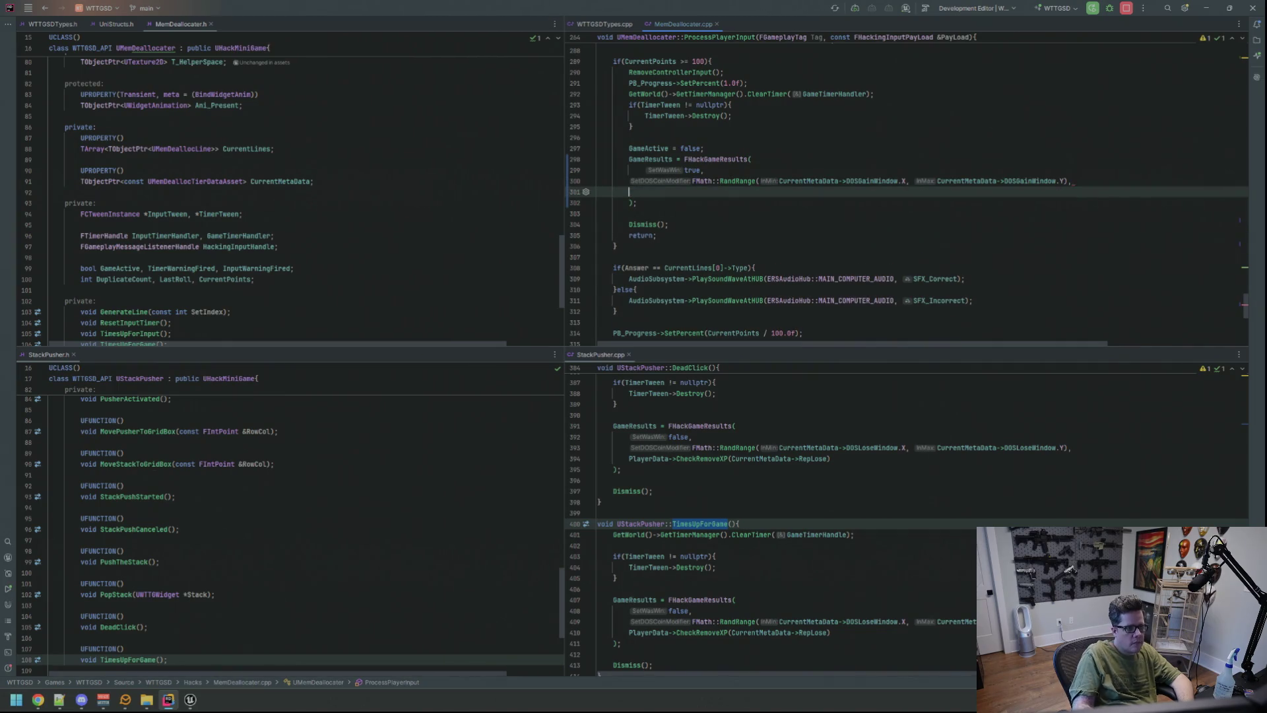
pyautogui.press('Escape')
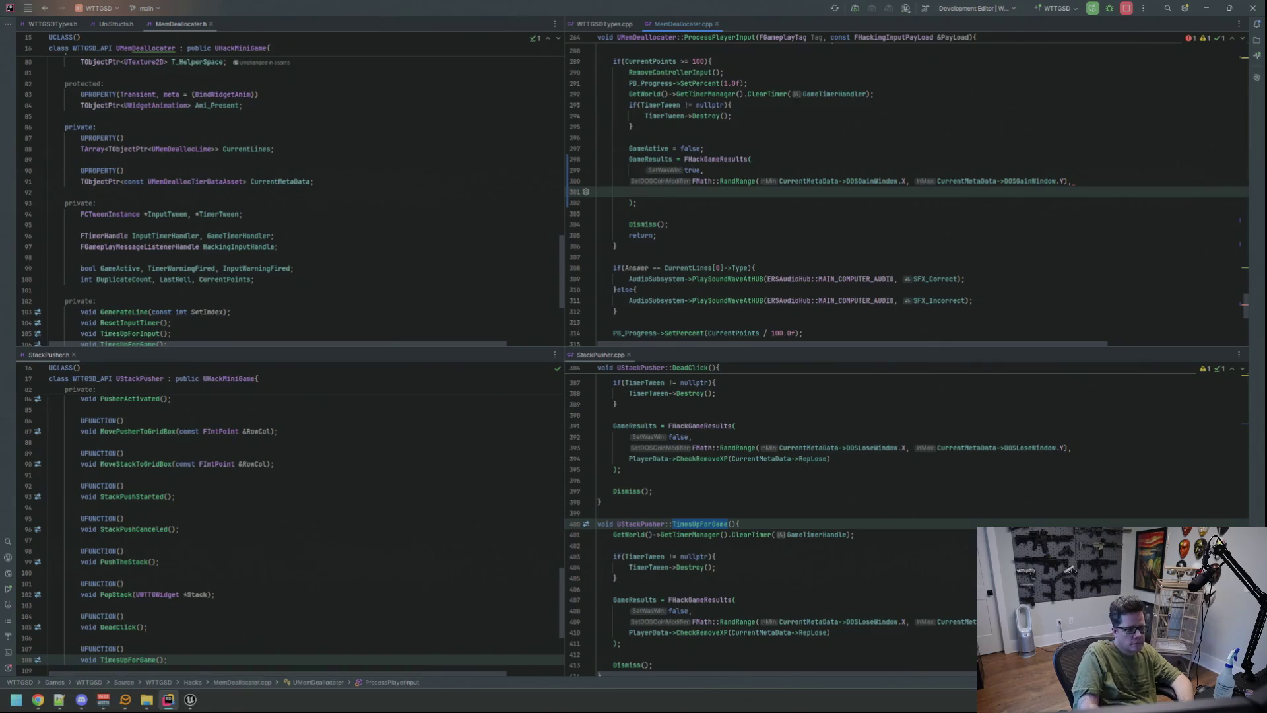
pyautogui.write('Player')
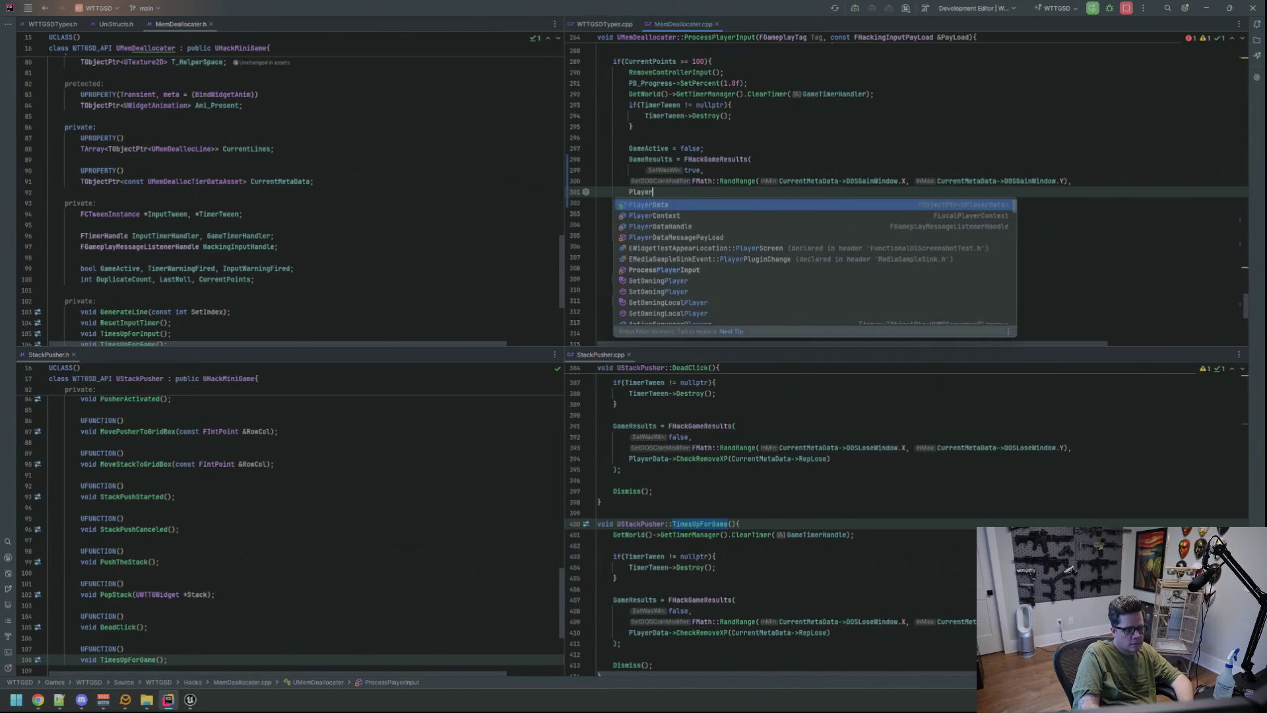
pyautogui.write('Data->CheckA')
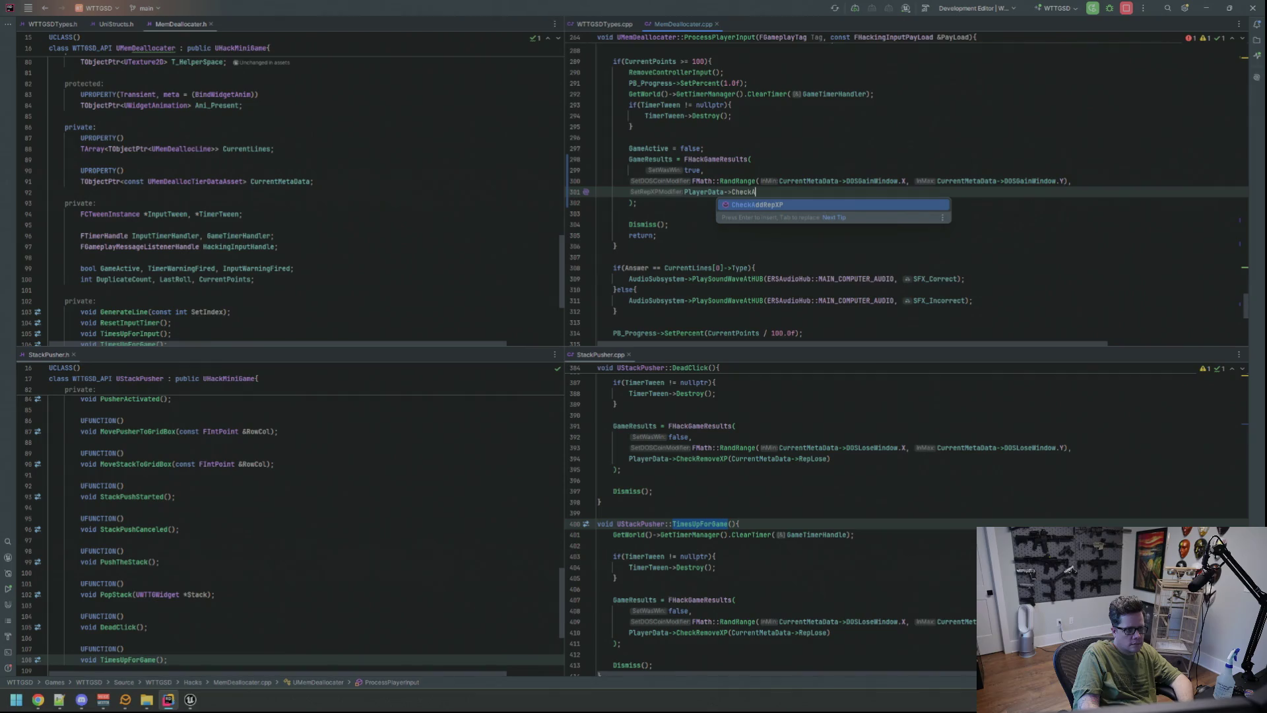
pyautogui.press('Return')
pyautogui.write('CurrentMetaData->R')
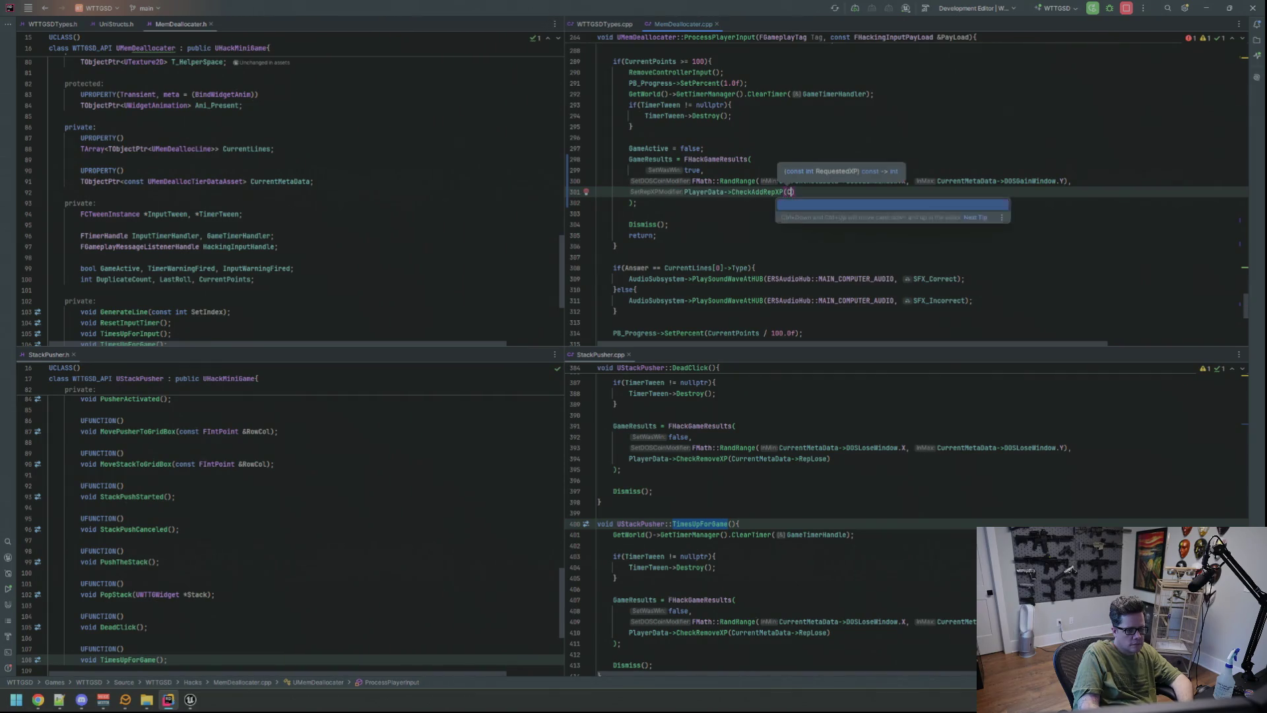
pyautogui.write('ep')
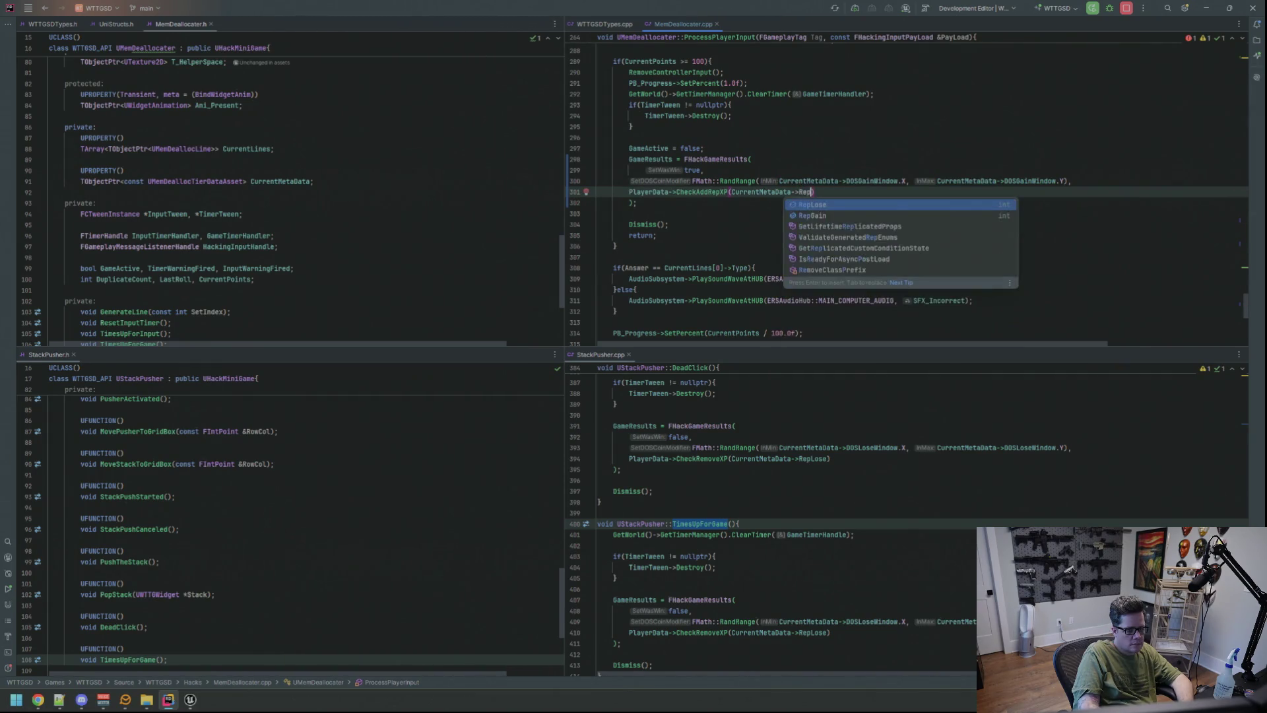
pyautogui.write('Gain);')
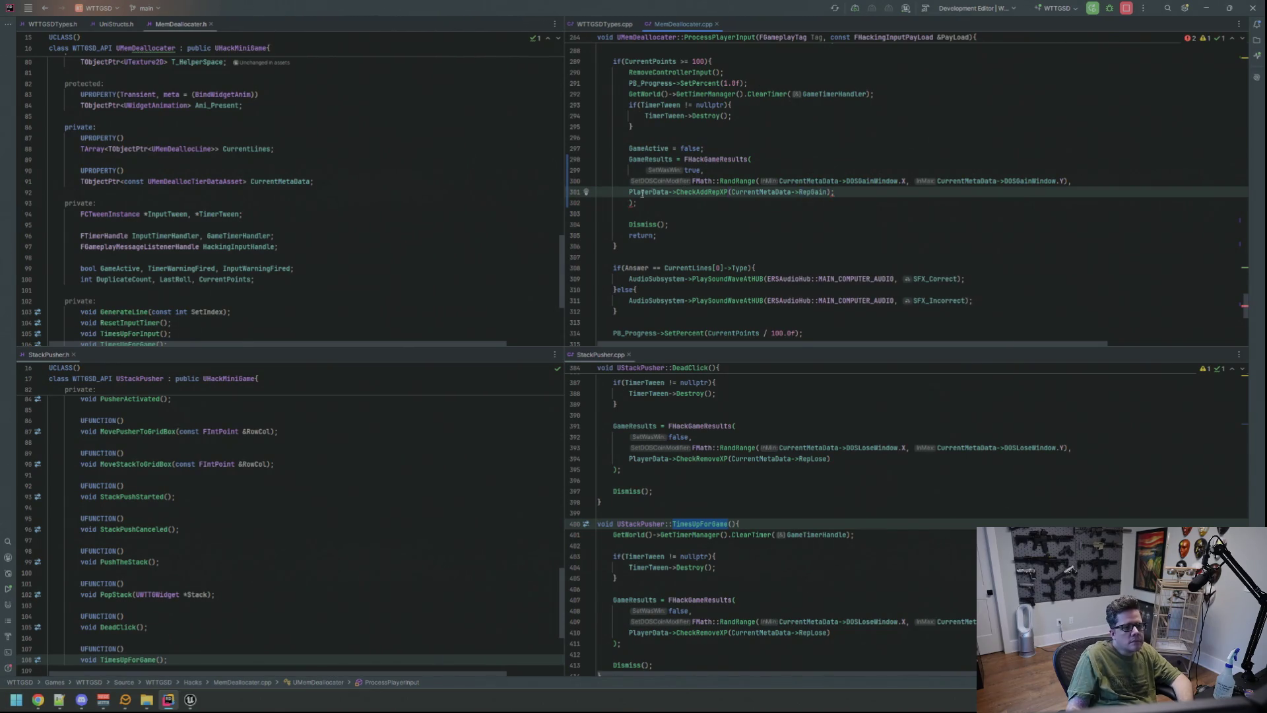
pyautogui.press('Tab')
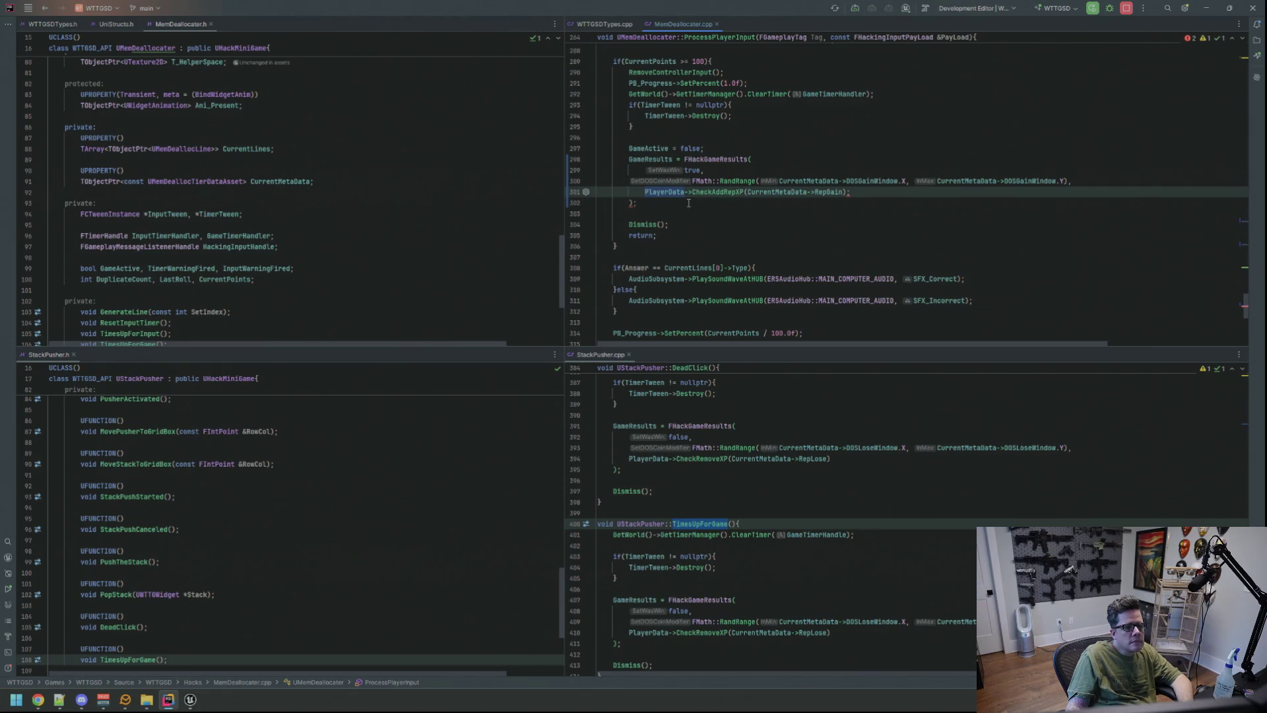
pyautogui.press('End')
pyautogui.press('BackSpace')
pyautogui.press('Down')
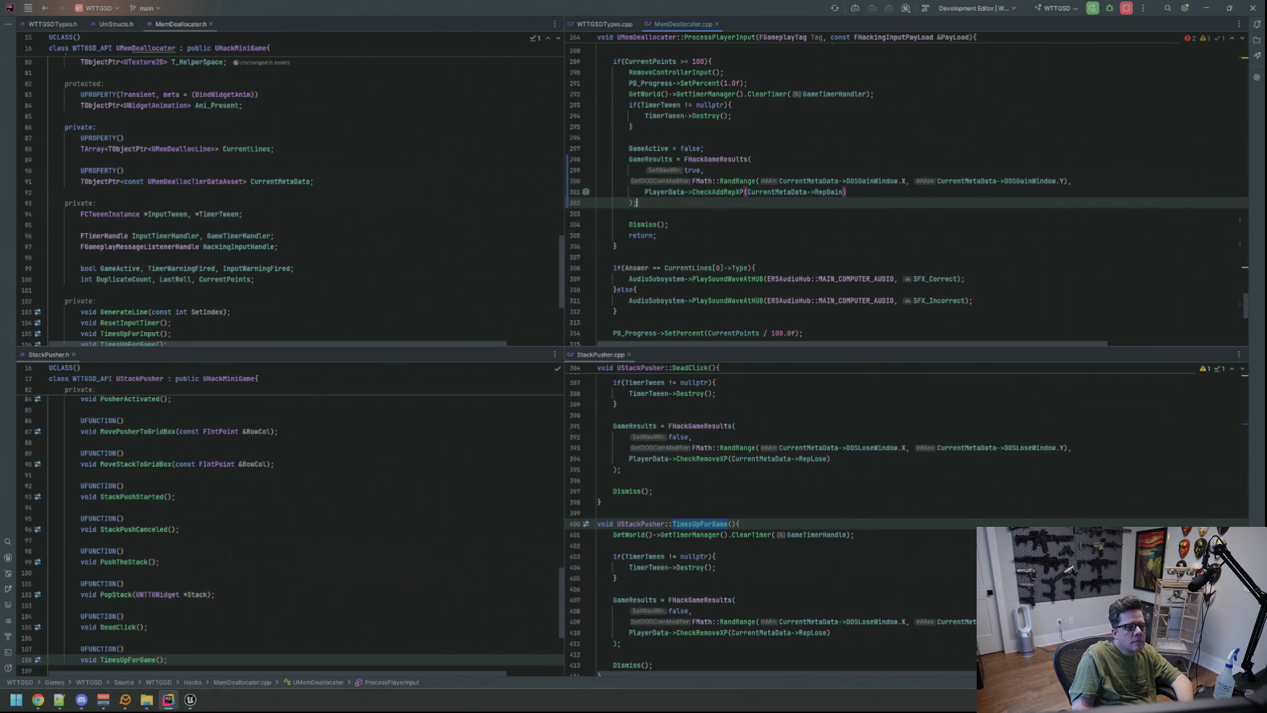
# - Re-indent the FHackGameResults argument lines two levels deep
pyautogui.press('Up')
pyautogui.press('Up')
pyautogui.press('Up')
pyautogui.press('Down')
pyautogui.press('Down')
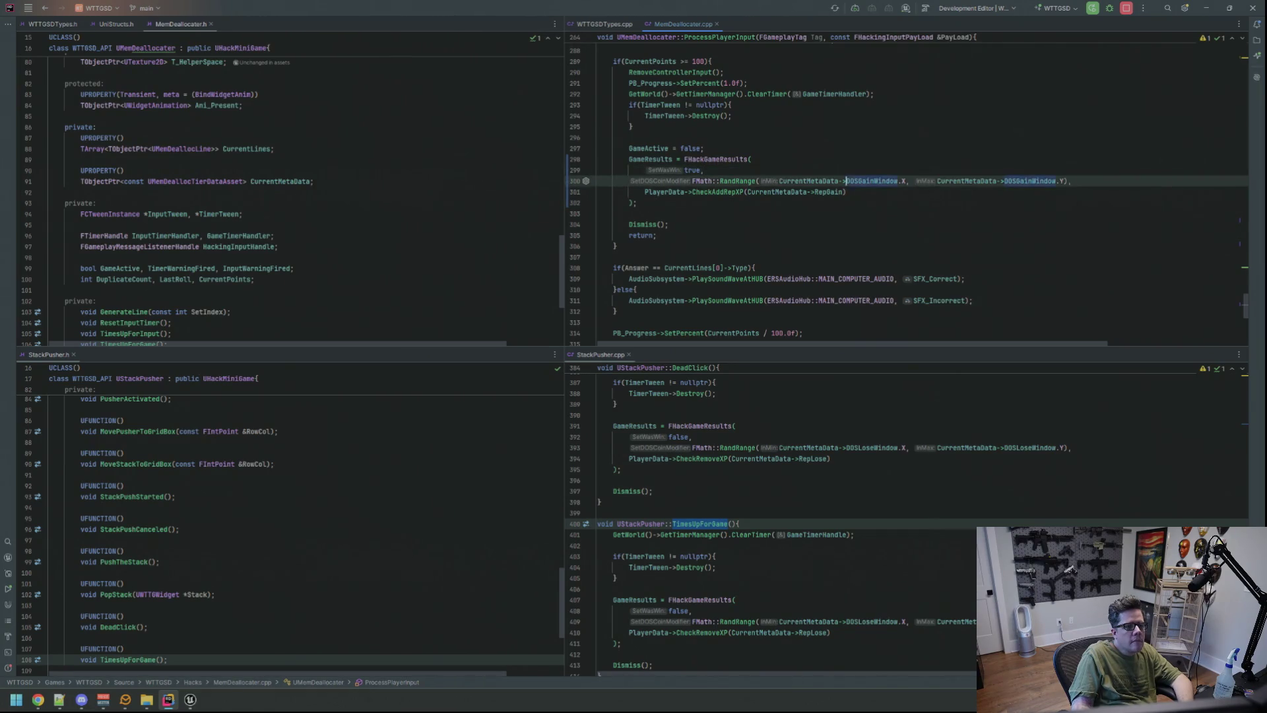
pyautogui.moveTo(847, 192)
pyautogui.mouseDown()
pyautogui.moveTo(597, 179)
pyautogui.moveTo(684, 159)
pyautogui.moveTo(597, 170)
pyautogui.mouseUp()
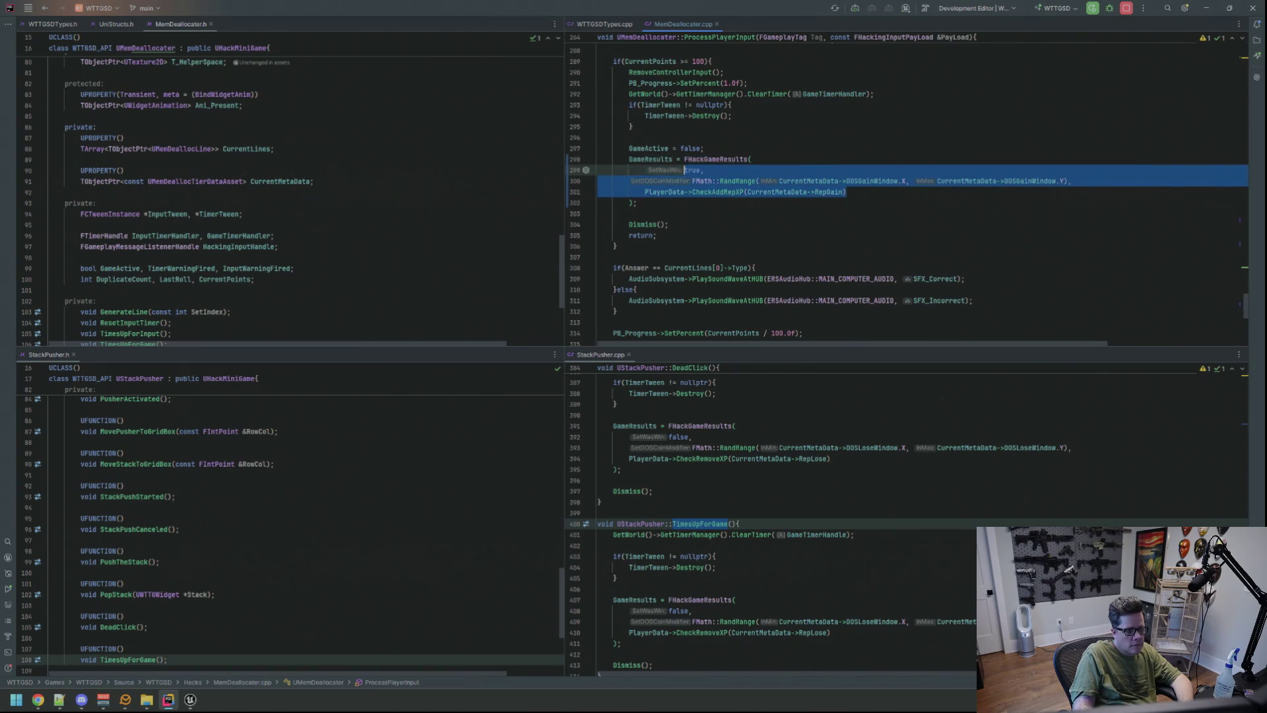
pyautogui.hotkey('shift', 'Tab')
pyautogui.hotkey('shift', 'Tab')
pyautogui.hotkey('shift', 'Tab')
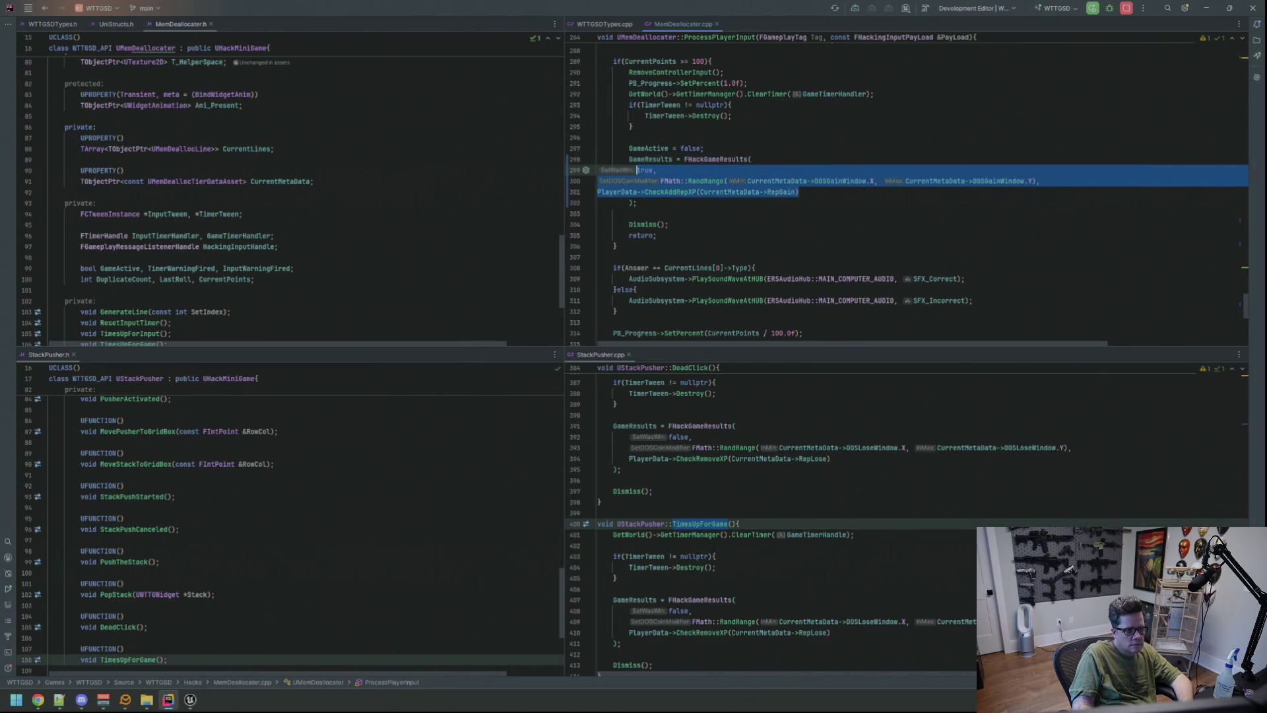
pyautogui.press('Tab')
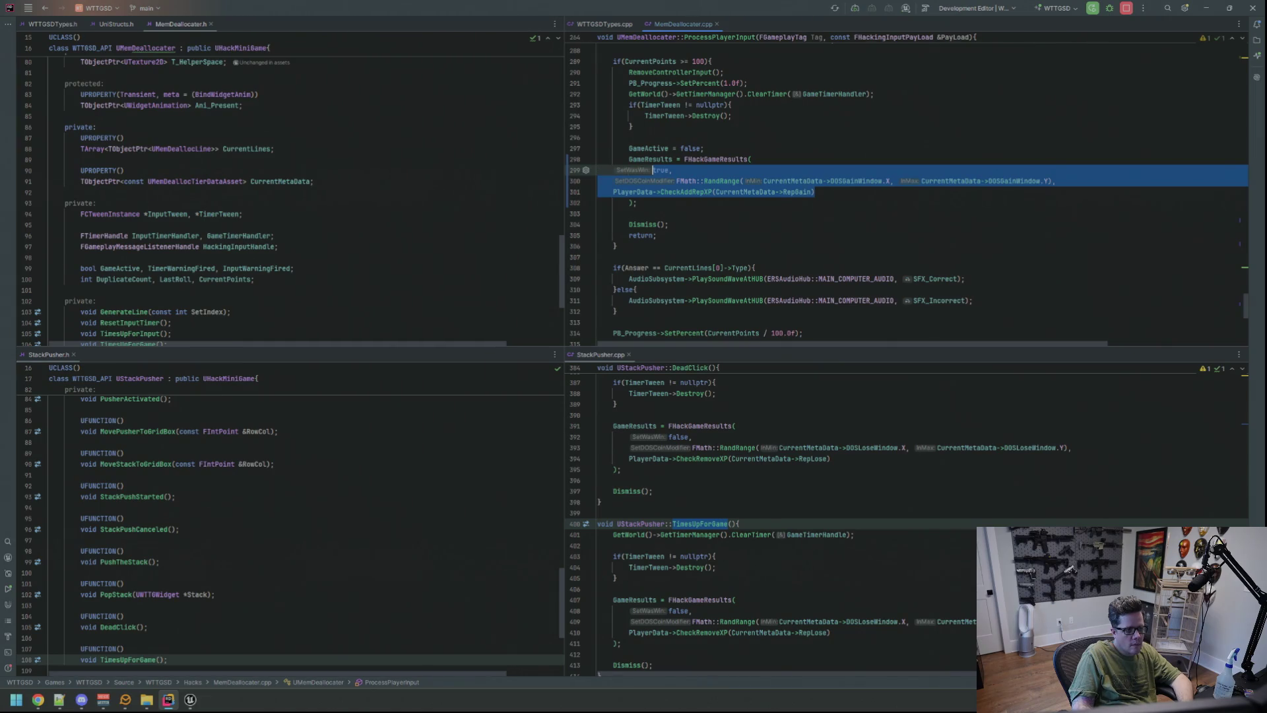
pyautogui.press('Tab')
pyautogui.press('Tab')
pyautogui.click(628, 213)
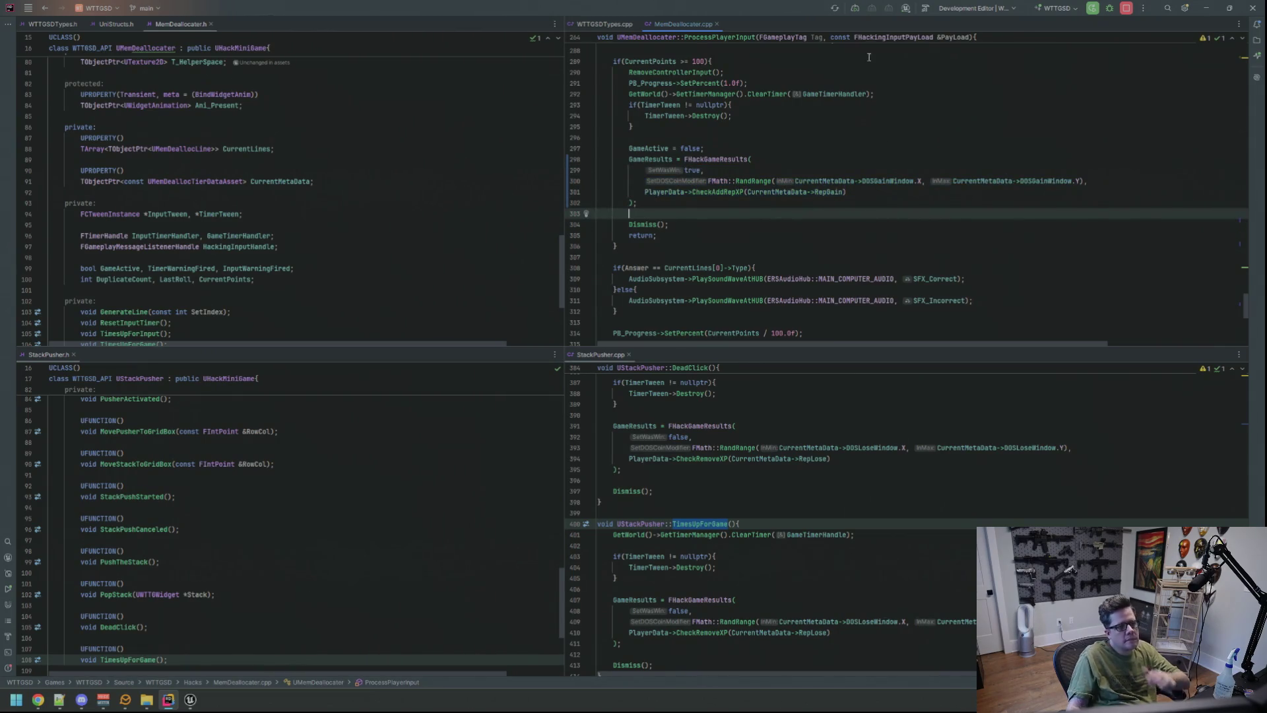
pyautogui.click(790, 207)
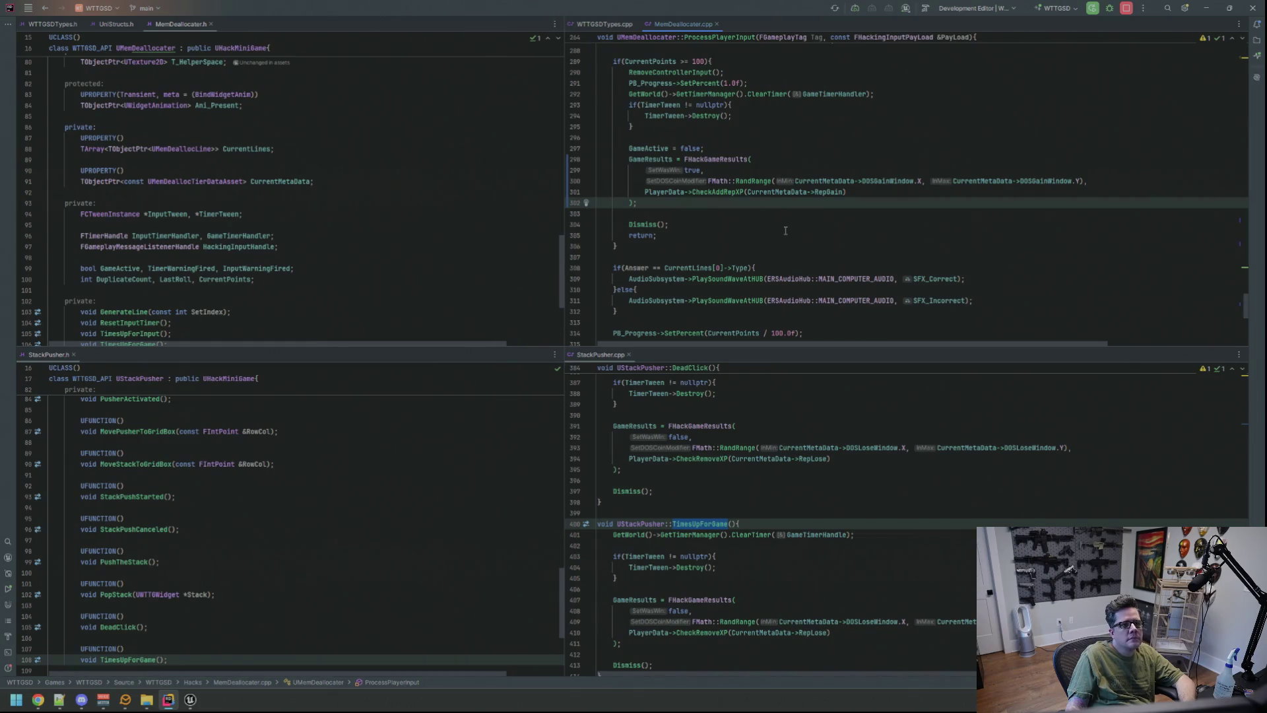
# - Search for the next FHackGameResults occurrence and switch to the running Unreal game
pyautogui.hotkey('ctrl', 'f')
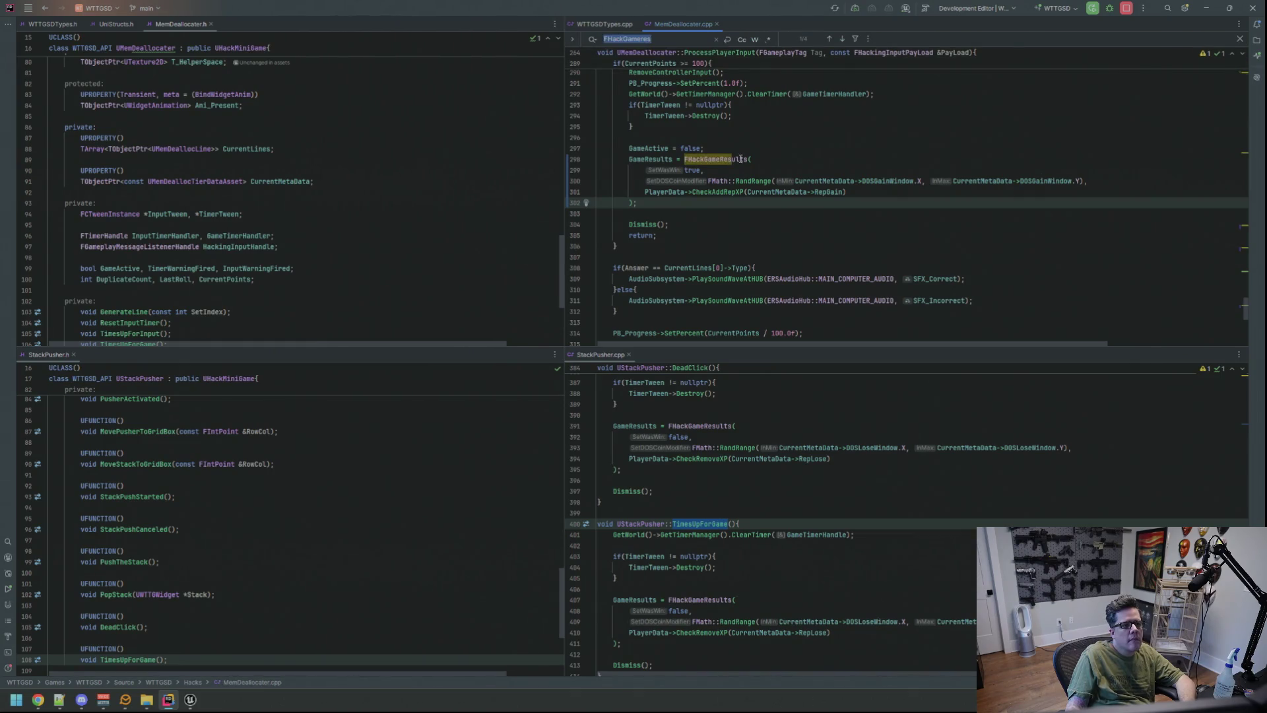
pyautogui.press('Return')
pyautogui.press('Return')
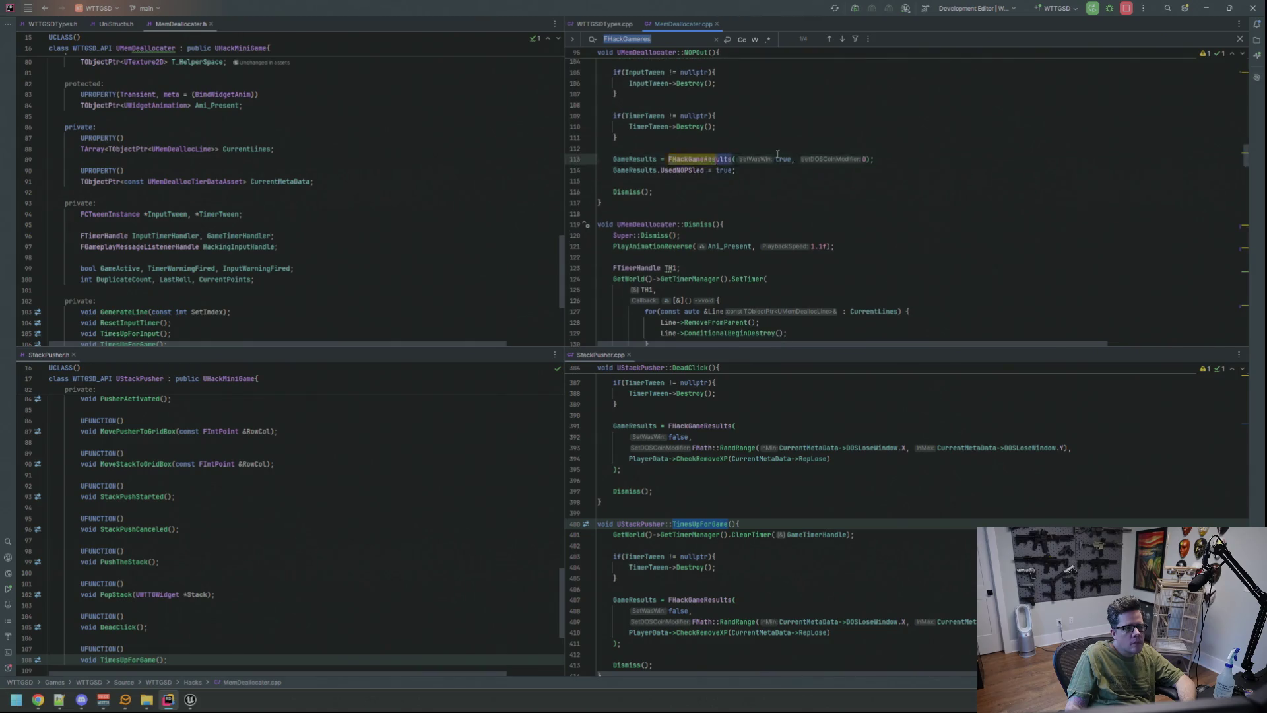
pyautogui.hotkey('alt', 'Tab')
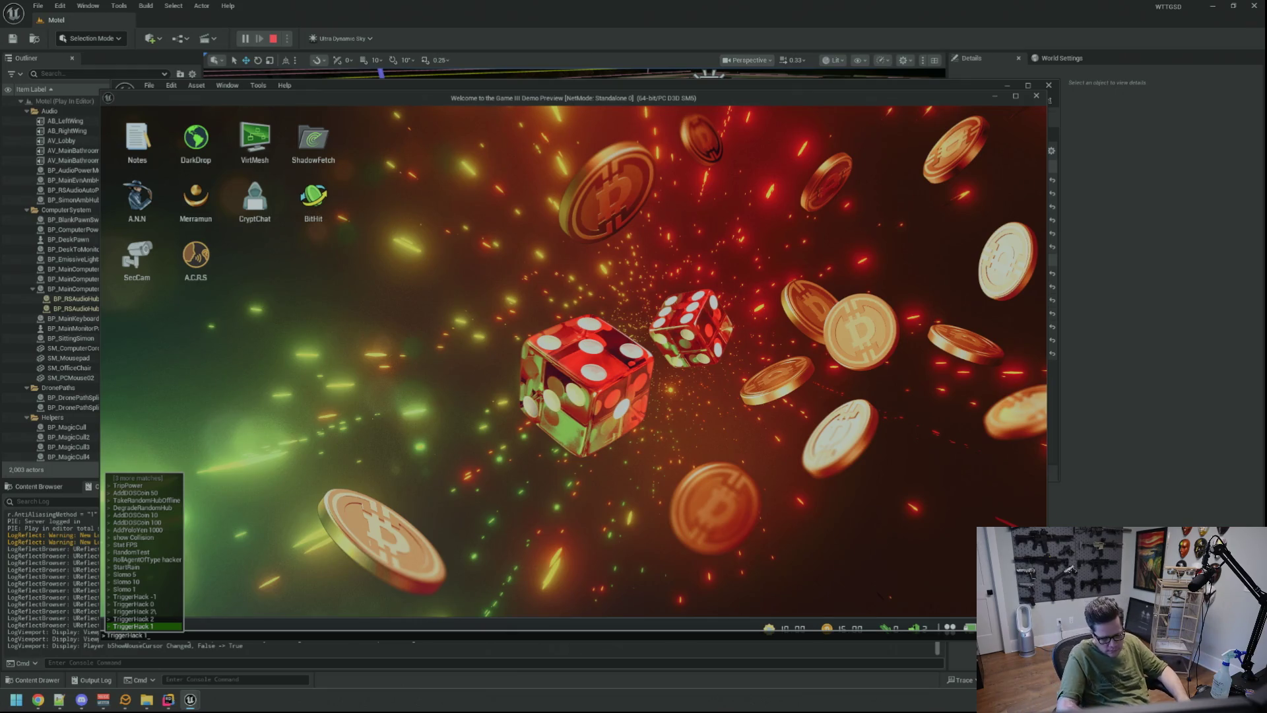
# - Run TriggerHack 1, restart play-in-editor, rerun it, play to HACK BLOCKED, then stop
pyautogui.press('Return')
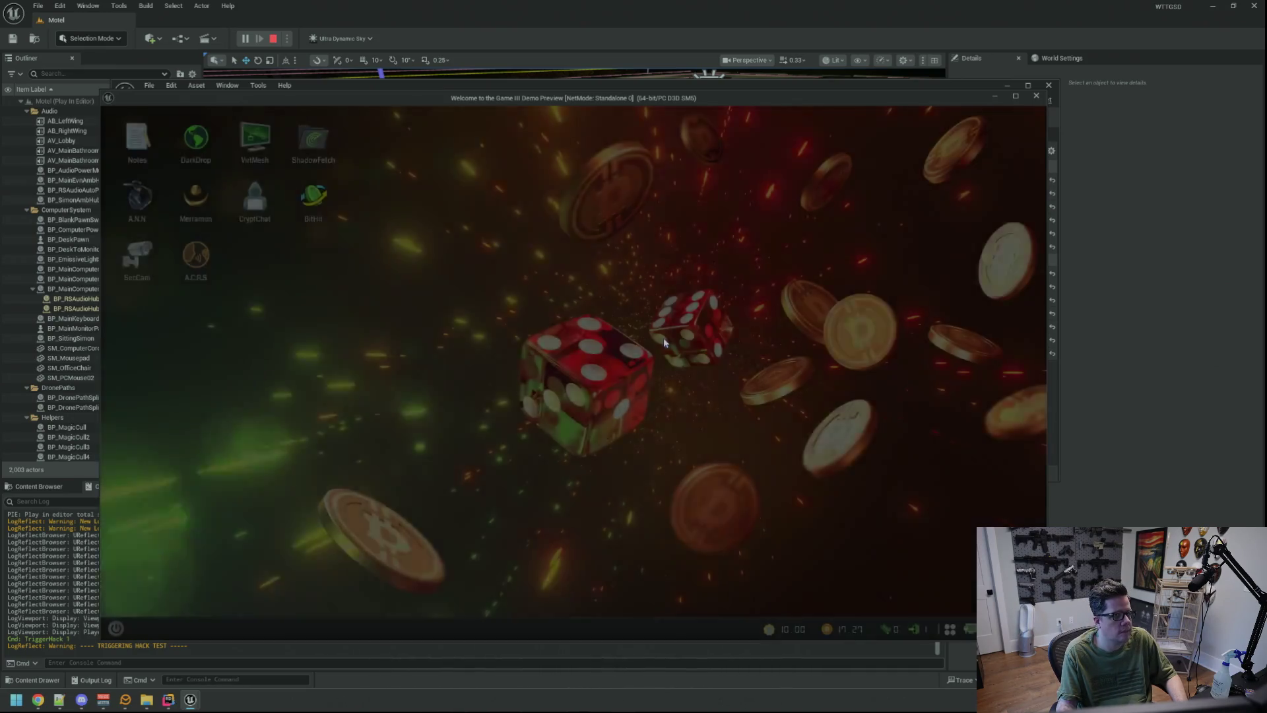
pyautogui.press('Escape')
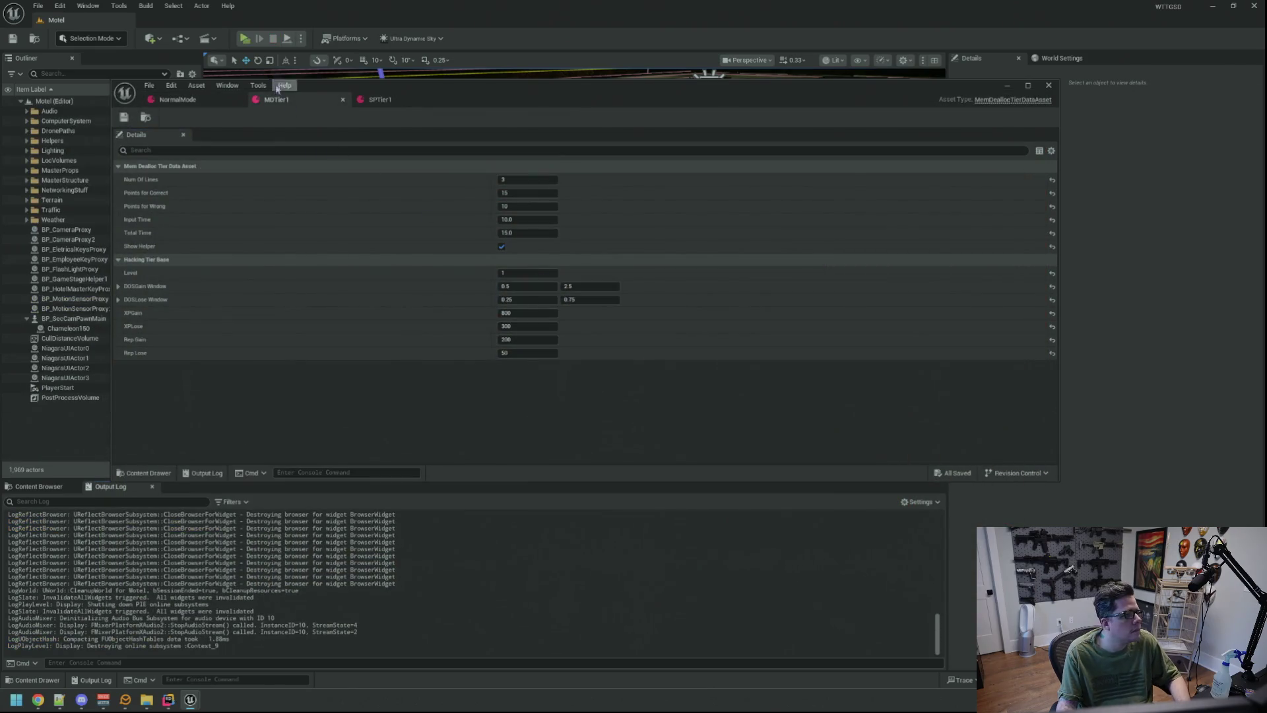
pyautogui.click(244, 39)
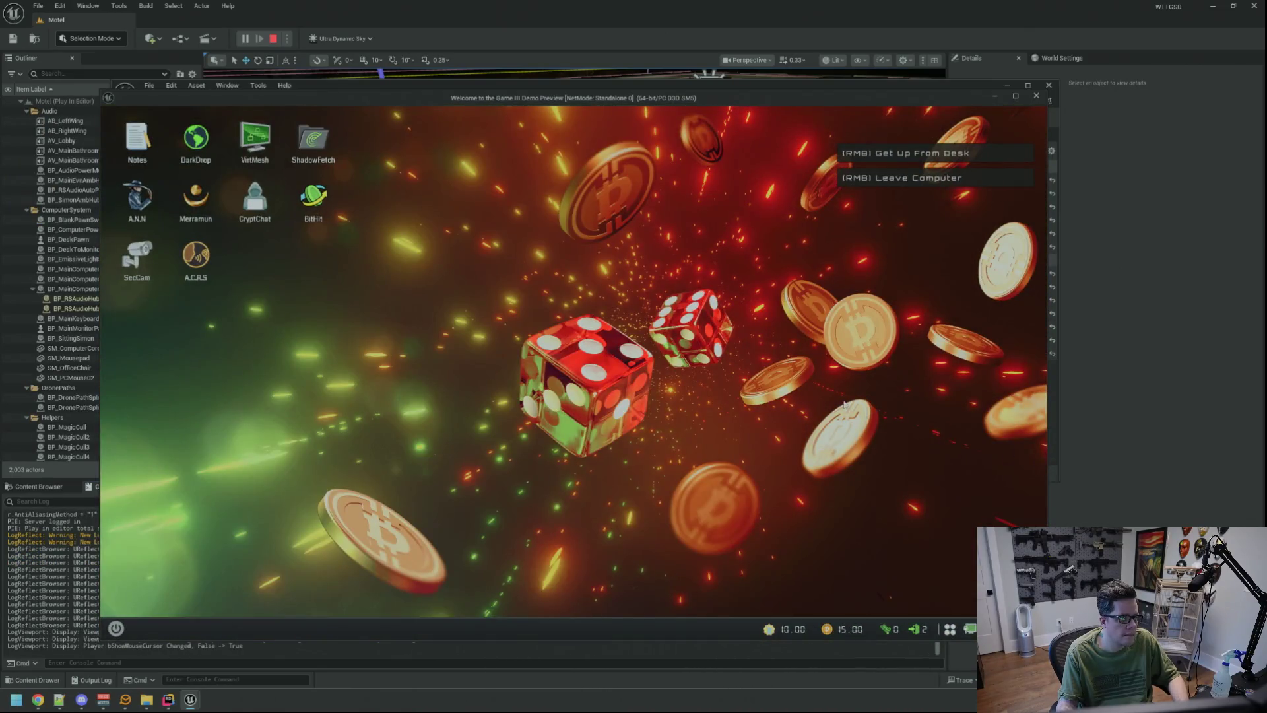
pyautogui.press('`')
pyautogui.press('Up')
pyautogui.press('Return')
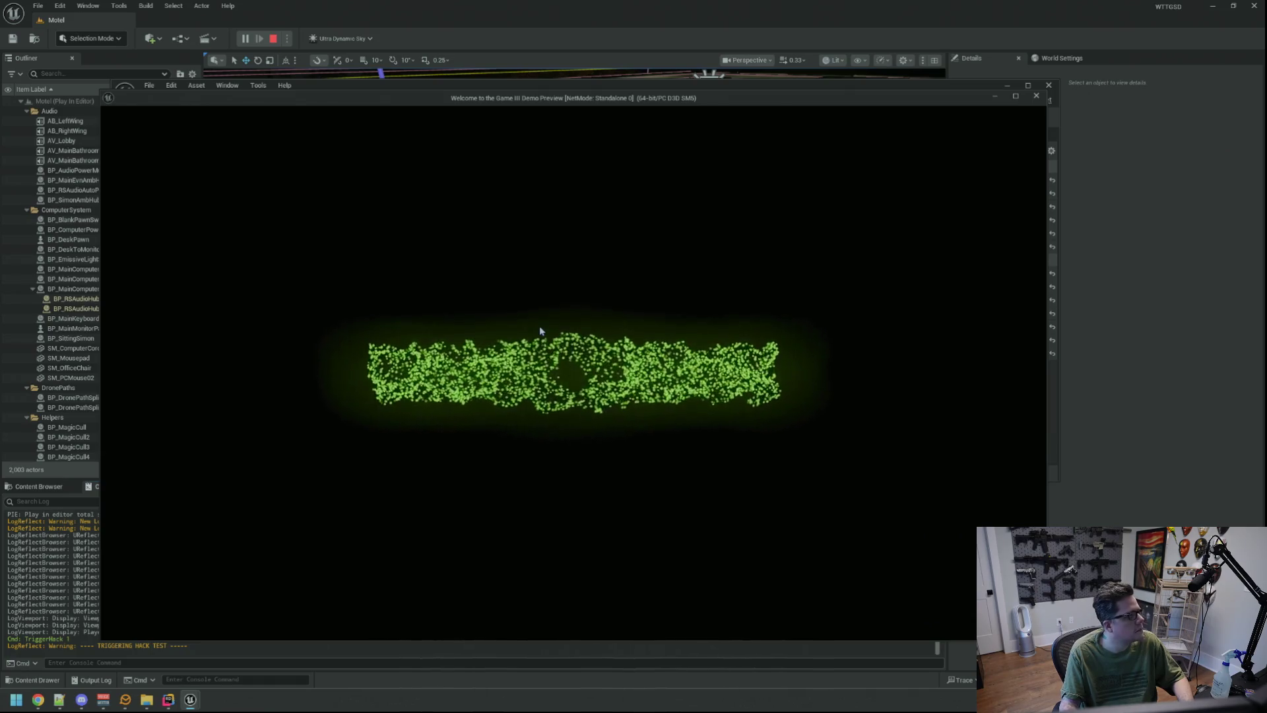
pyautogui.press('Escape')
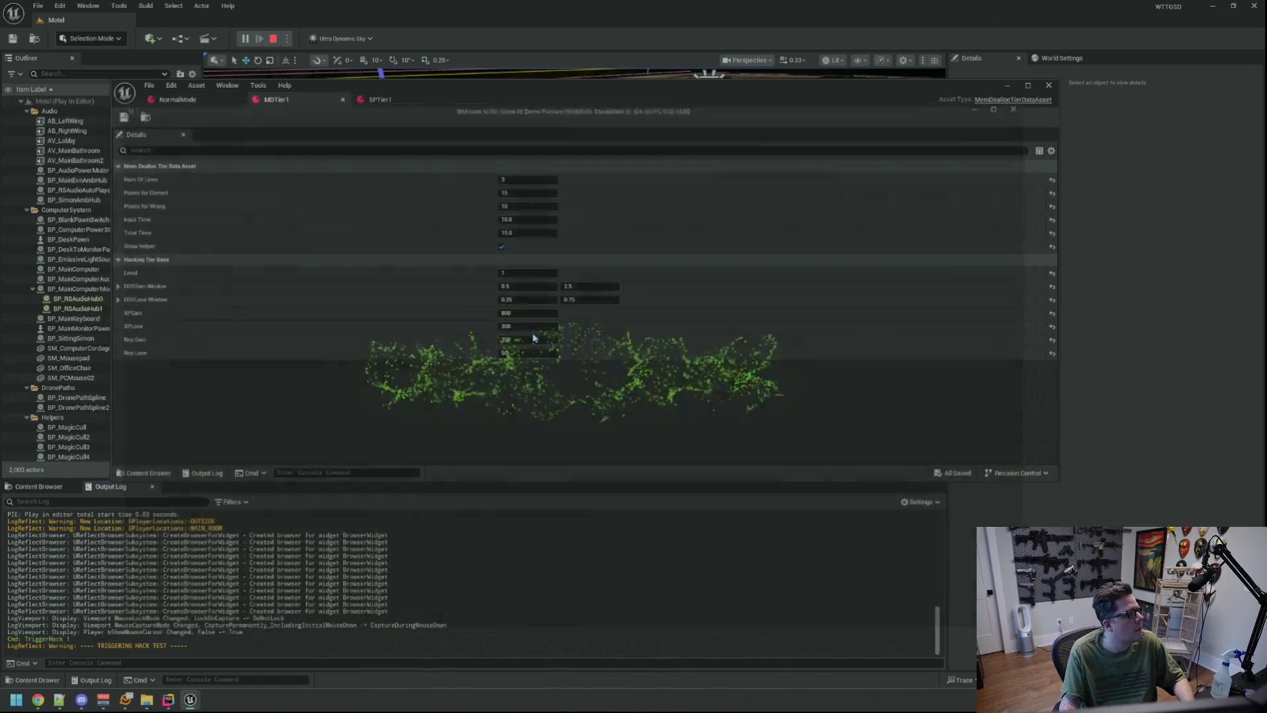
# - Duplicate MDTier1 as MDTier2, save, and open it
pyautogui.click(51, 489)
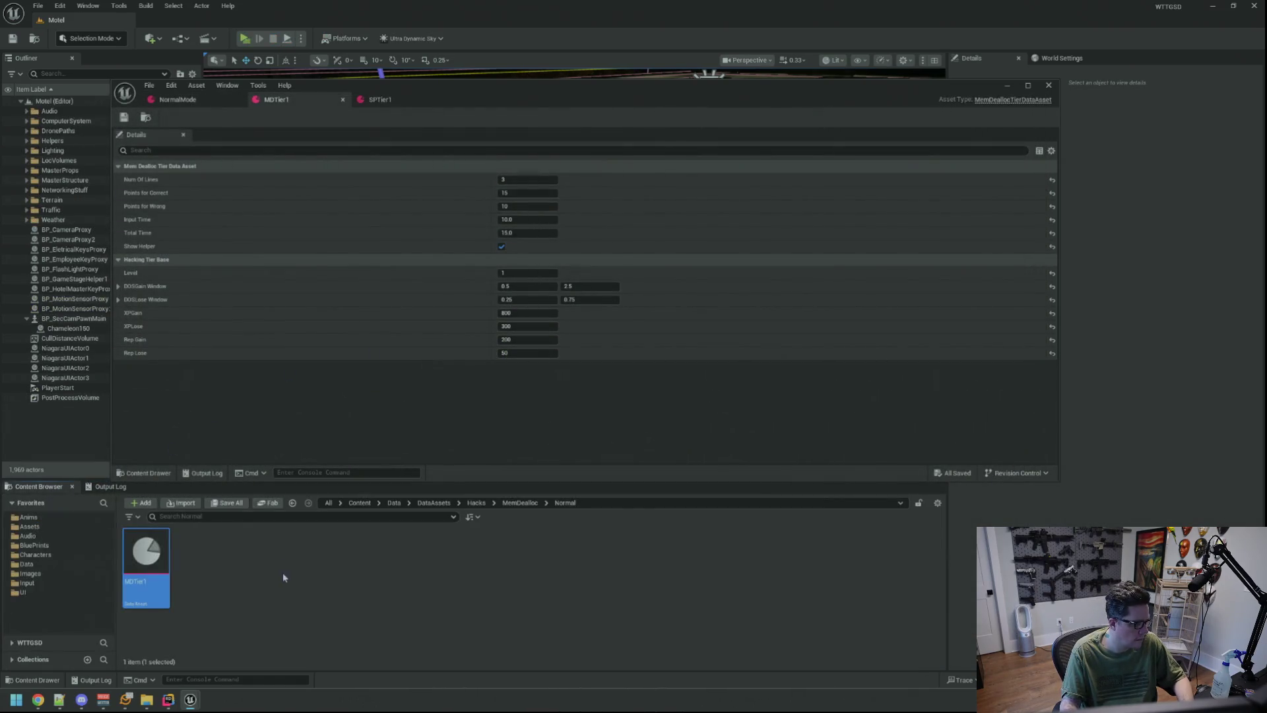
pyautogui.hotkey('ctrl', 'd')
pyautogui.press('Return')
pyautogui.hotkey('ctrl', 's')
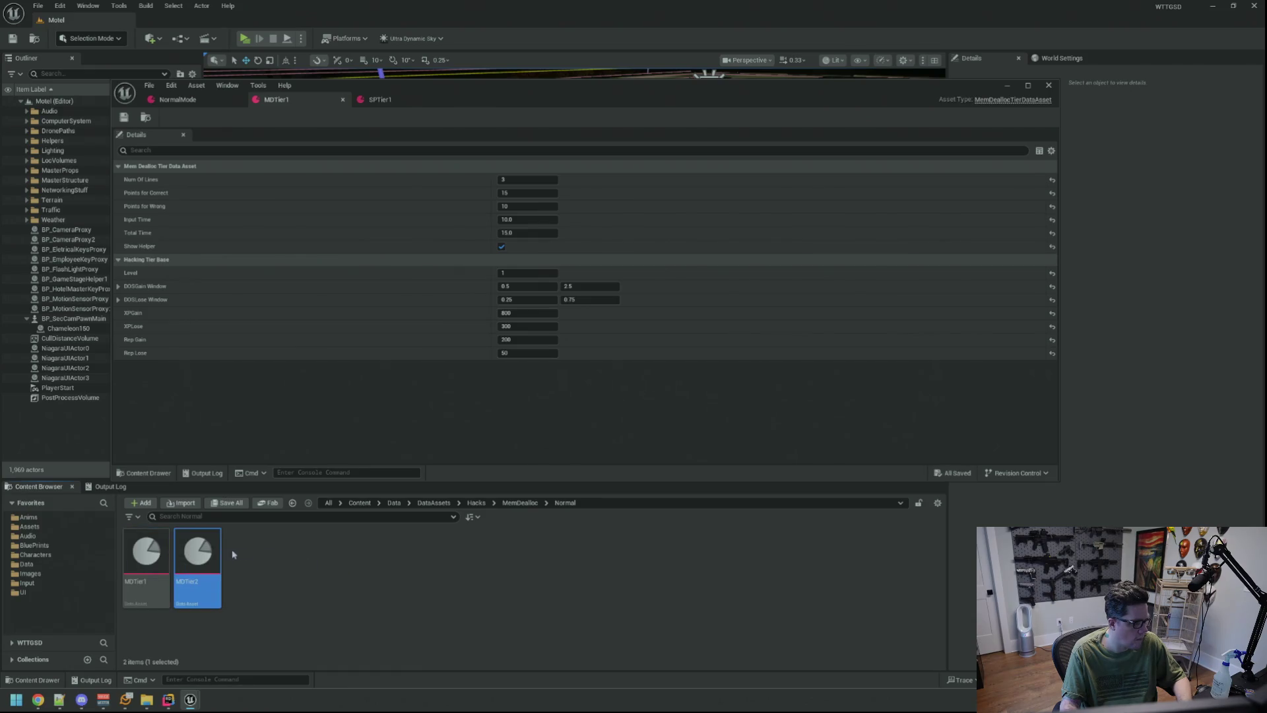
pyautogui.doubleClick(215, 560)
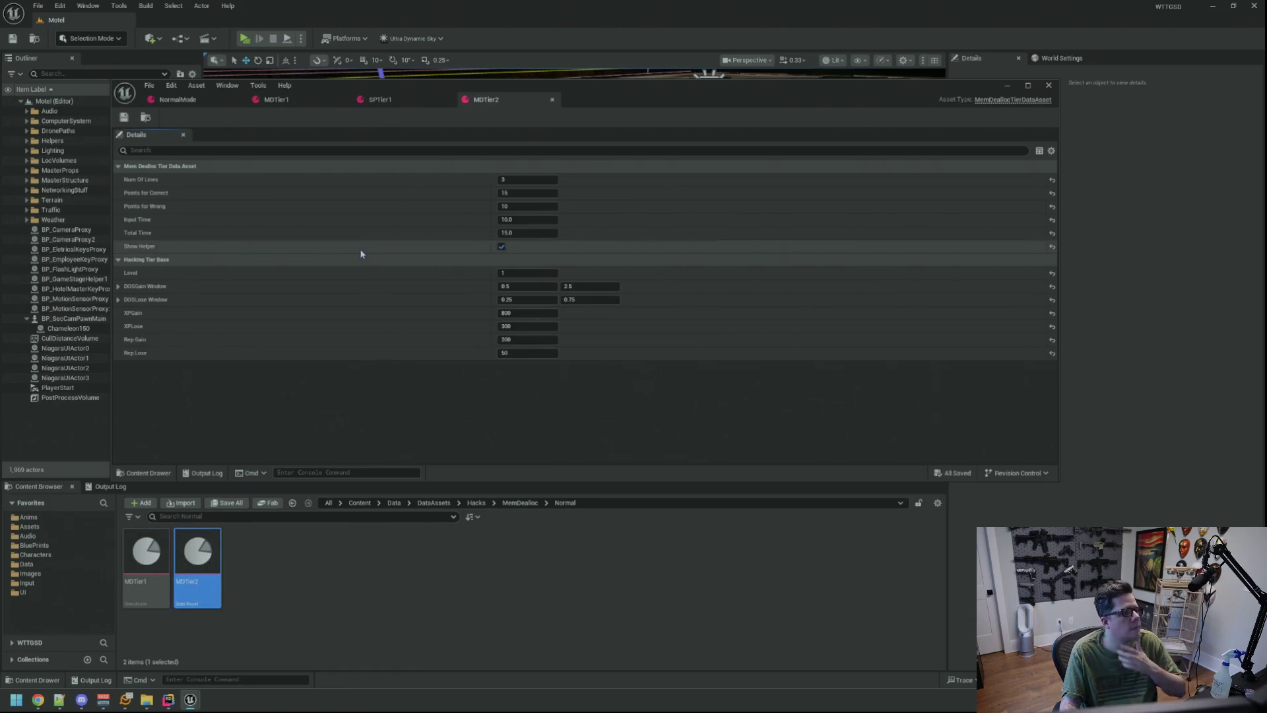
# - Set Num Of Lines to 5, Points for Wrong to 15, Input Time to 8.0, and save
pyautogui.click(529, 179)
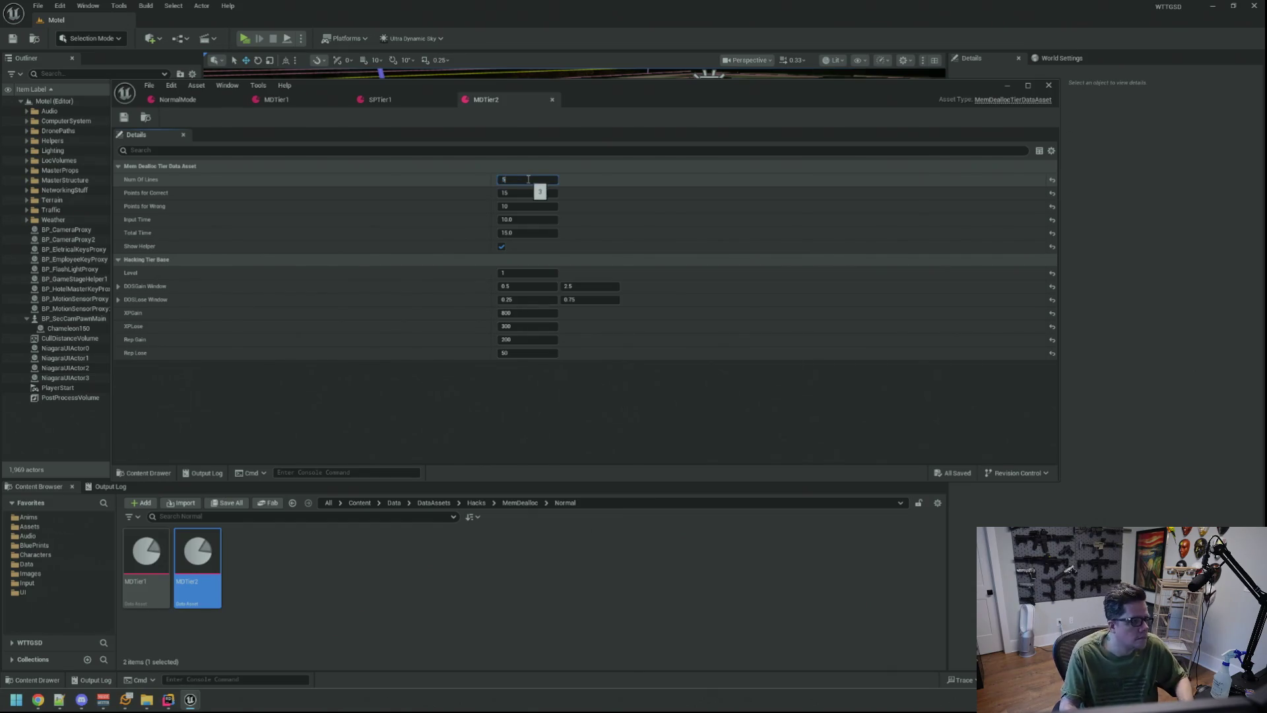
pyautogui.press('Tab')
pyautogui.write('15')
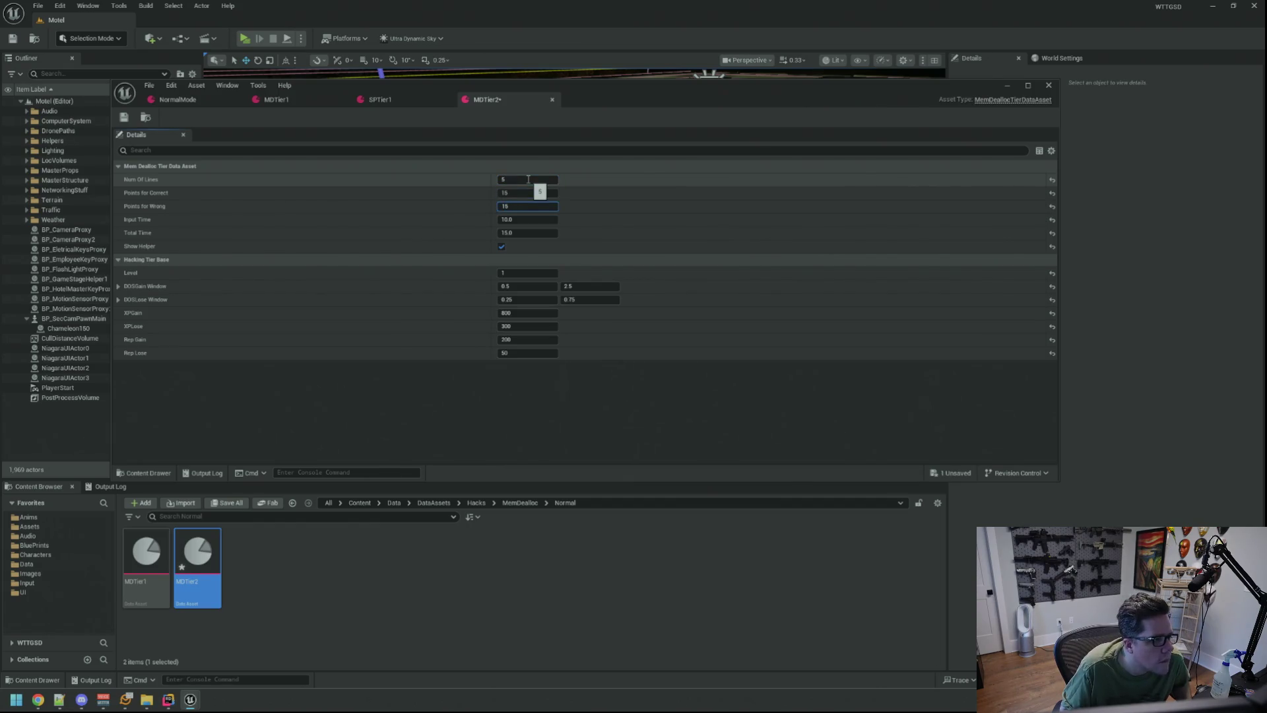
pyautogui.press('Tab')
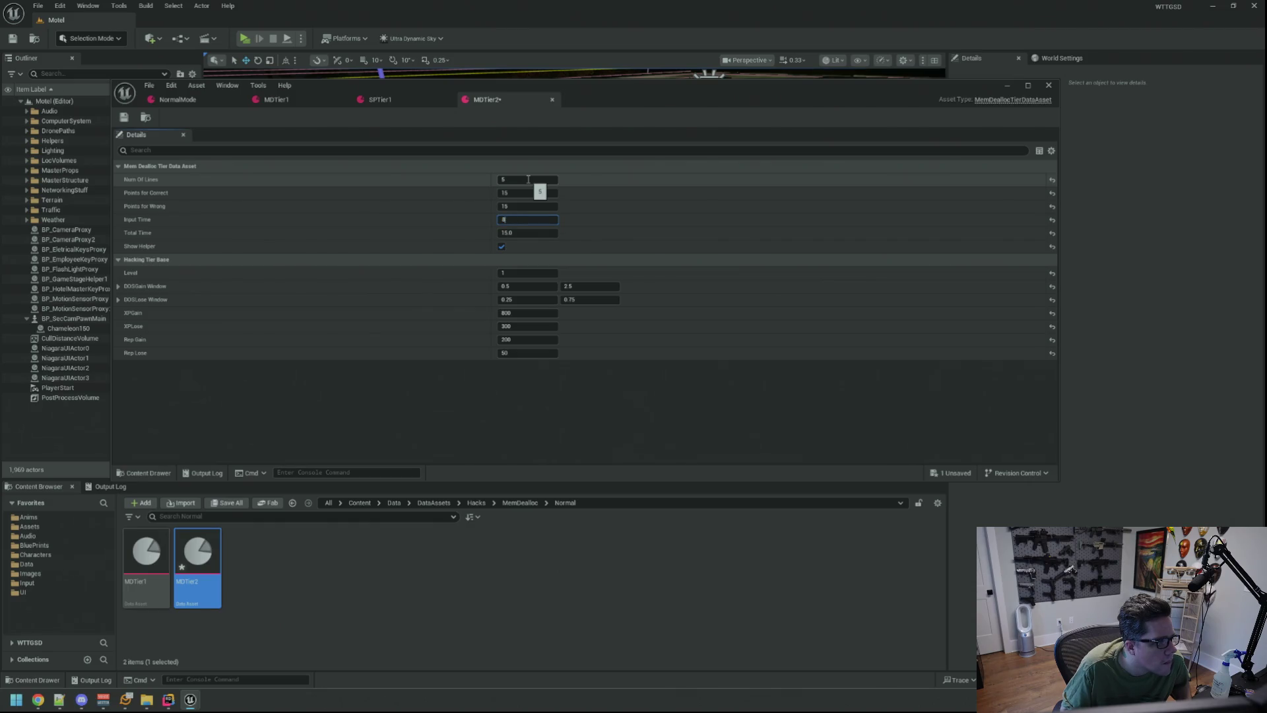
pyautogui.press('Tab')
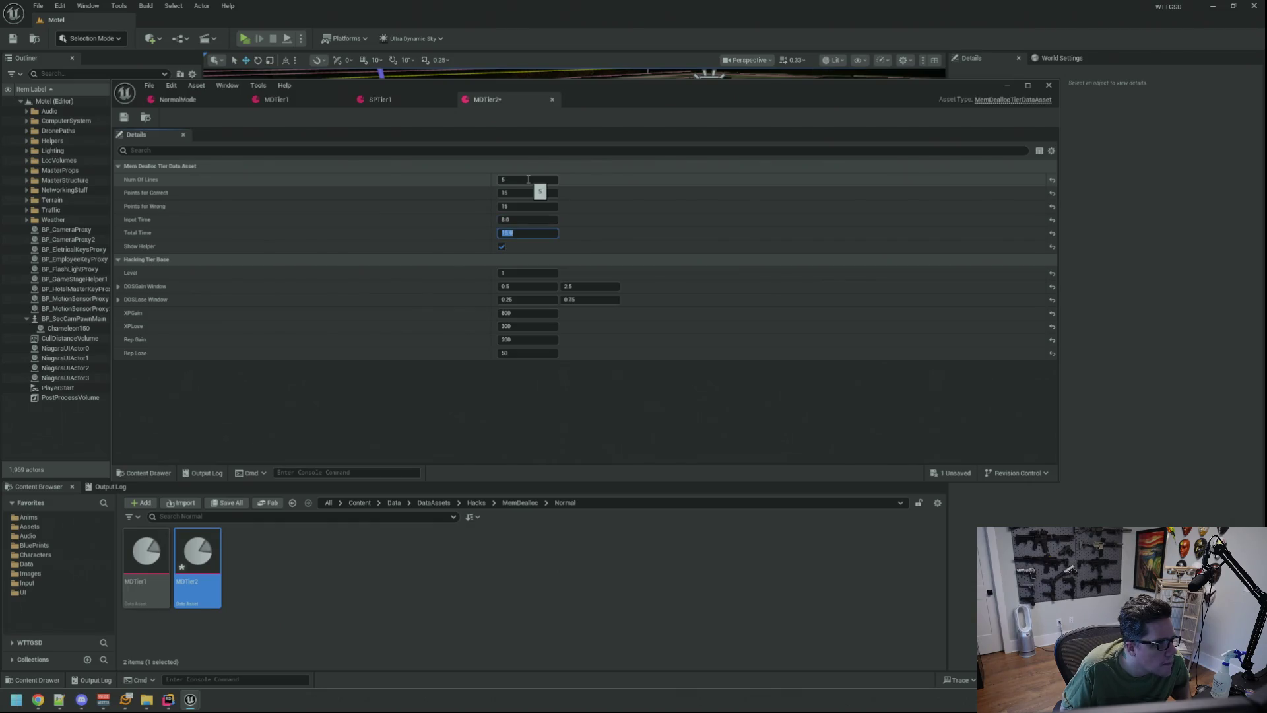
pyautogui.hotkey('ctrl', 's')
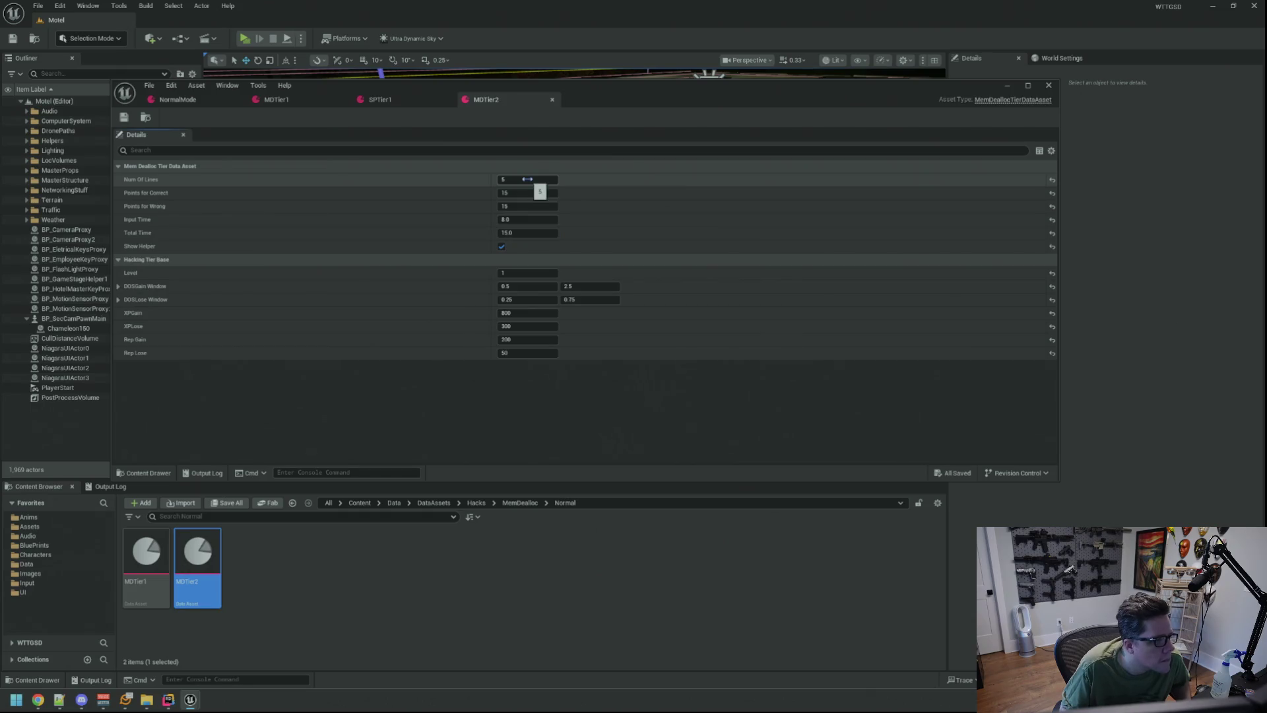
# - Set Level 2, DOSGain Window 3.0–6.0, DOSLose Window 1.5–5.0, and save MDTier2
pyautogui.click(528, 272)
pyautogui.write('2')
pyautogui.press('Tab')
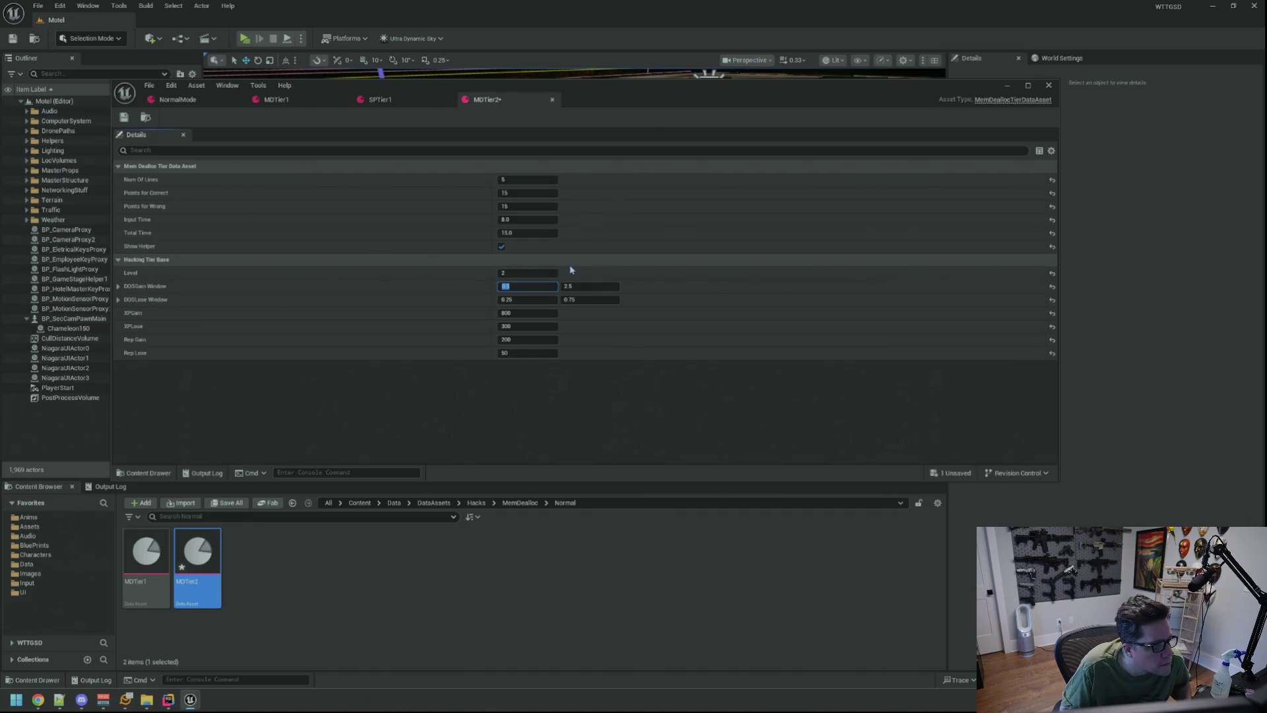
pyautogui.press('Tab')
pyautogui.write('6')
pyautogui.press('Tab')
pyautogui.write('1.5')
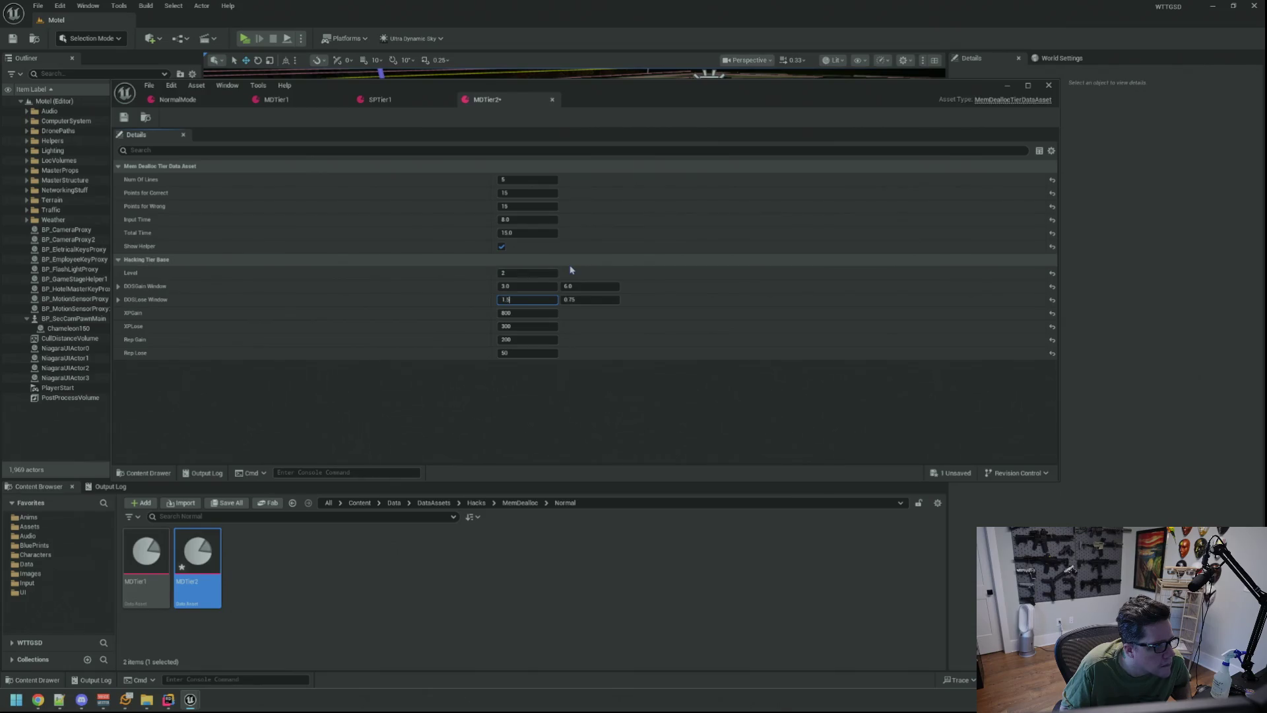
pyautogui.press('Tab')
pyautogui.click(536, 314)
pyautogui.click(557, 405)
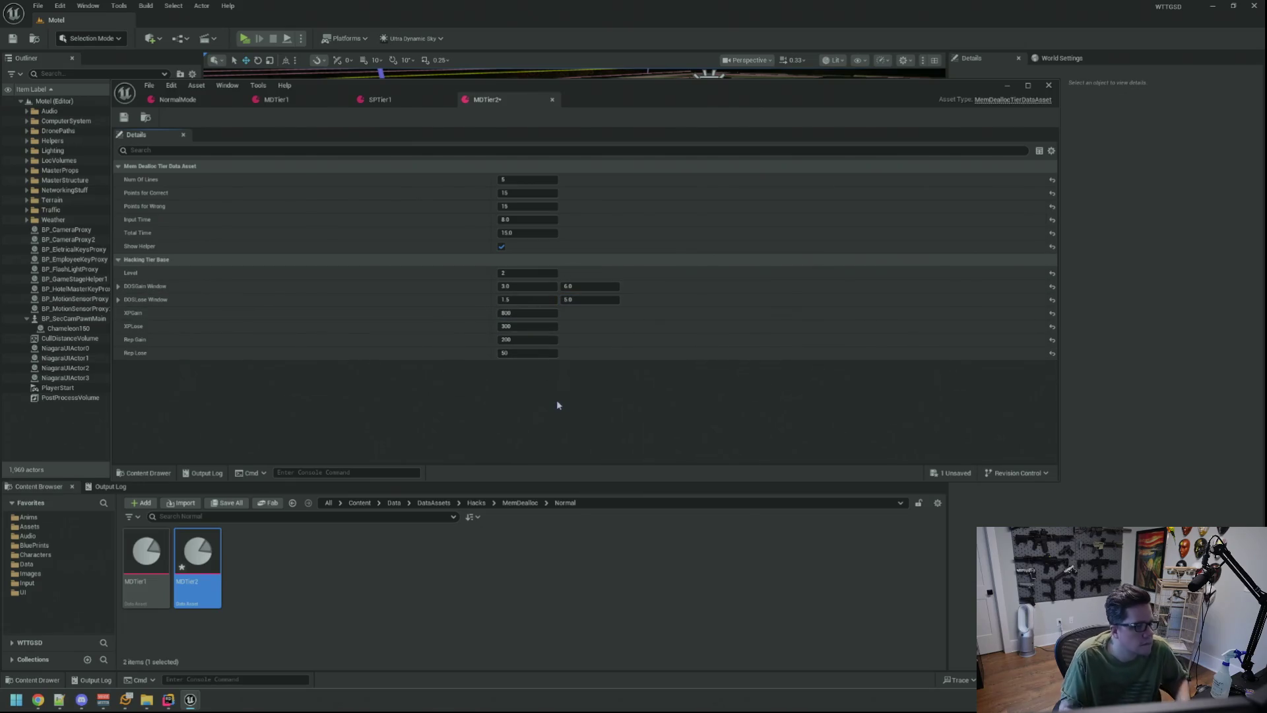
pyautogui.hotkey('ctrl', 's')
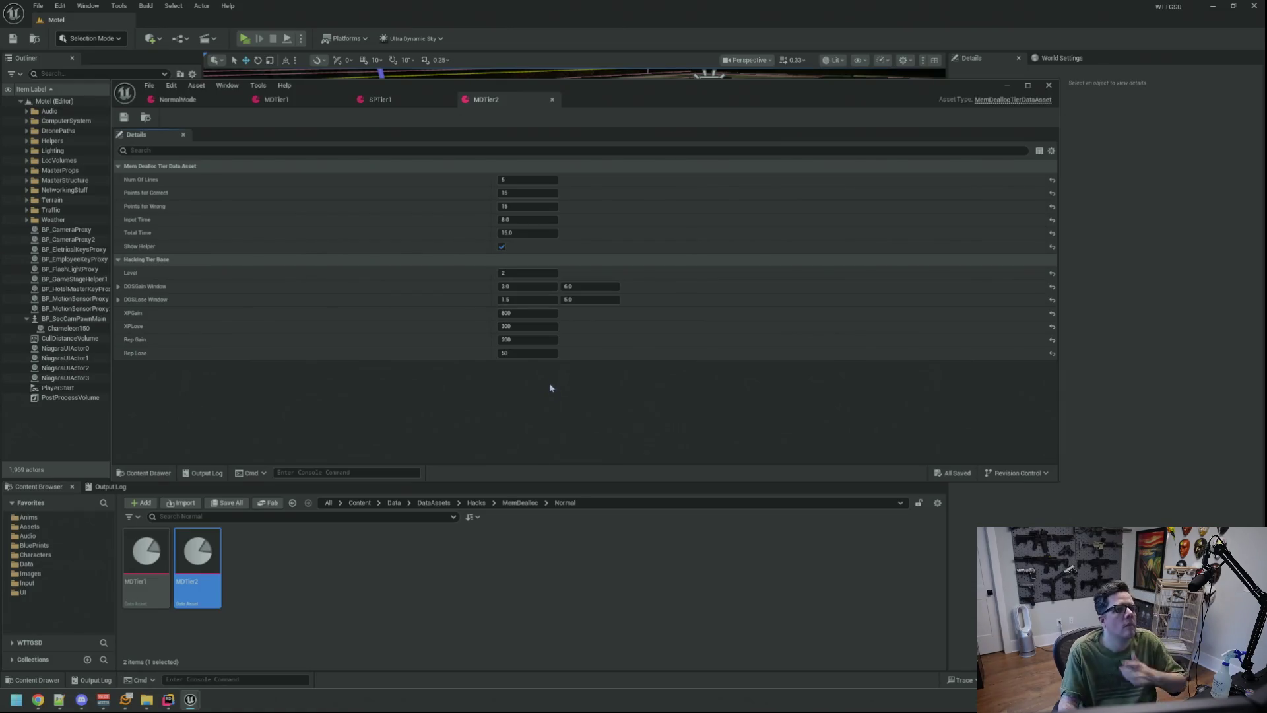
# - Clear the Output Log
pyautogui.click(109, 486)
pyautogui.rightClick(336, 521)
pyautogui.click(370, 542)
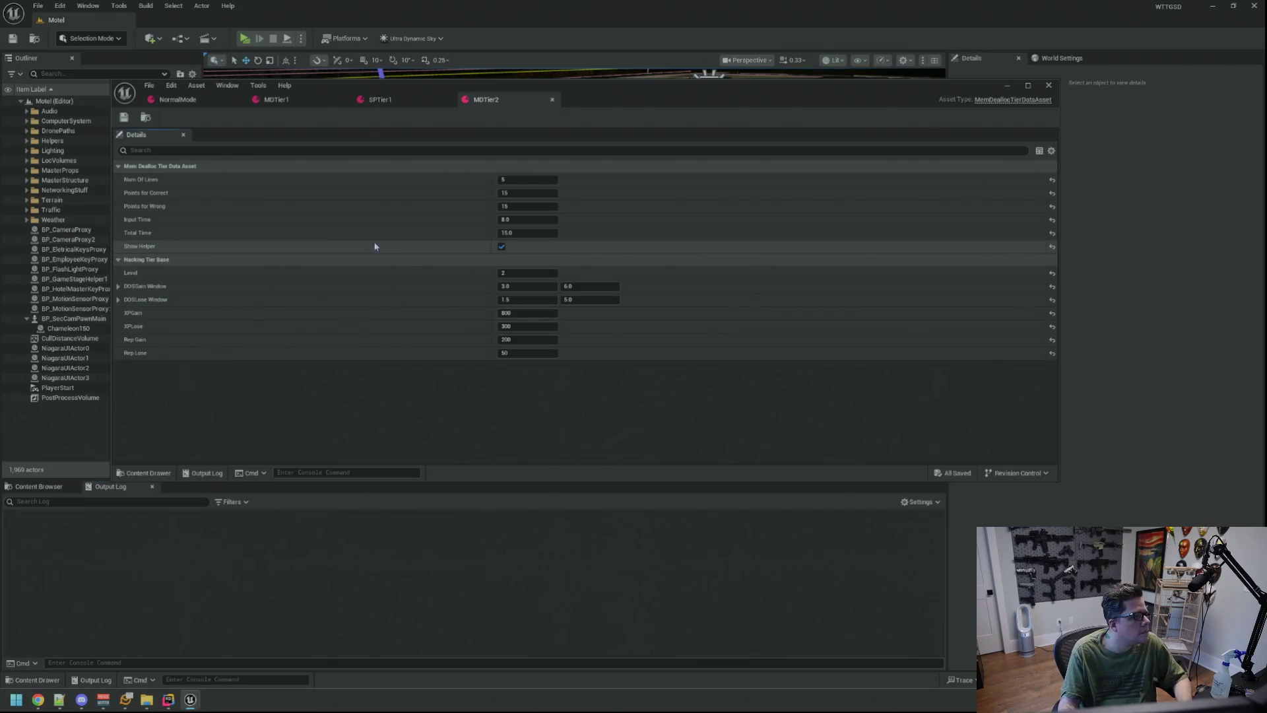
# - Drag MDTier2 into a Hacking Level Data slot of NormalMode
pyautogui.click(221, 98)
pyautogui.click(38, 487)
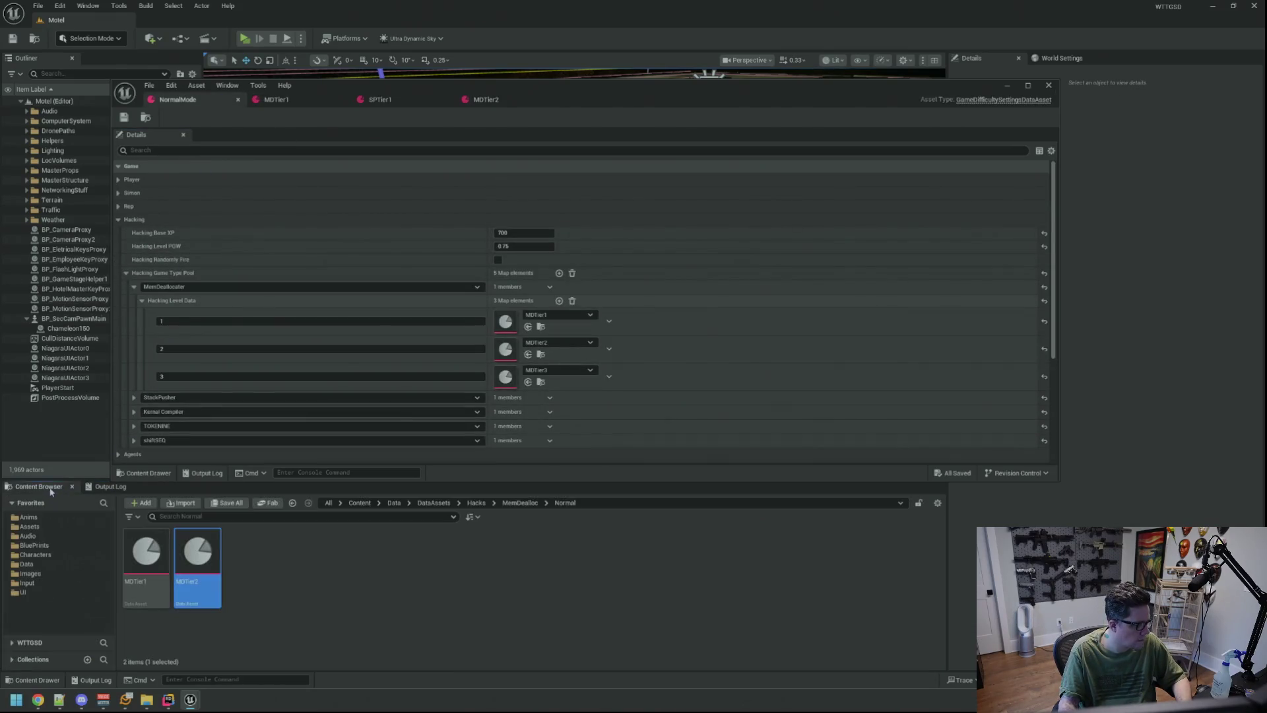
pyautogui.moveTo(193, 547)
pyautogui.mouseDown()
pyautogui.moveTo(462, 381)
pyautogui.moveTo(511, 317)
pyautogui.mouseUp()
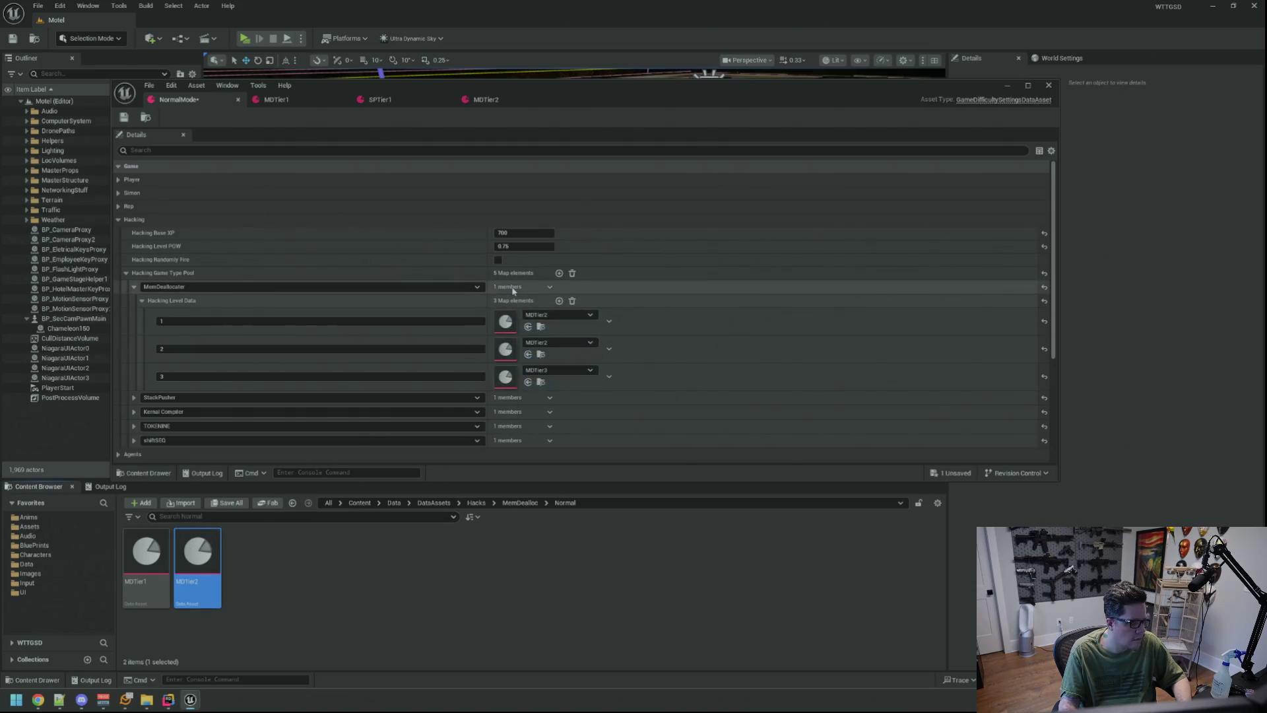
pyautogui.click(112, 487)
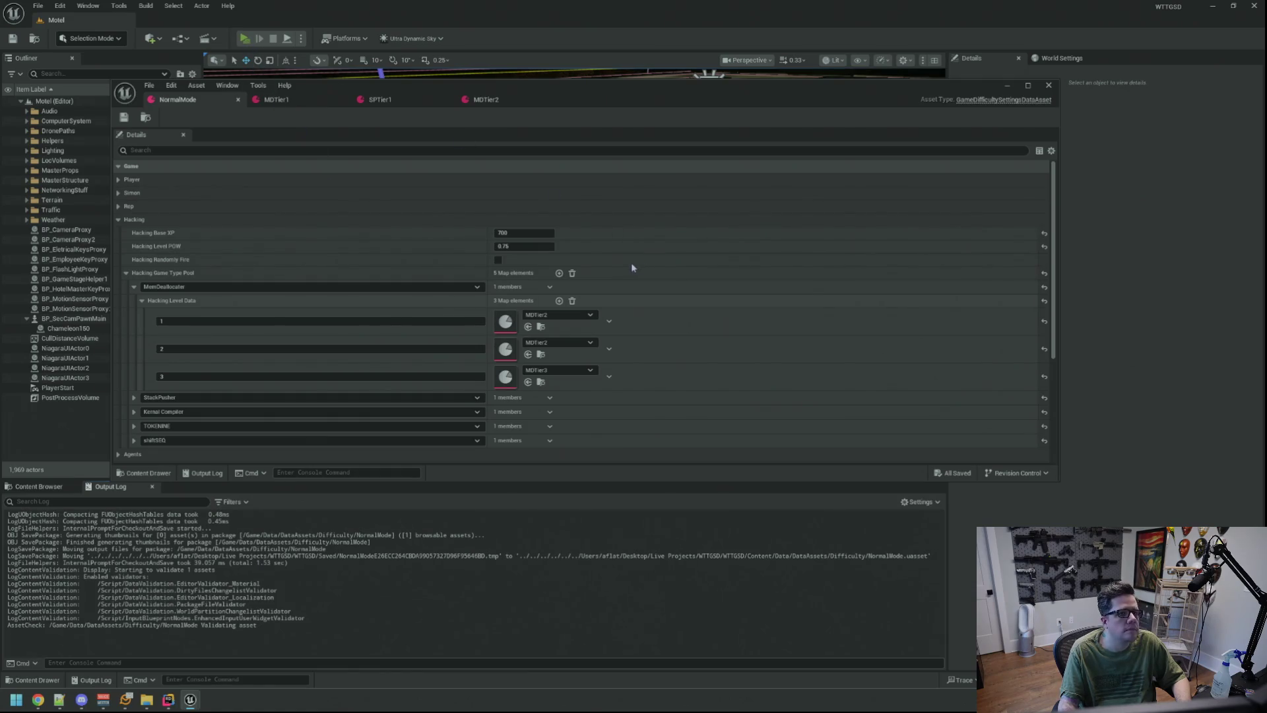
# - Play-test the memory deallocation hack, stop, and return to MDTier2's settings
pyautogui.hotkey('alt', 'p')
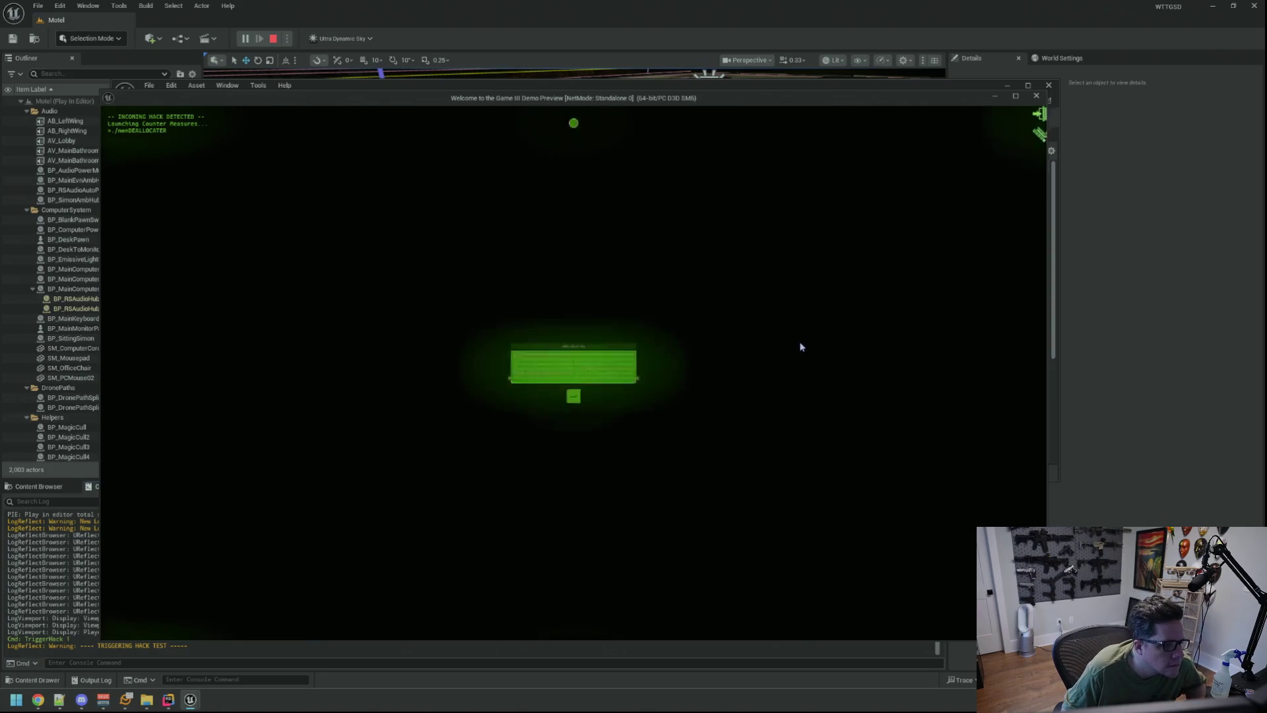
pyautogui.press('space')
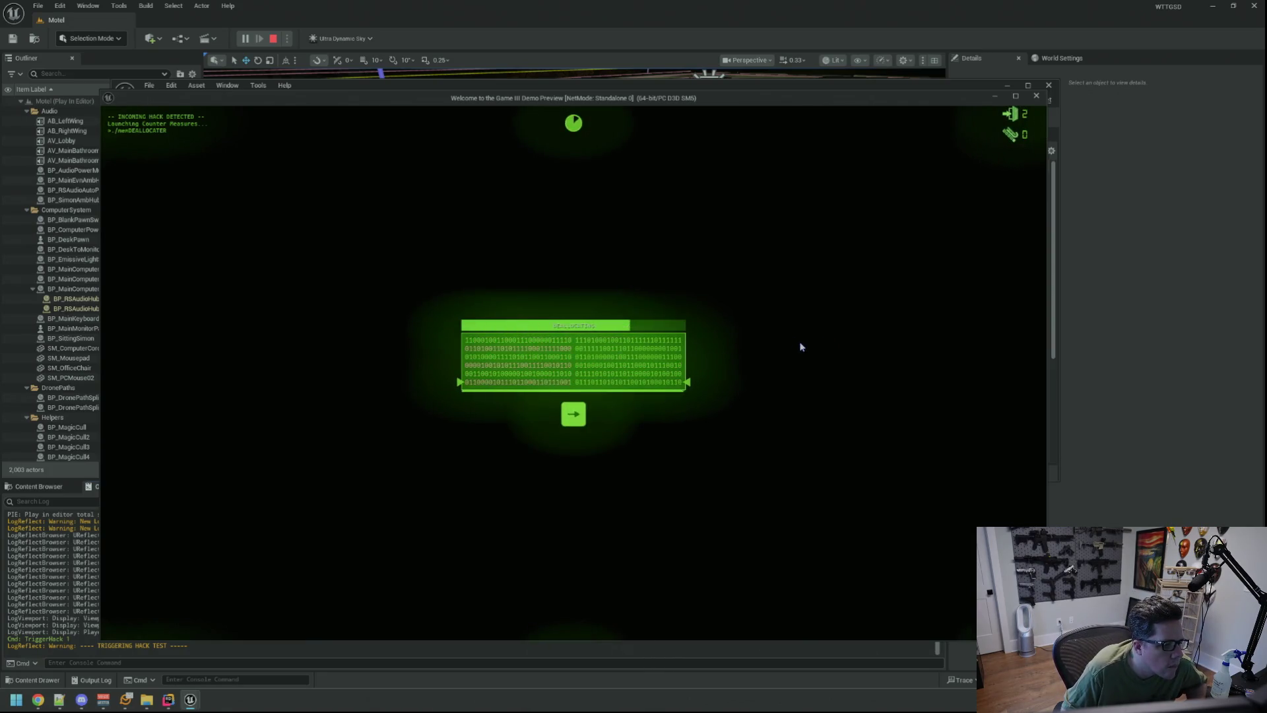
pyautogui.press('Escape')
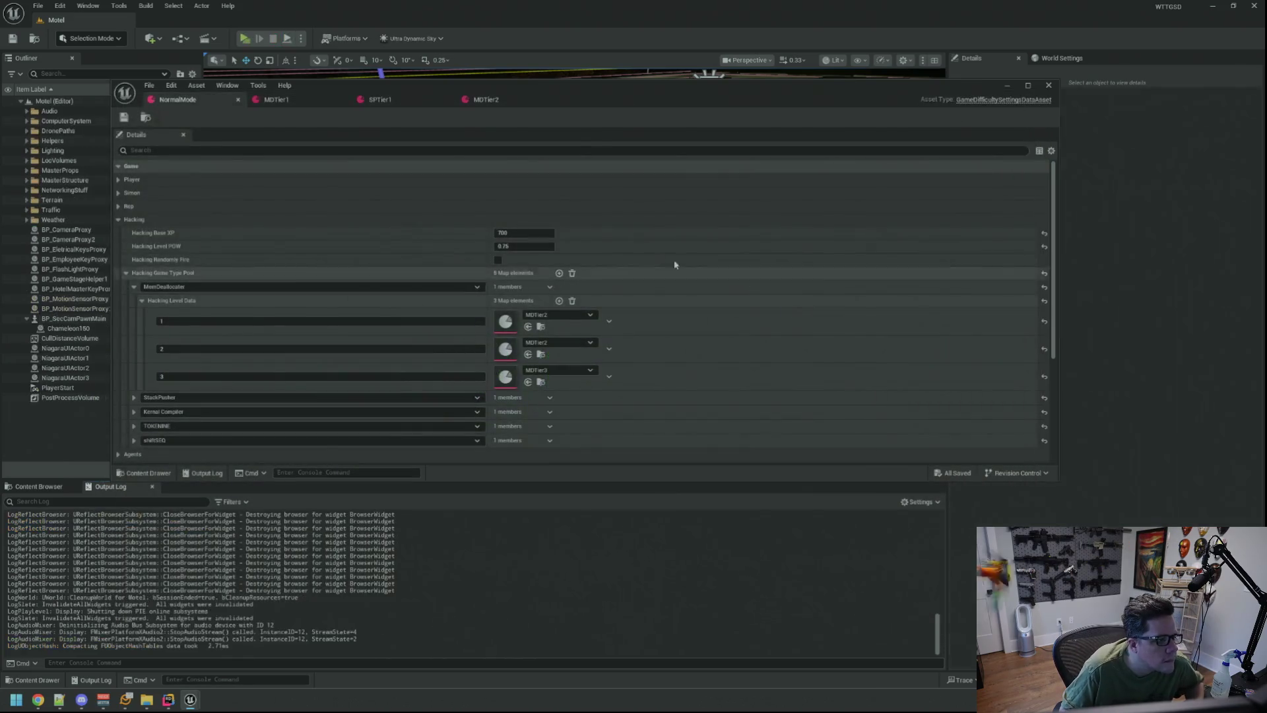
pyautogui.click(485, 99)
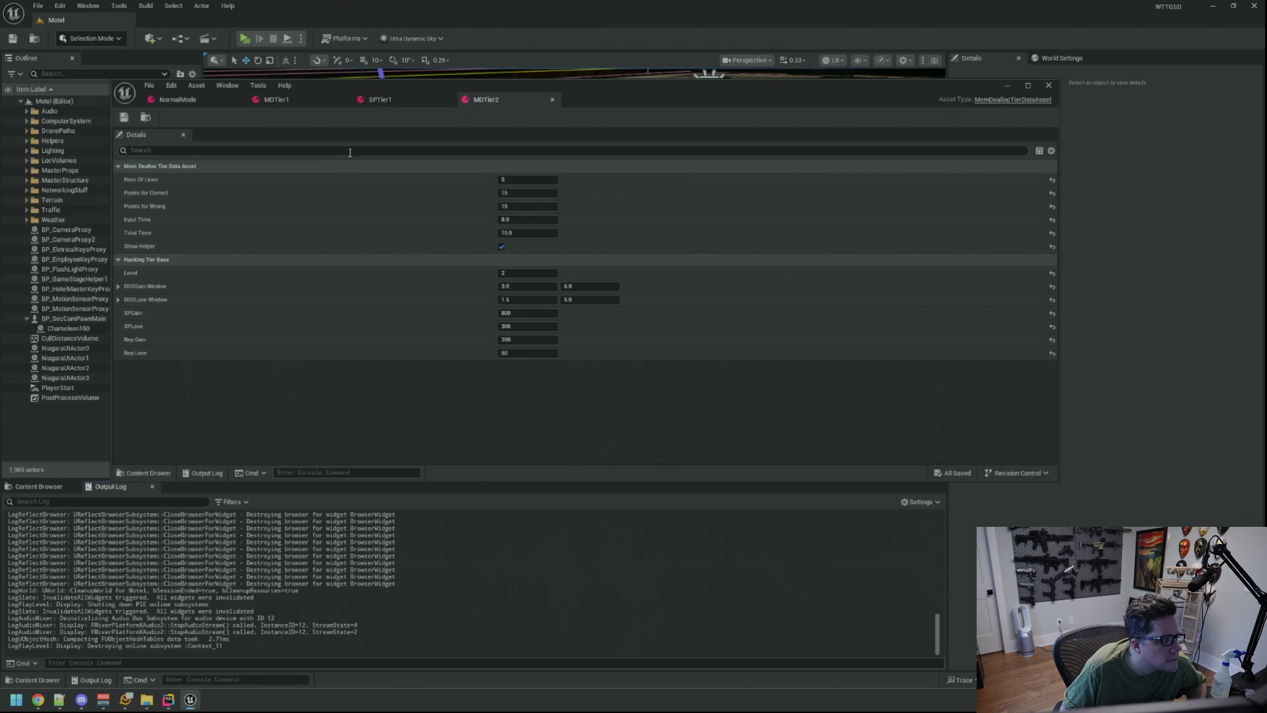
# - Change MDTier2's Points for Correct to 12 and save the asset
pyautogui.click(45, 488)
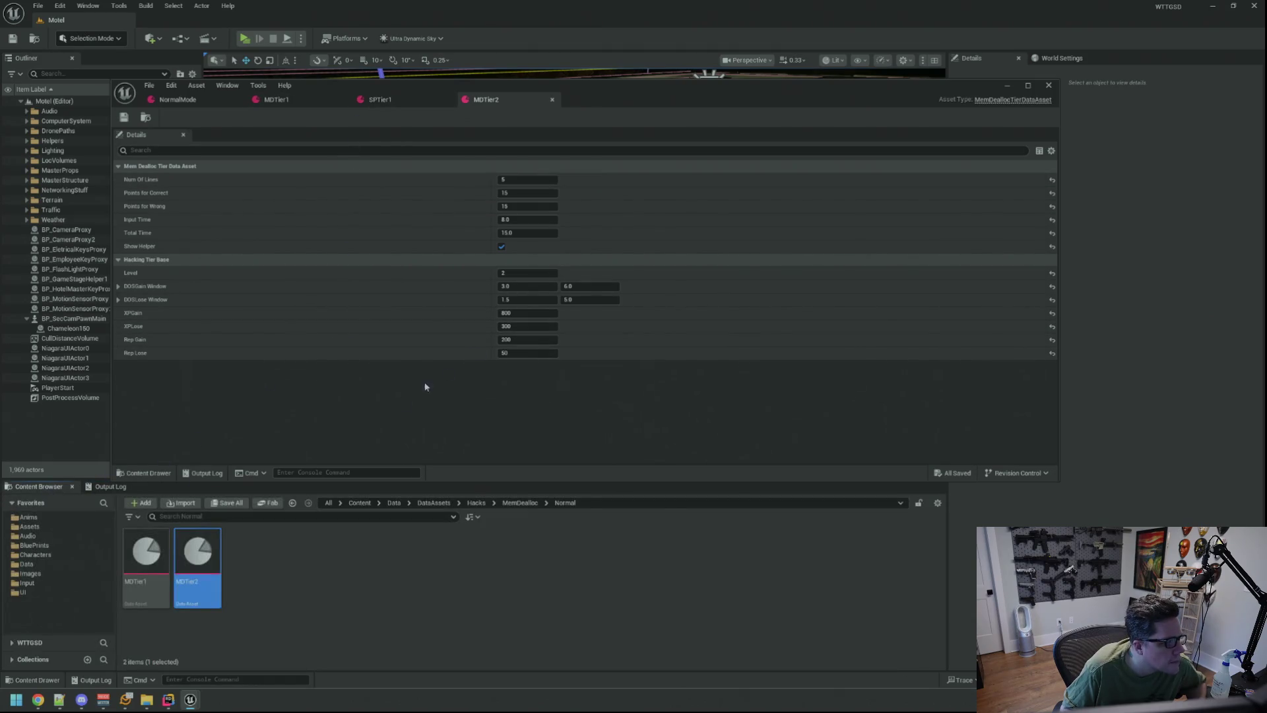
pyautogui.click(521, 193)
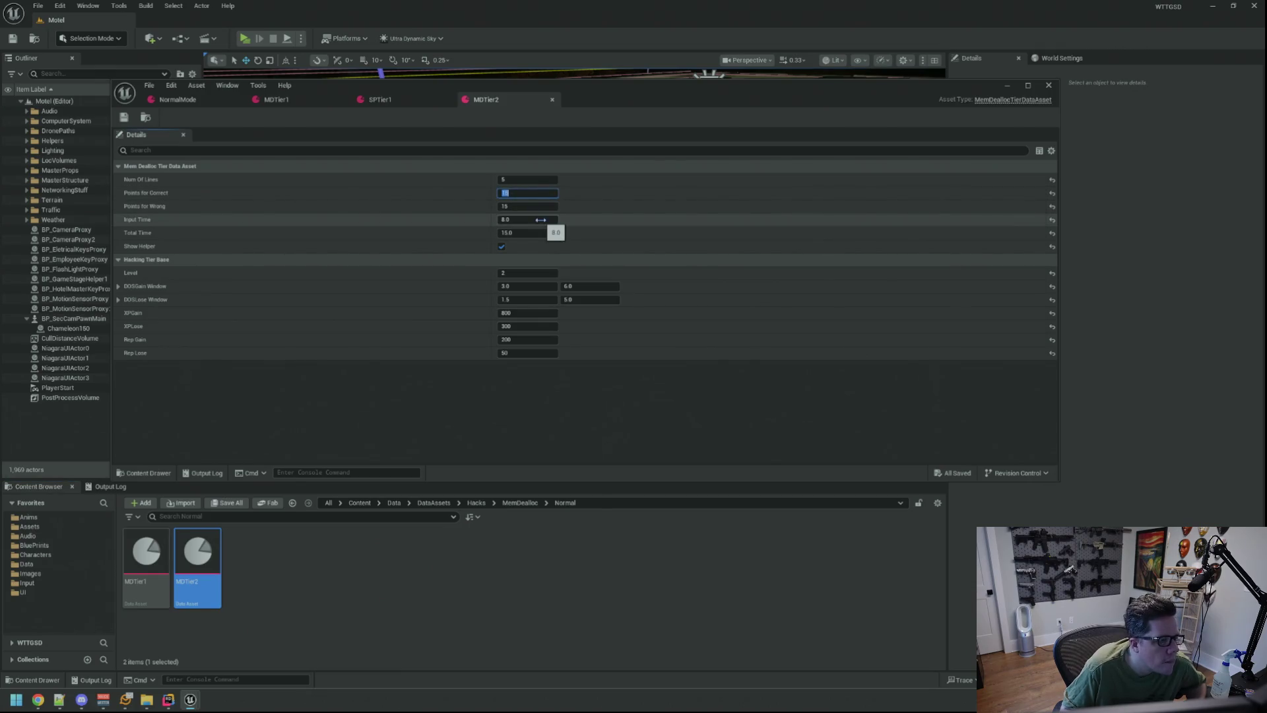
pyautogui.write('2')
pyautogui.press('Tab')
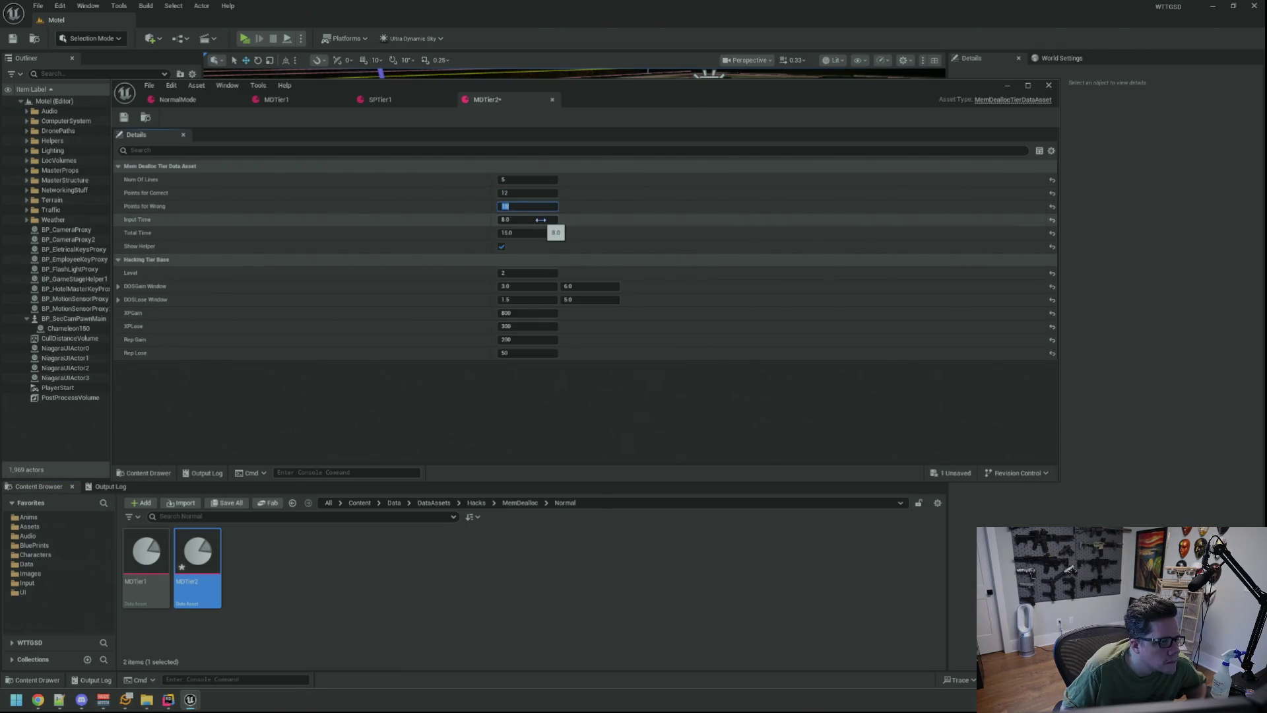
pyautogui.write('12')
pyautogui.hotkey('ctrl', 's')
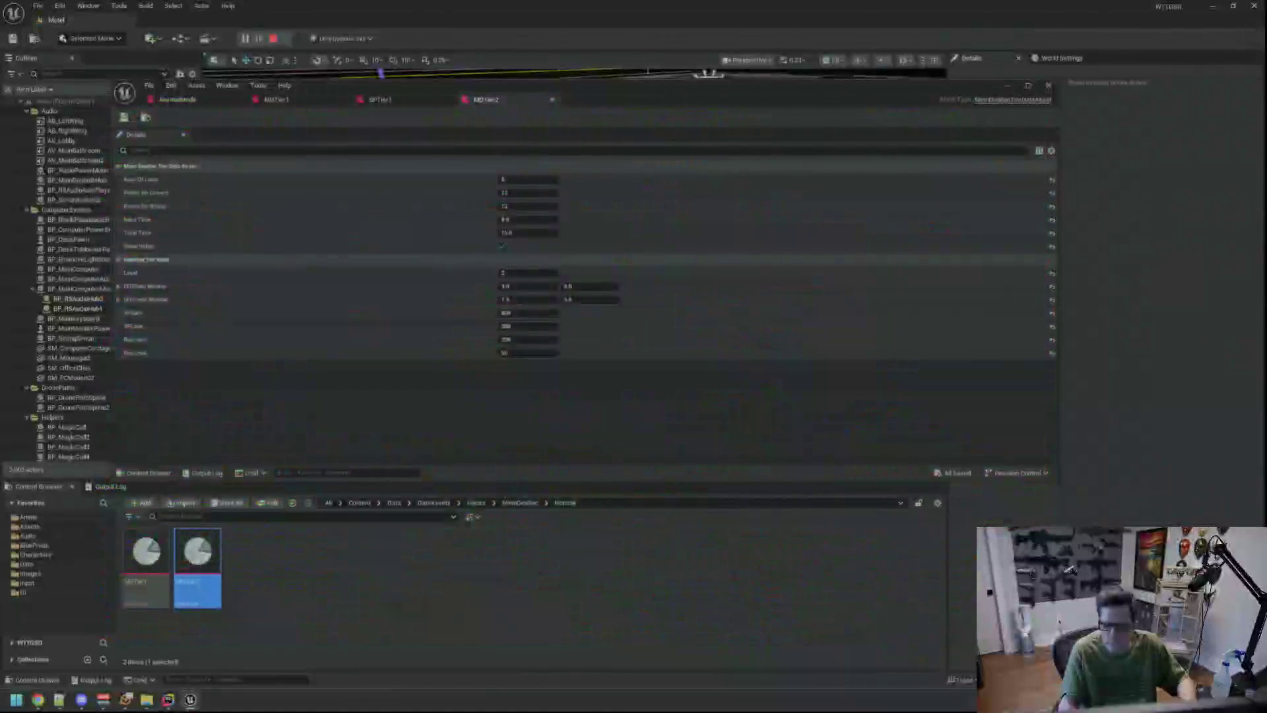
# - Bring the game window forward, play the hack to HACK BLOCKED (200, 5.94), then stop
pyautogui.moveTo(190, 699)
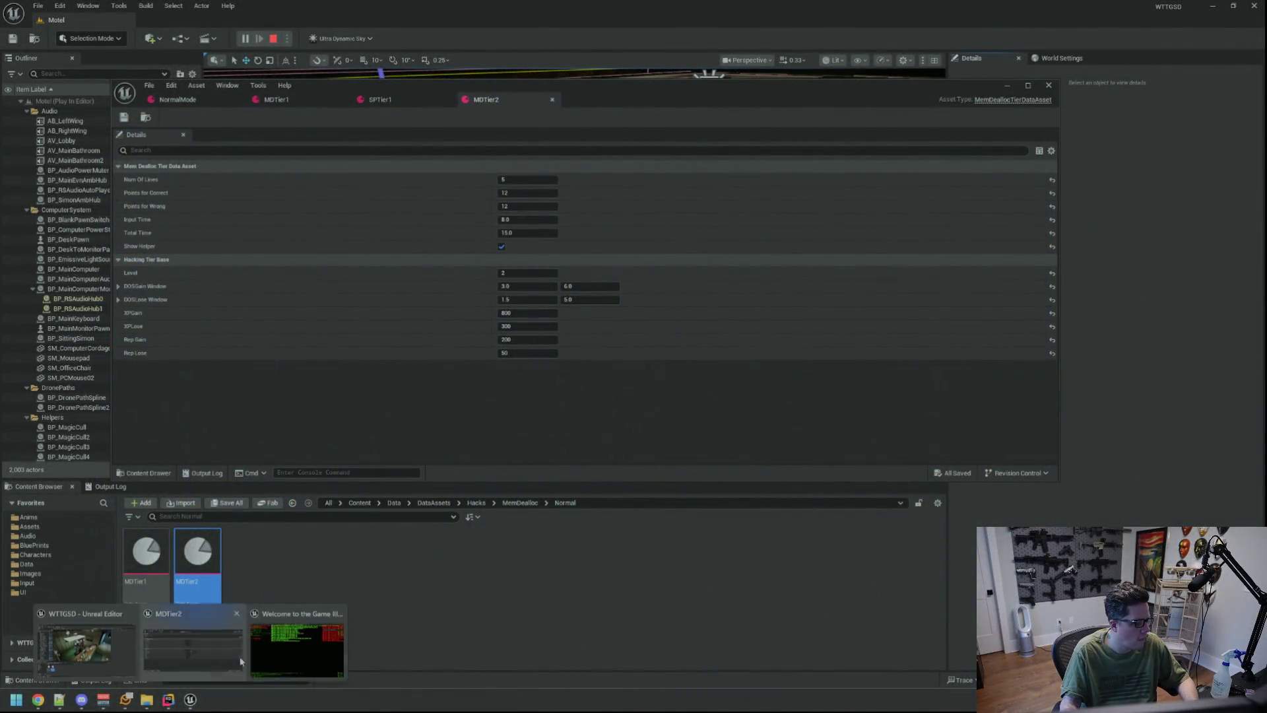
pyautogui.click(296, 649)
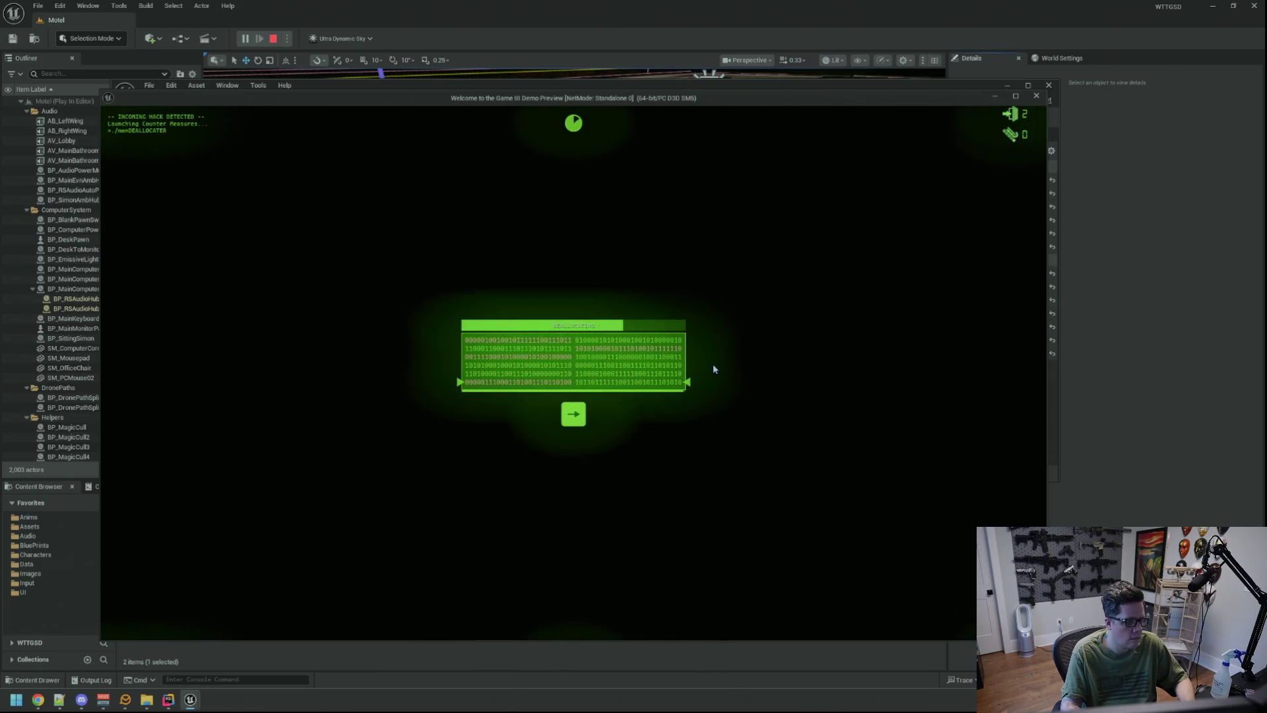
pyautogui.press('Right')
pyautogui.press('space')
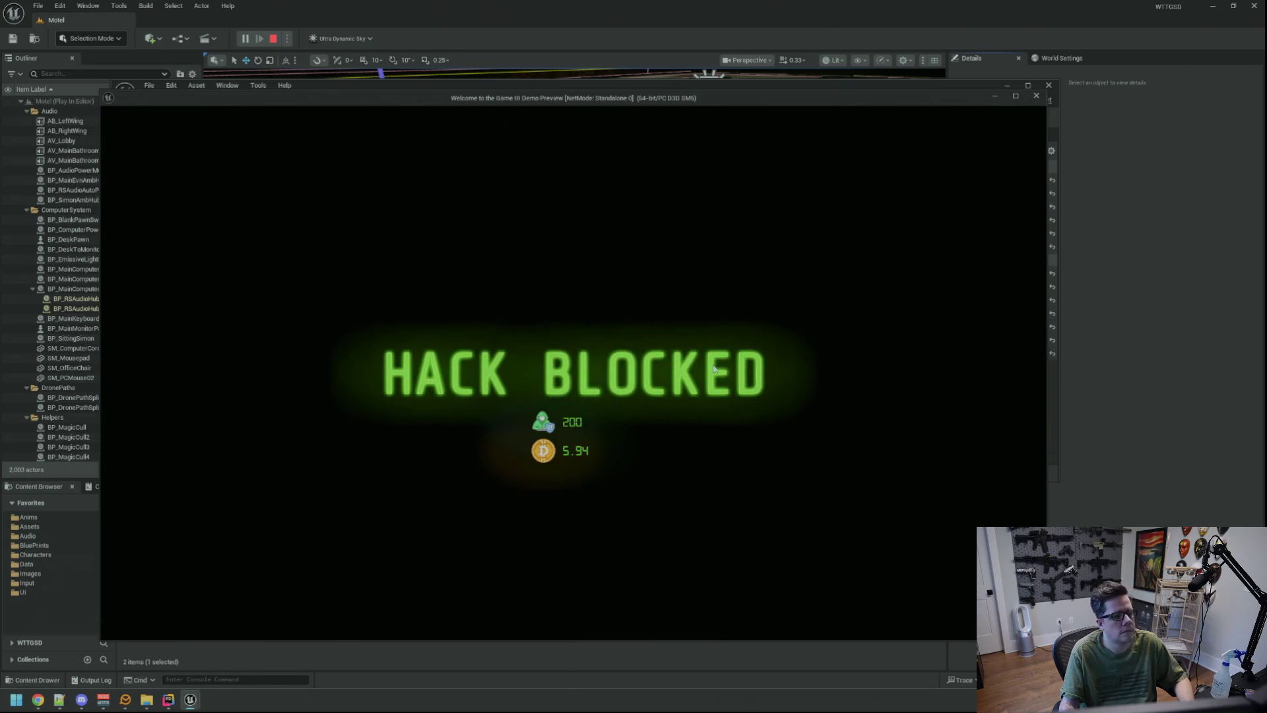
pyautogui.press('Escape')
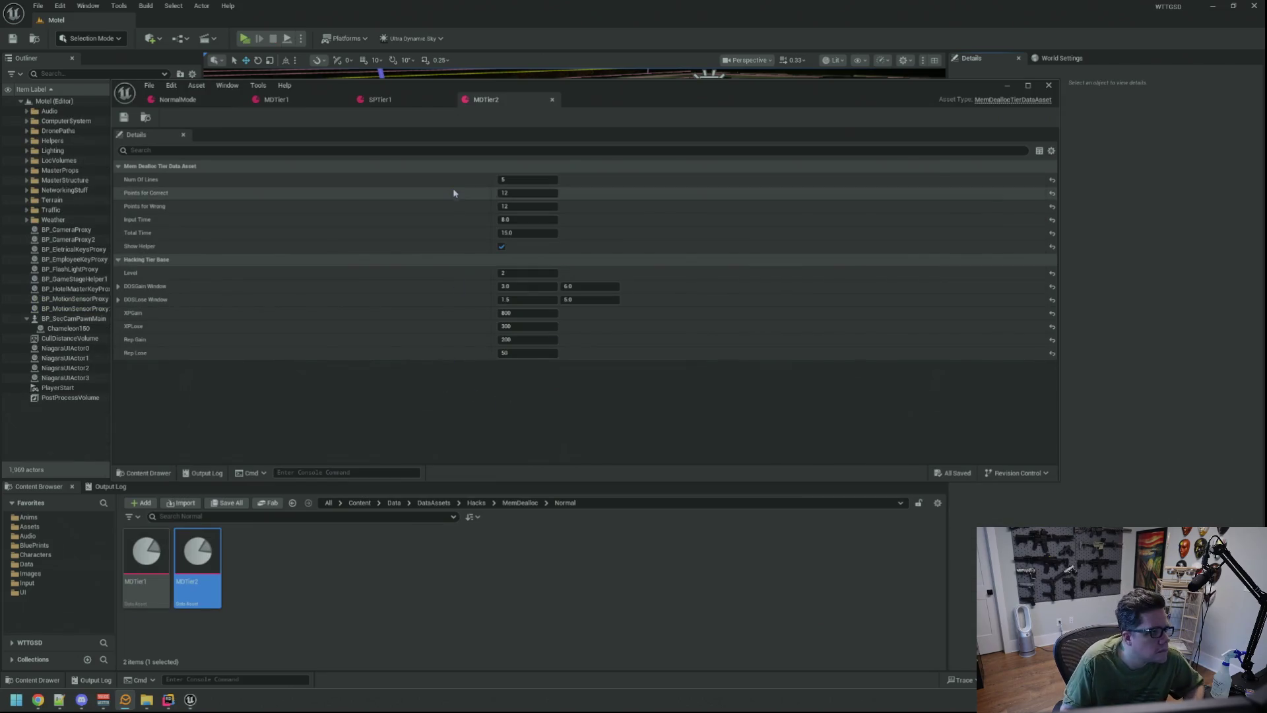
# - Adjust the DOSGain Window values, entering 2.0 as the minimum
pyautogui.click(536, 285)
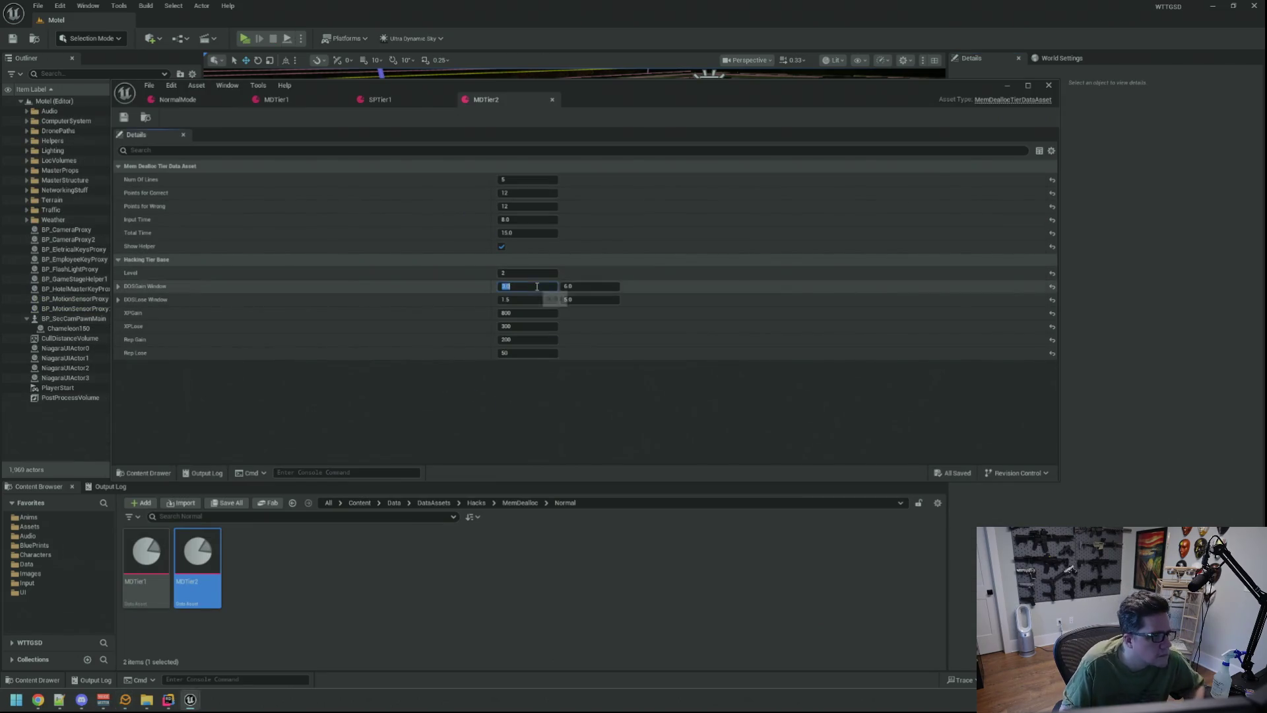
pyautogui.write('2')
pyautogui.click(565, 285)
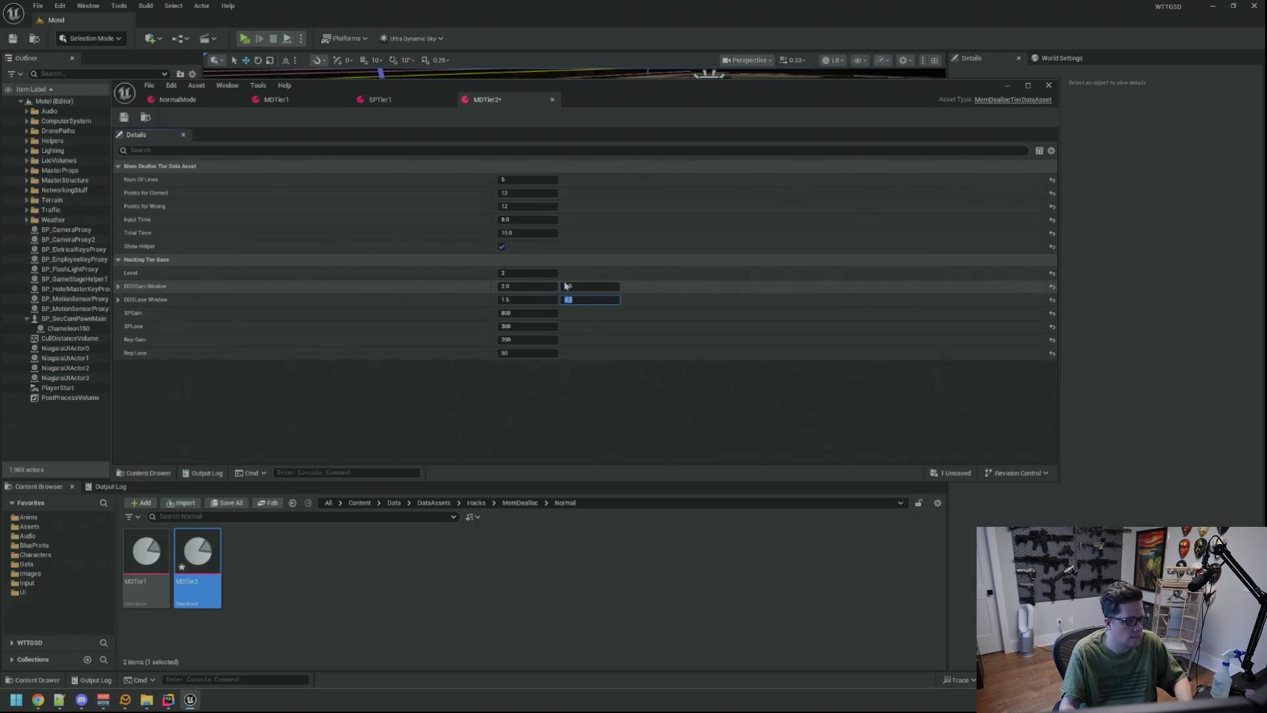
pyautogui.click(521, 410)
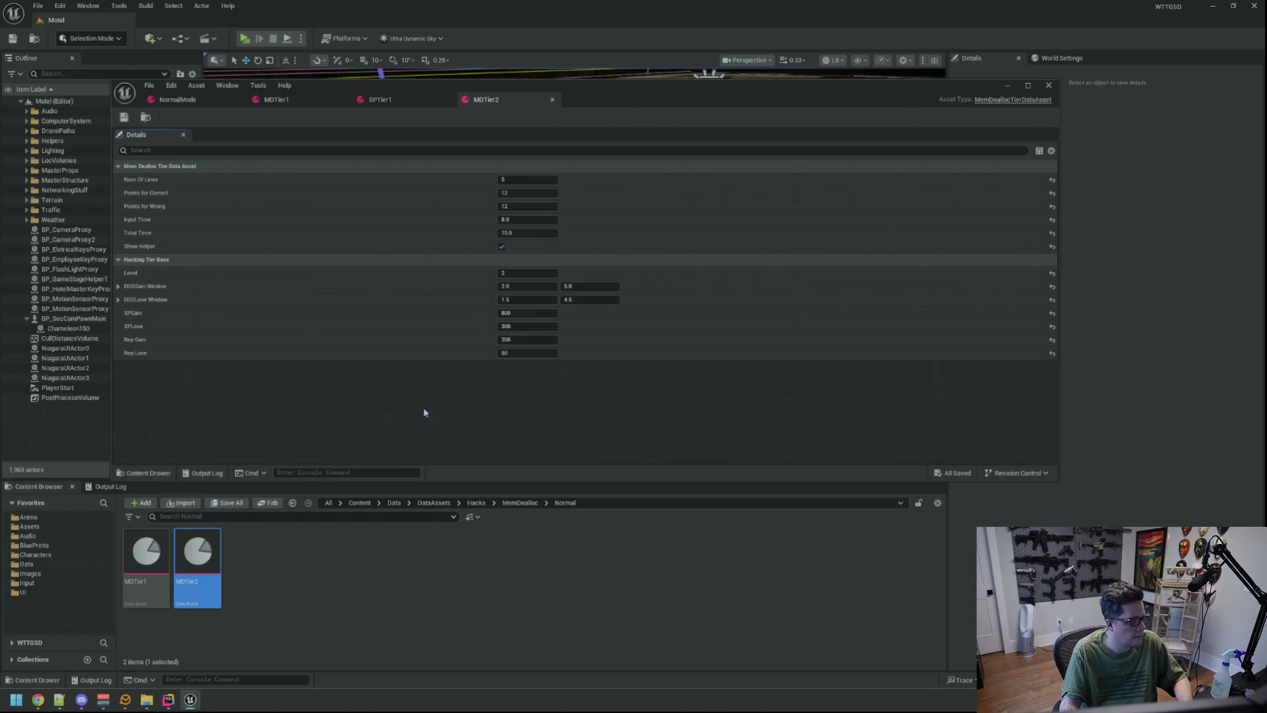
pyautogui.click(367, 557)
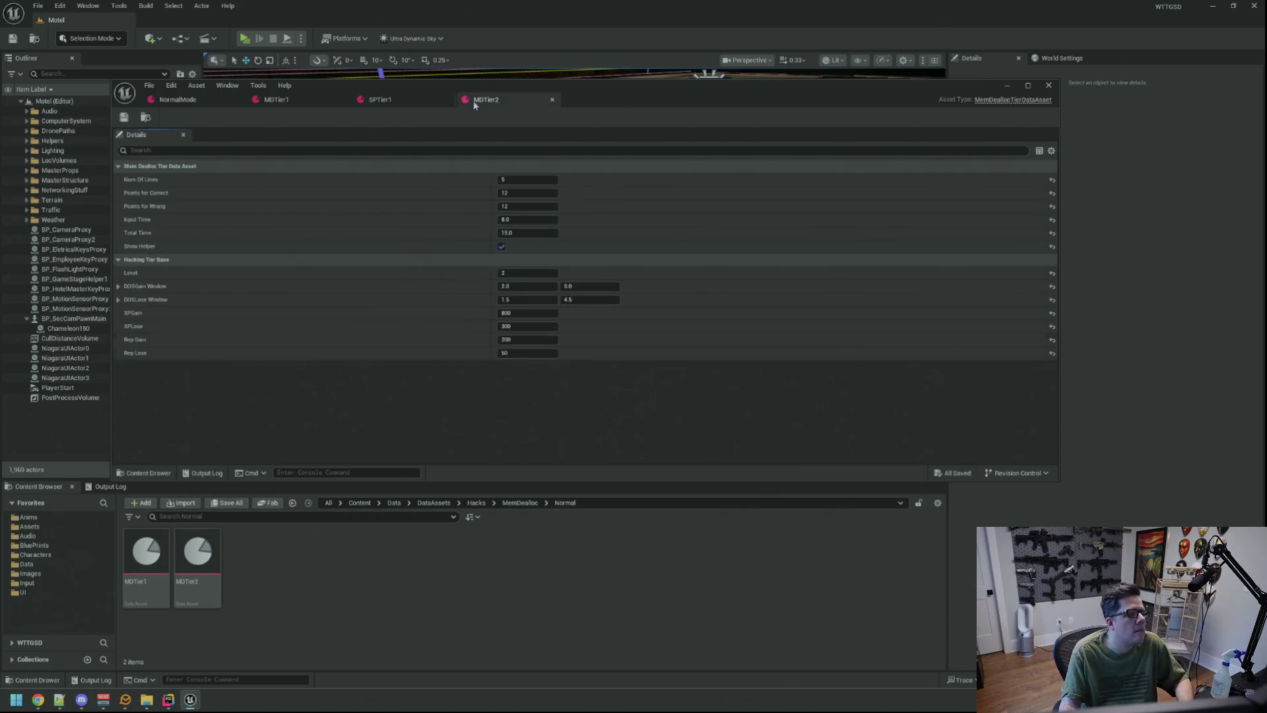
# - Duplicate MDTier2 into MDTier3 and open it
pyautogui.click(209, 546)
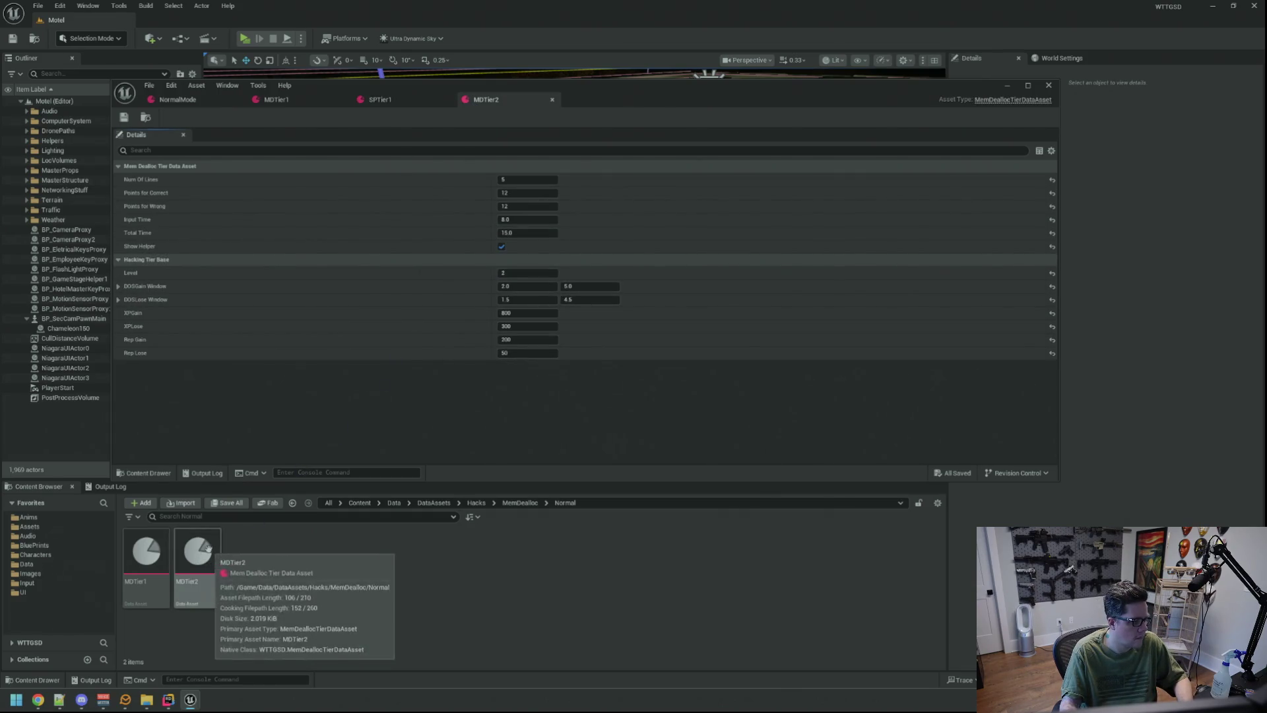
pyautogui.hotkey('ctrl', 'd')
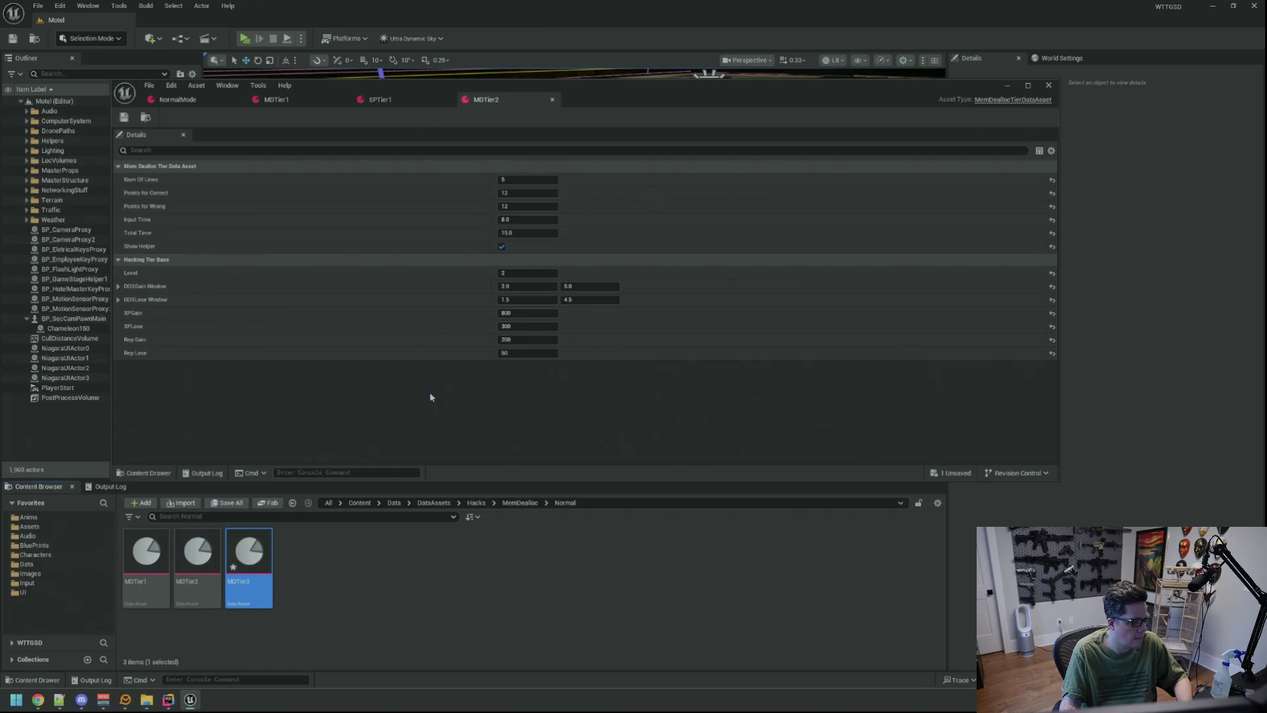
pyautogui.doubleClick(249, 557)
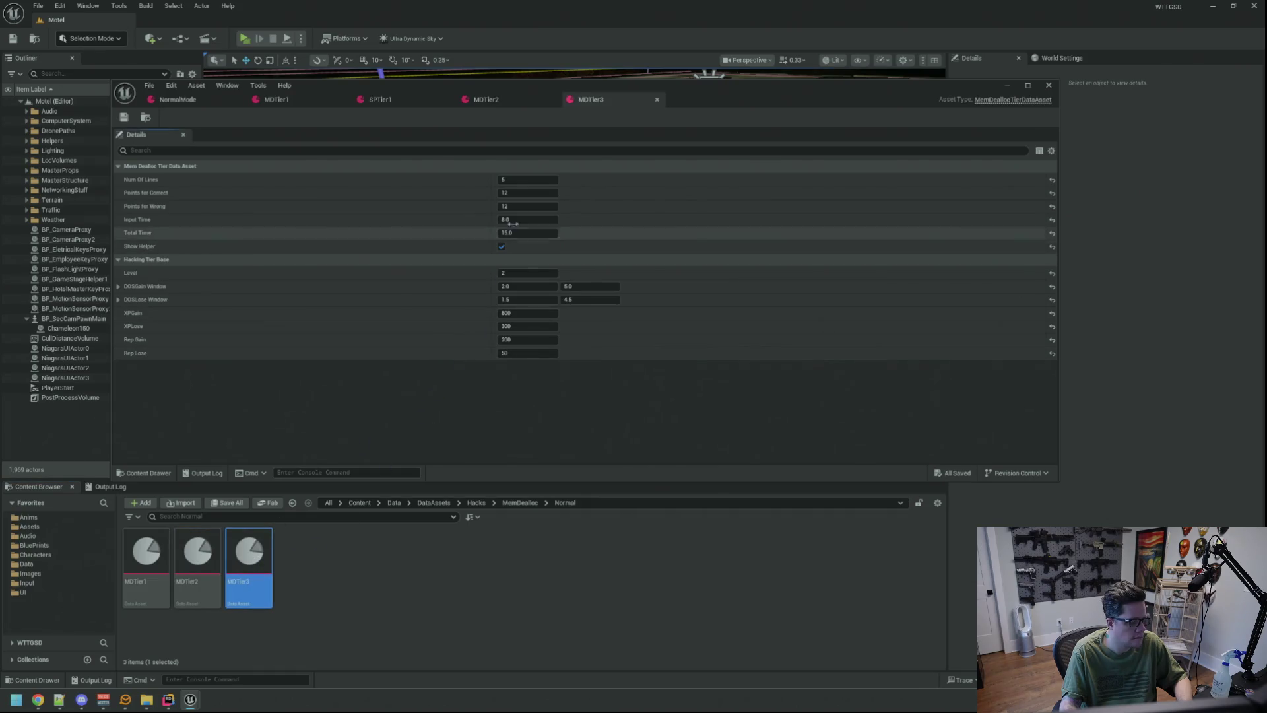
# - Set Points for Correct and Wrong to 10, Input Time 6.5, Total Time 12.5, and save
pyautogui.write('10')
pyautogui.press('Tab')
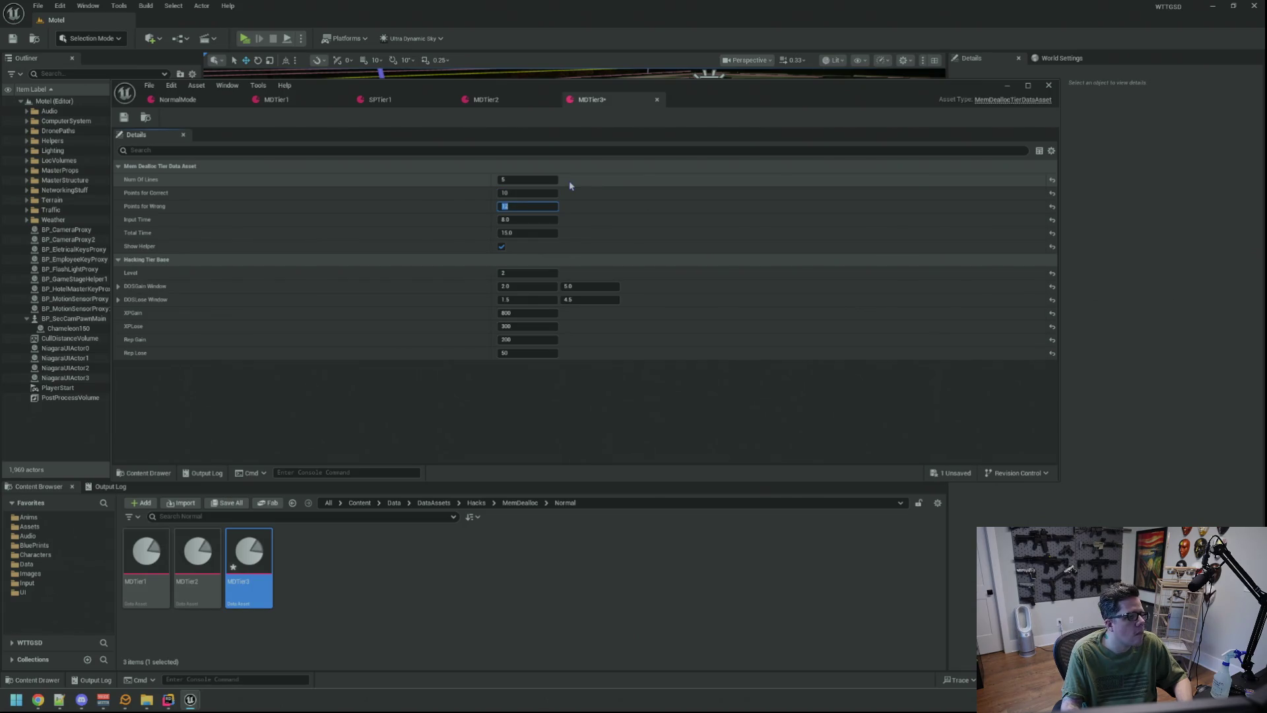
pyautogui.write('10')
pyautogui.press('Tab')
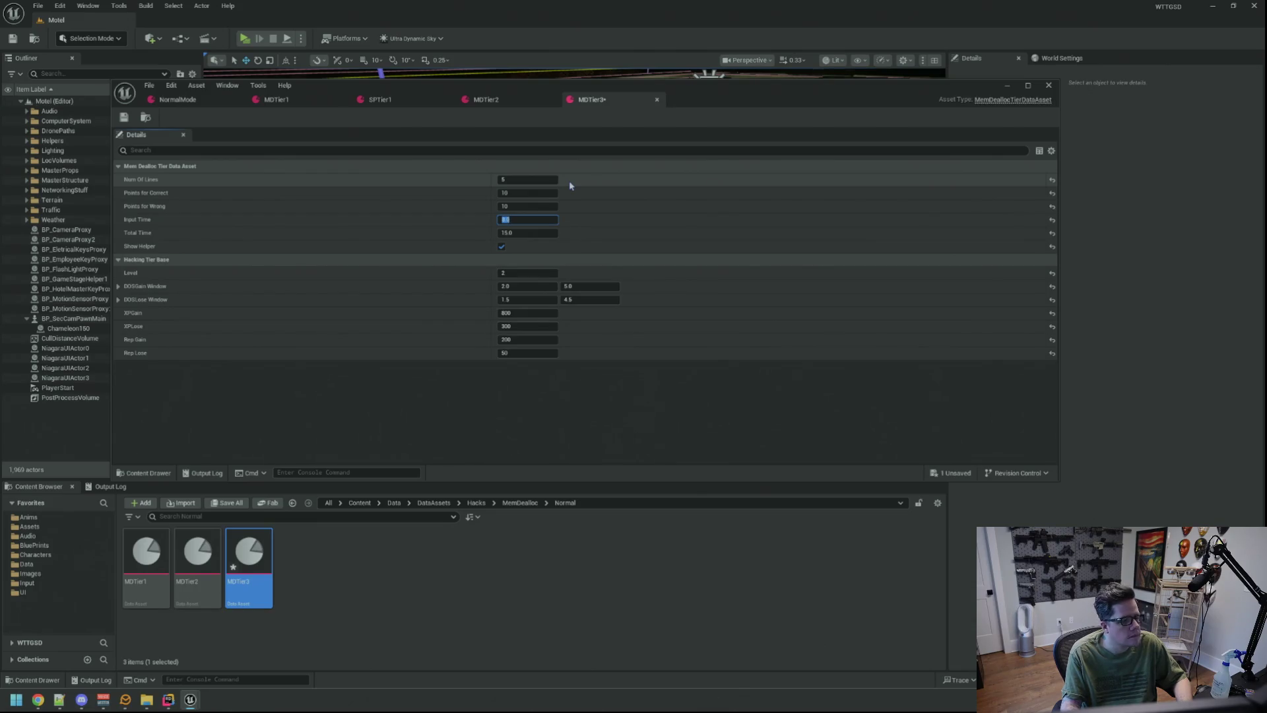
pyautogui.write('6.5')
pyautogui.press('Tab')
pyautogui.write('1')
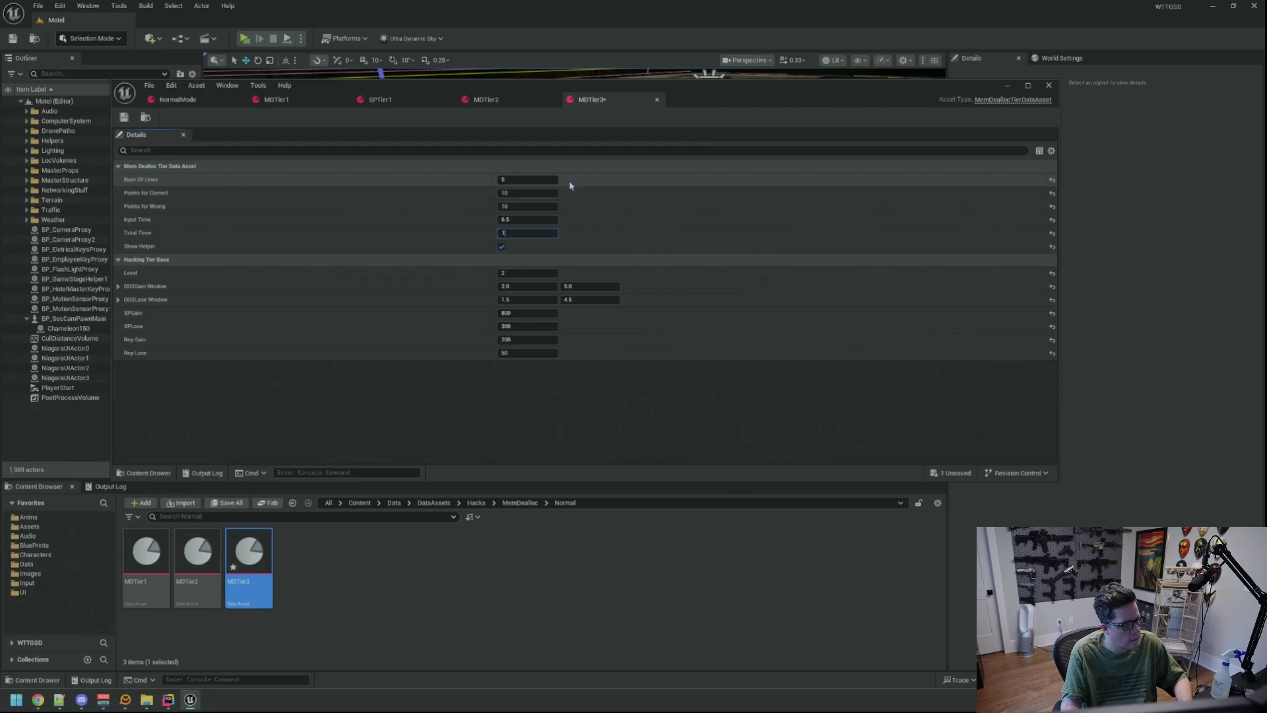
pyautogui.write('2.5')
pyautogui.press('Return')
pyautogui.hotkey('ctrl', 's')
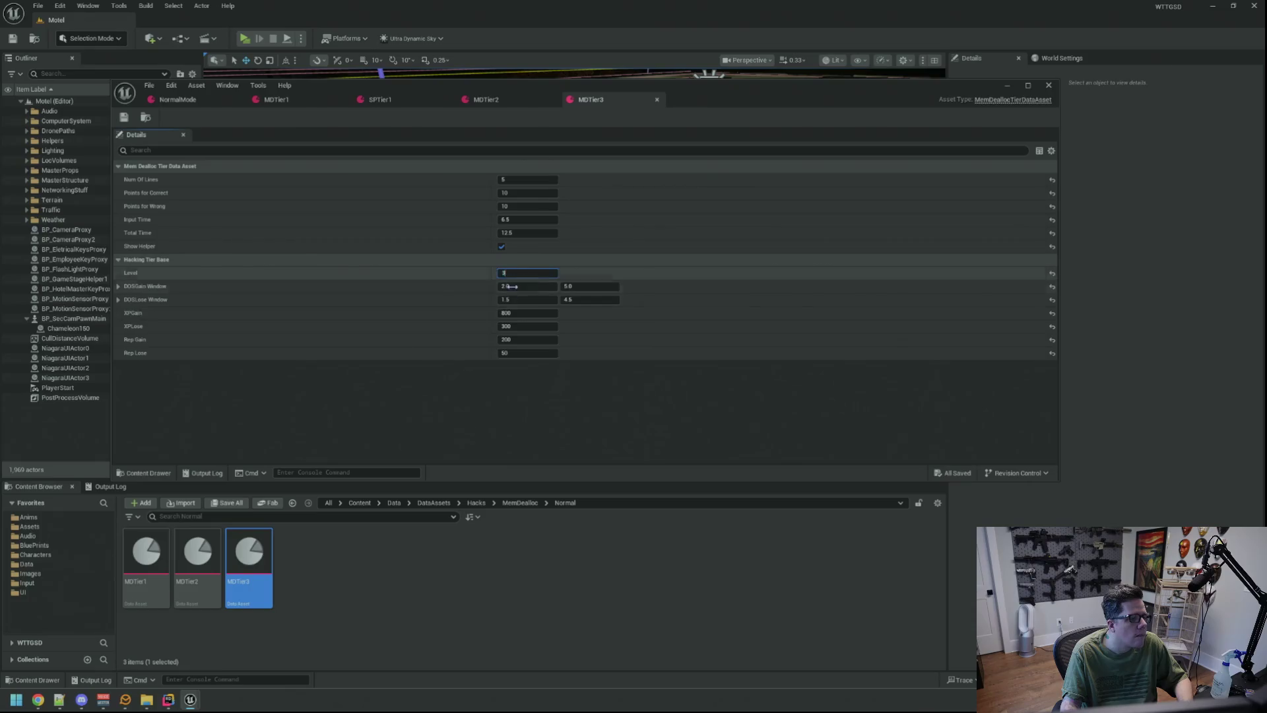
# - Set Level 3, DOSGain 8.0–12.0, DOSLose 7.0–10.0, save, and bring up the Output Log
pyautogui.click(520, 287)
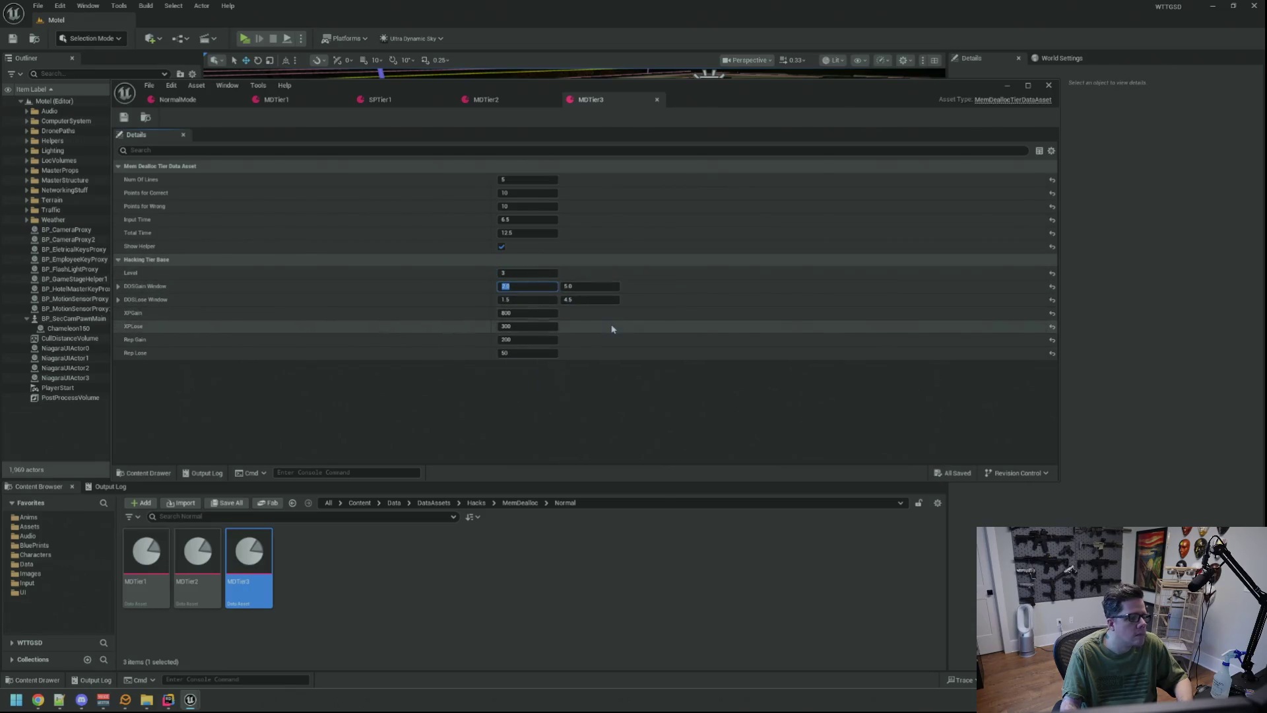
pyautogui.write('4')
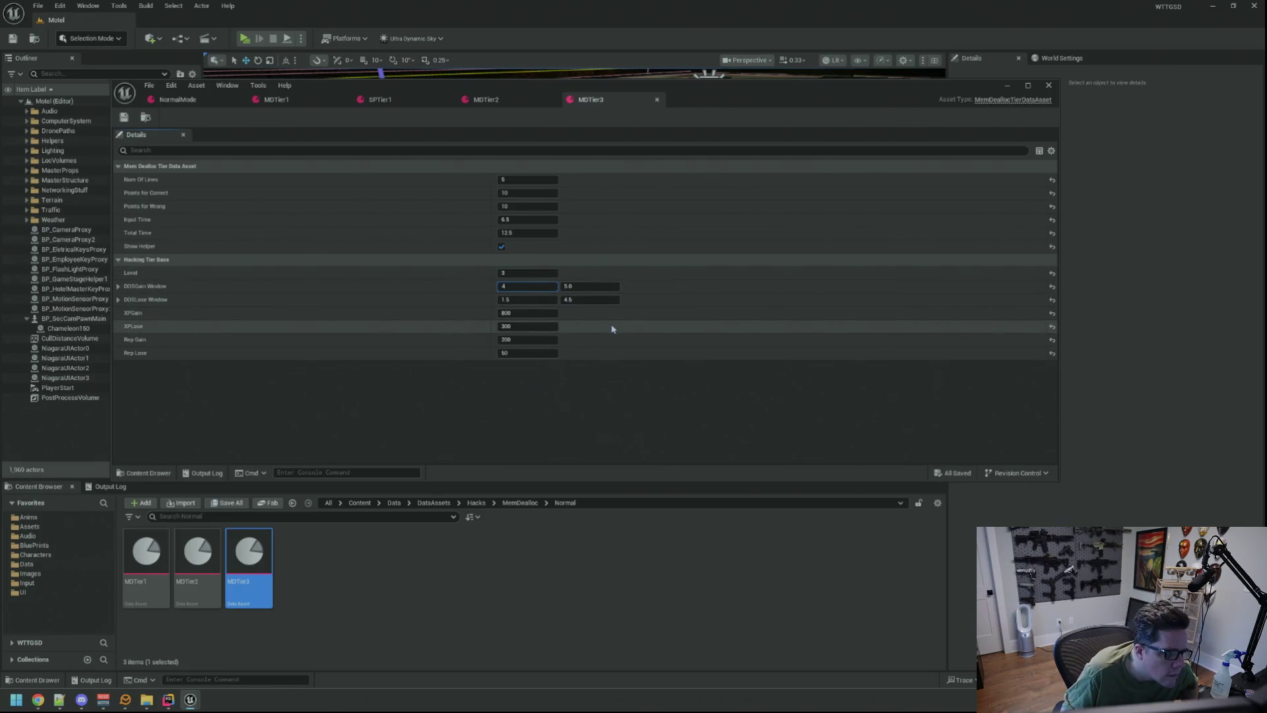
pyautogui.hotkey('ctrl', 'a')
pyautogui.press('Tab')
pyautogui.write('1')
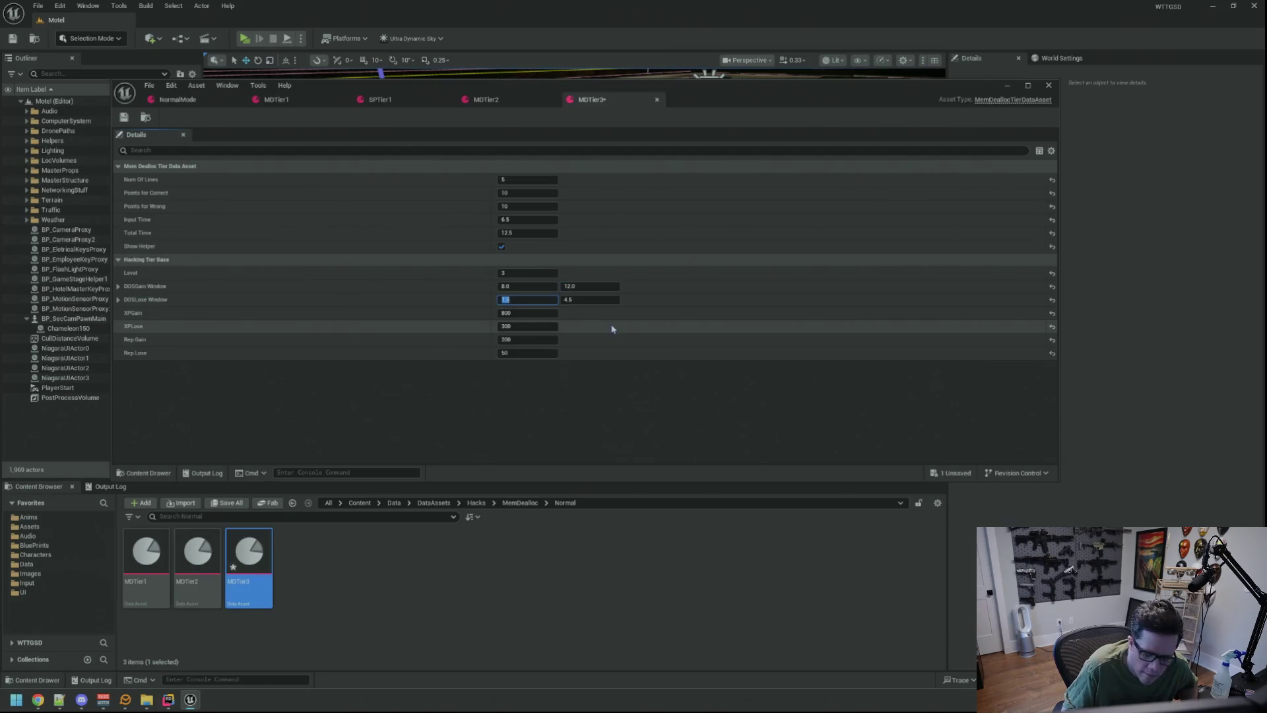
pyautogui.press('Tab')
pyautogui.press('Return')
pyautogui.hotkey('ctrl', 's')
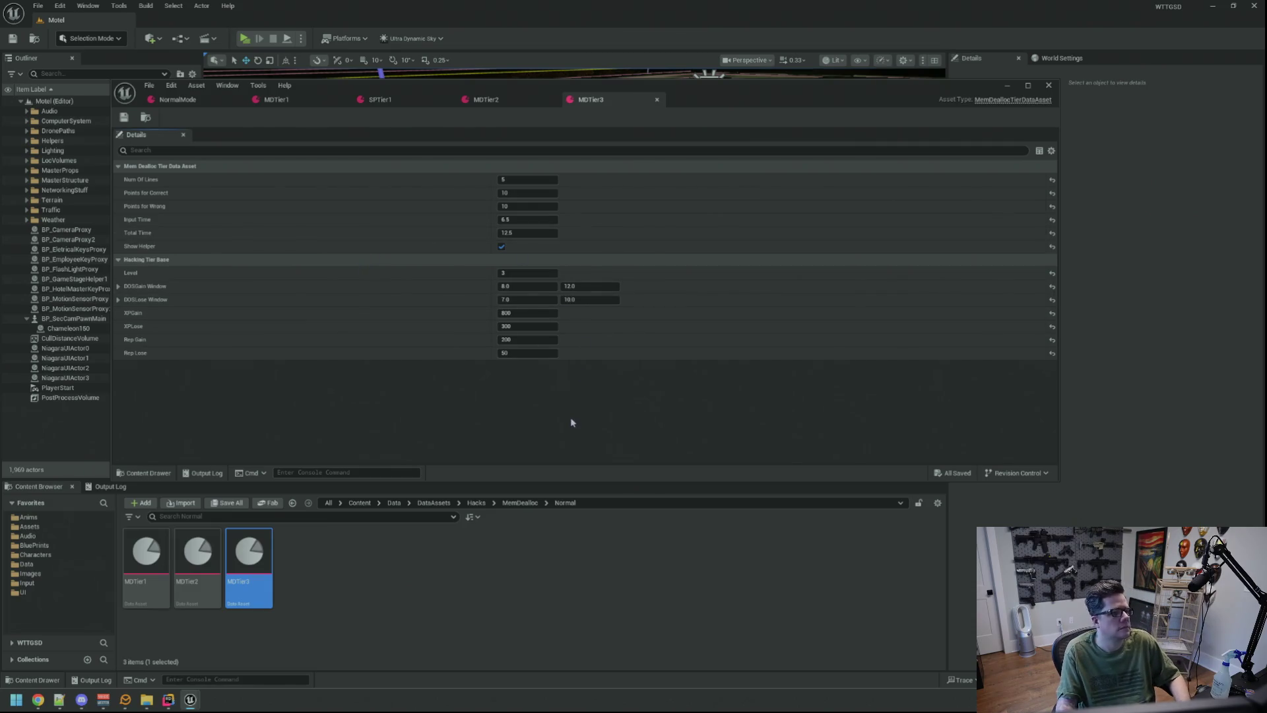
pyautogui.click(105, 487)
pyautogui.rightClick(308, 535)
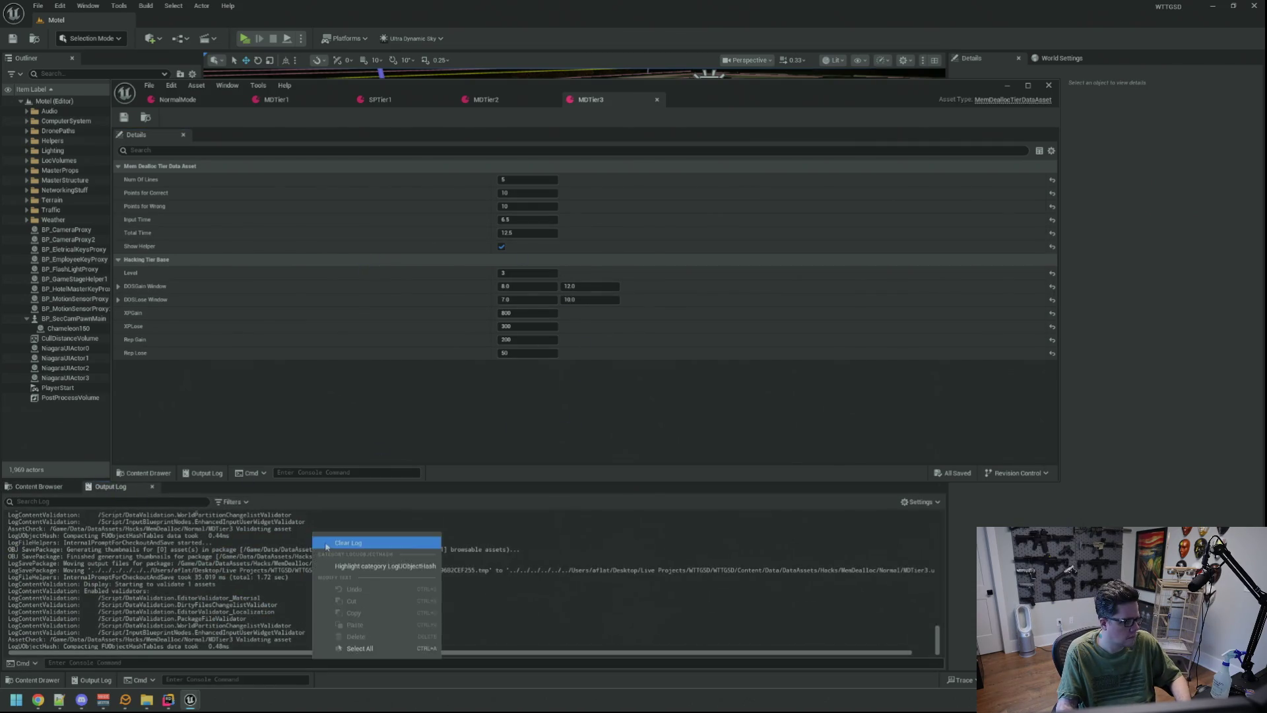
# - Clear the log, run TriggerHack 1 to HACK BLOCKED (200, 2.03), stop, and reopen MDTier3
pyautogui.click(343, 647)
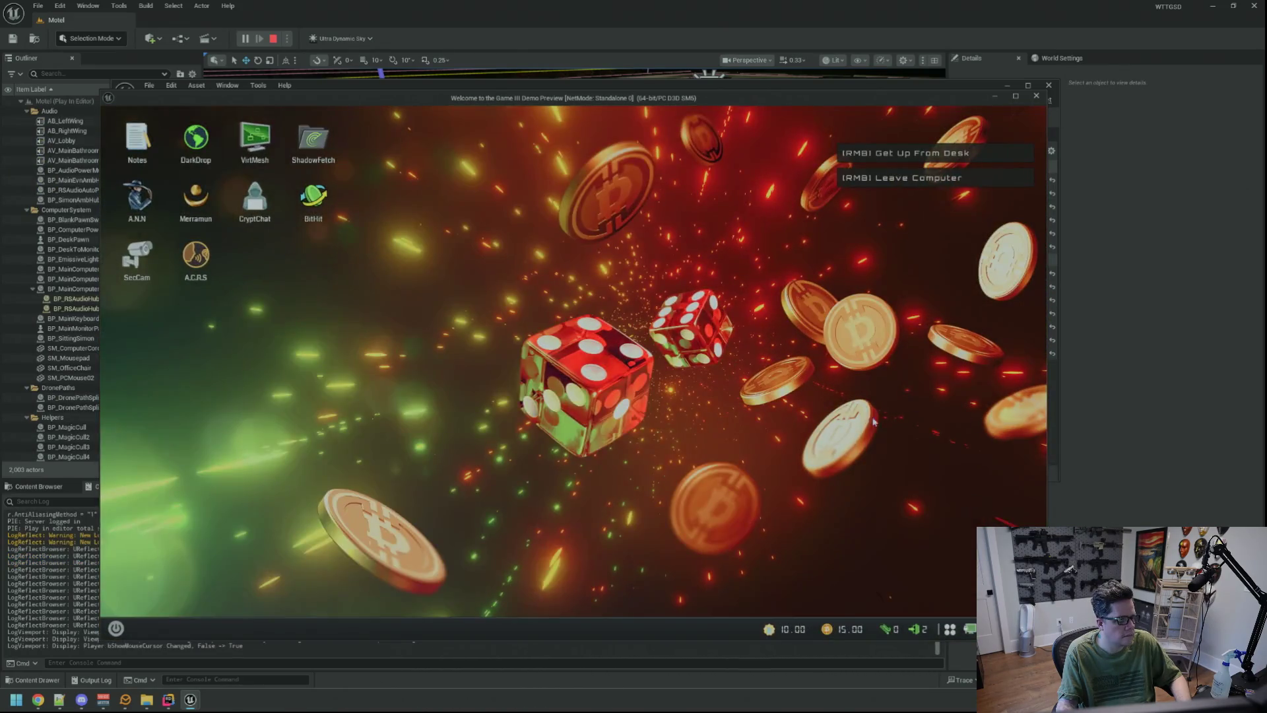
pyautogui.press('`')
pyautogui.press('Up')
pyautogui.press('Return')
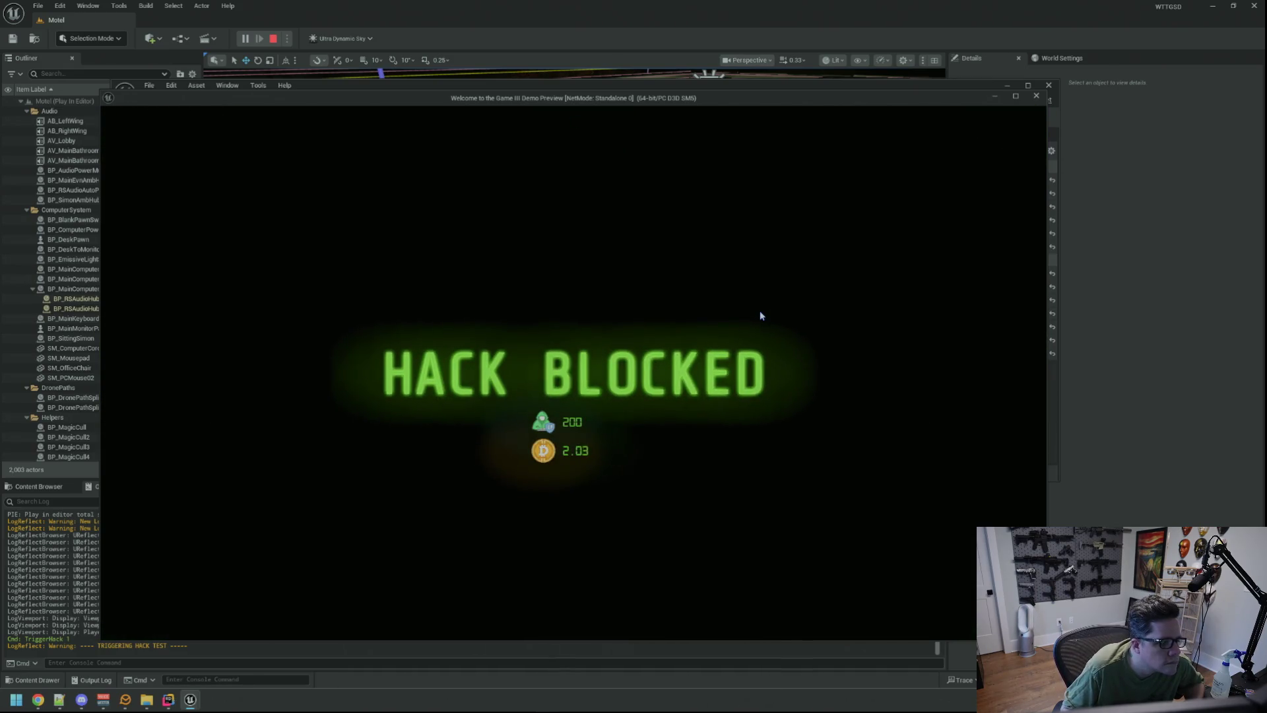
pyautogui.press('Escape')
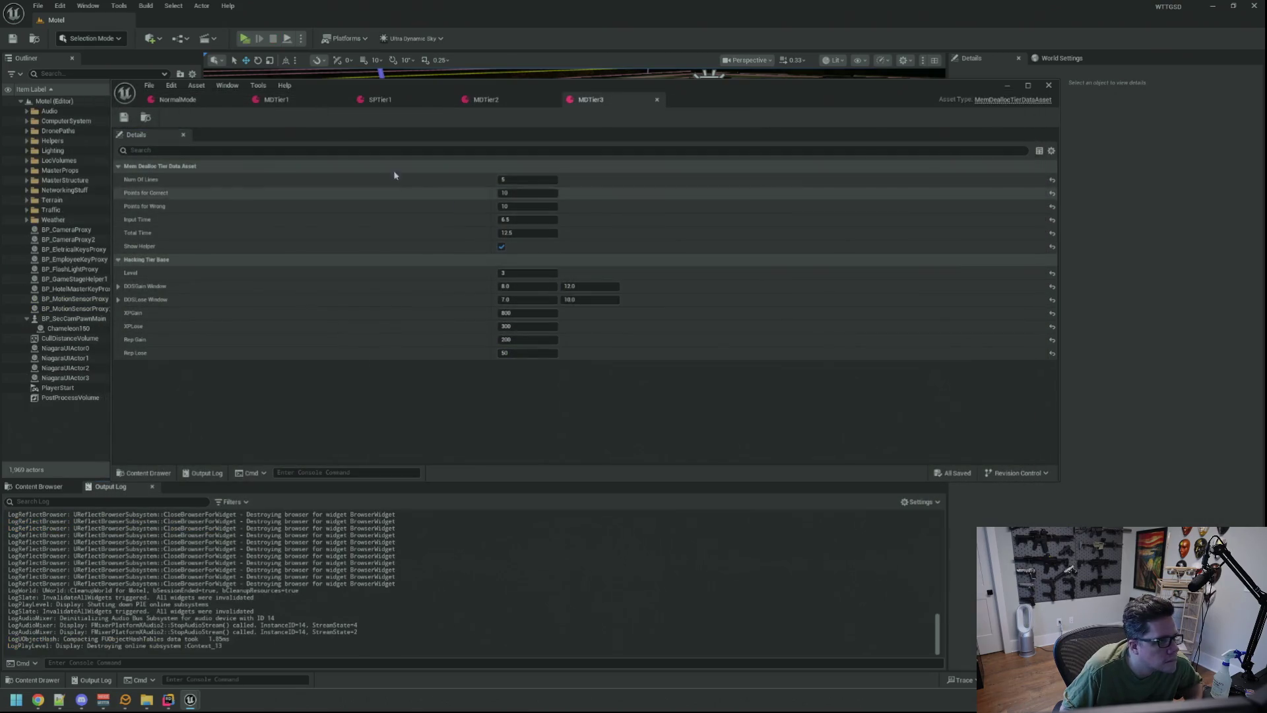
pyautogui.click(39, 486)
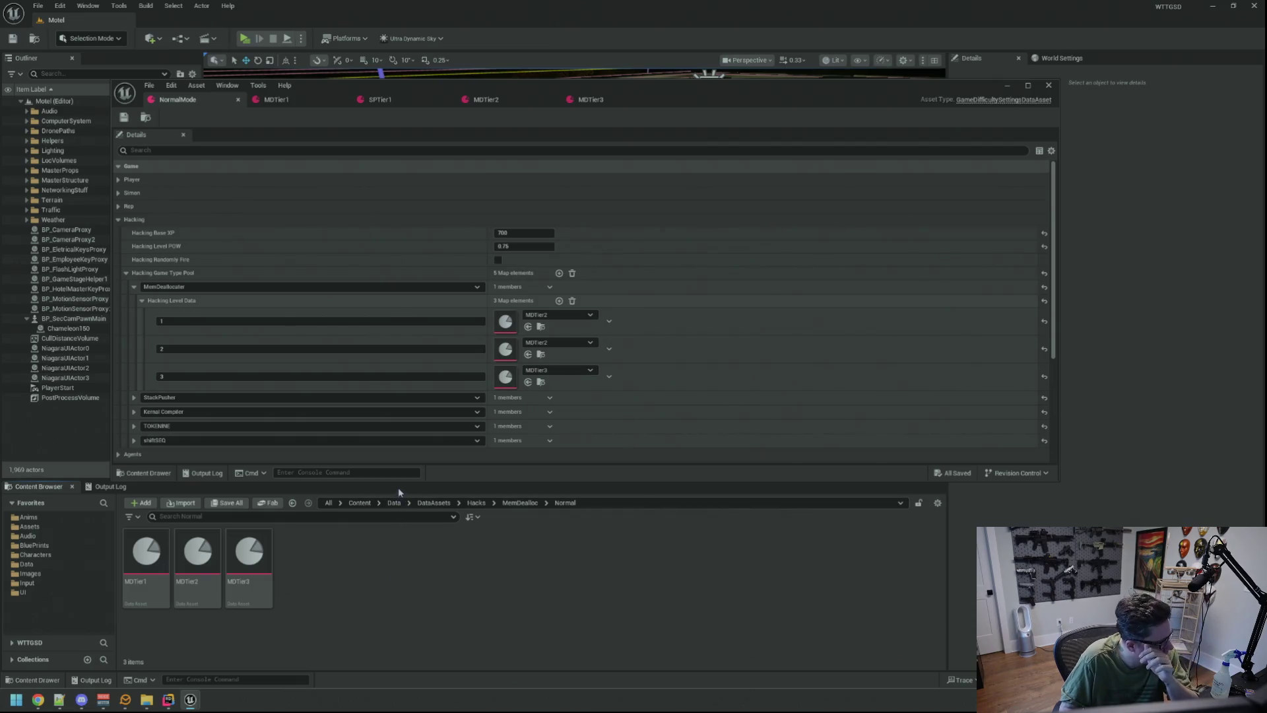
pyautogui.click(598, 103)
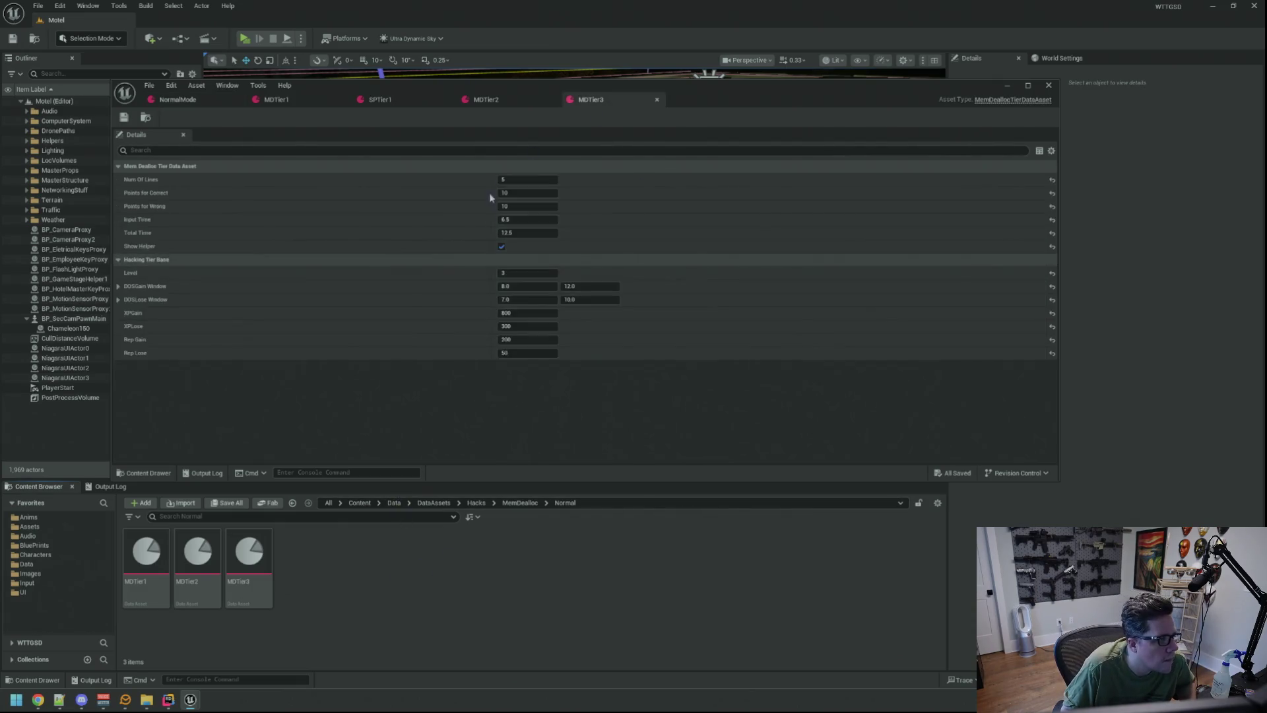
# - Duplicate MDTier3 as MDTier4 and open it for editing
pyautogui.click(262, 547)
pyautogui.hotkey('ctrl', 'd')
pyautogui.press('Return')
pyautogui.doubleClick(299, 554)
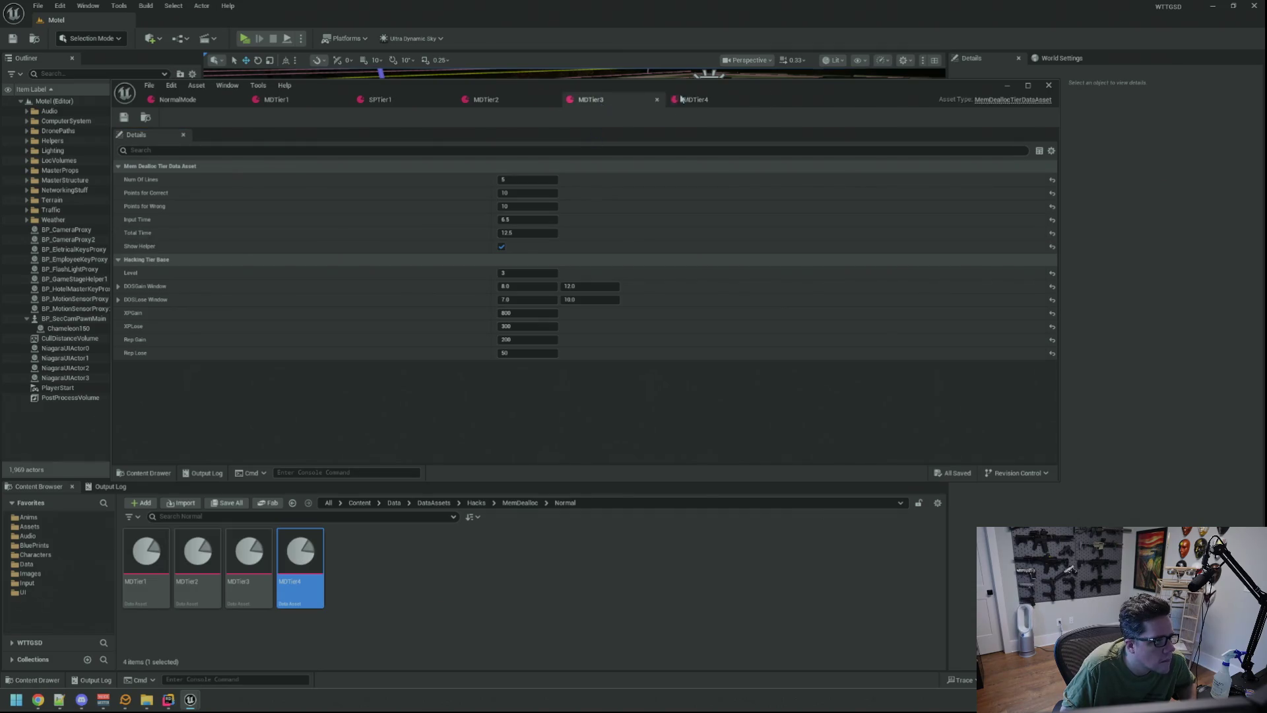
# - Set MDTier4's Points for Correct and Wrong to 5 and Input Time to 6.0, then save
pyautogui.click(520, 192)
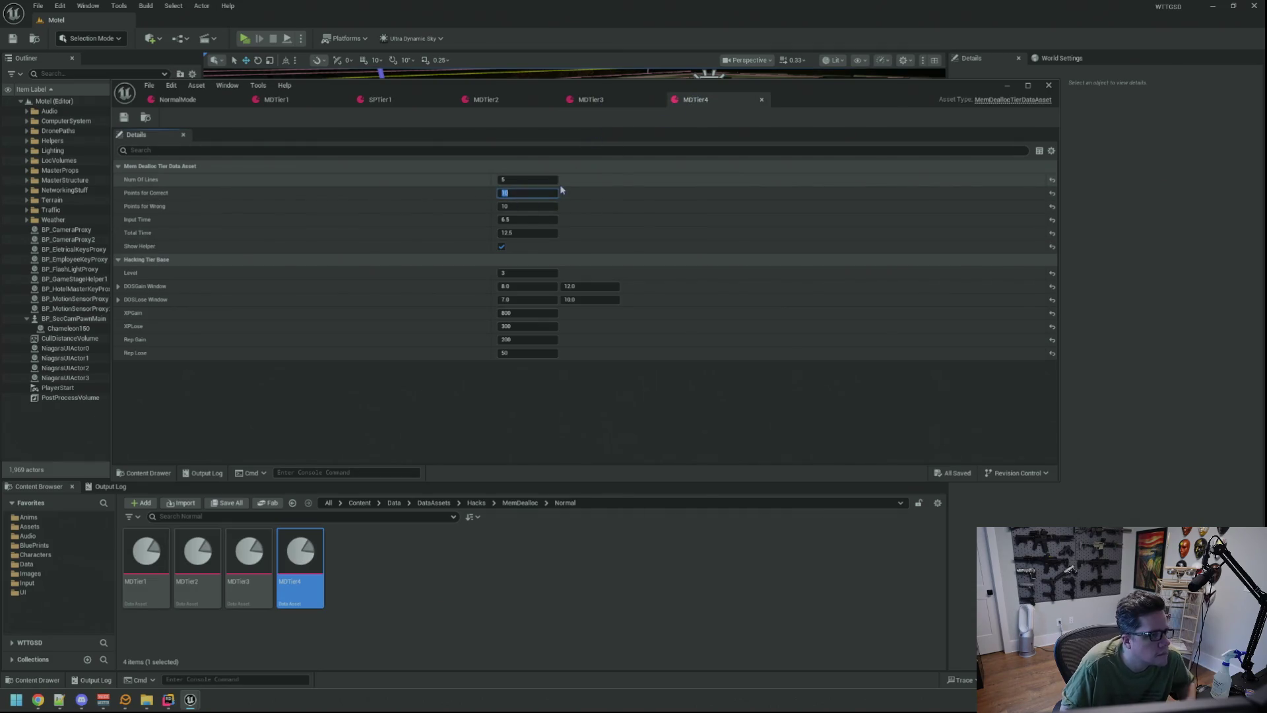
pyautogui.write('5')
pyautogui.press('Tab')
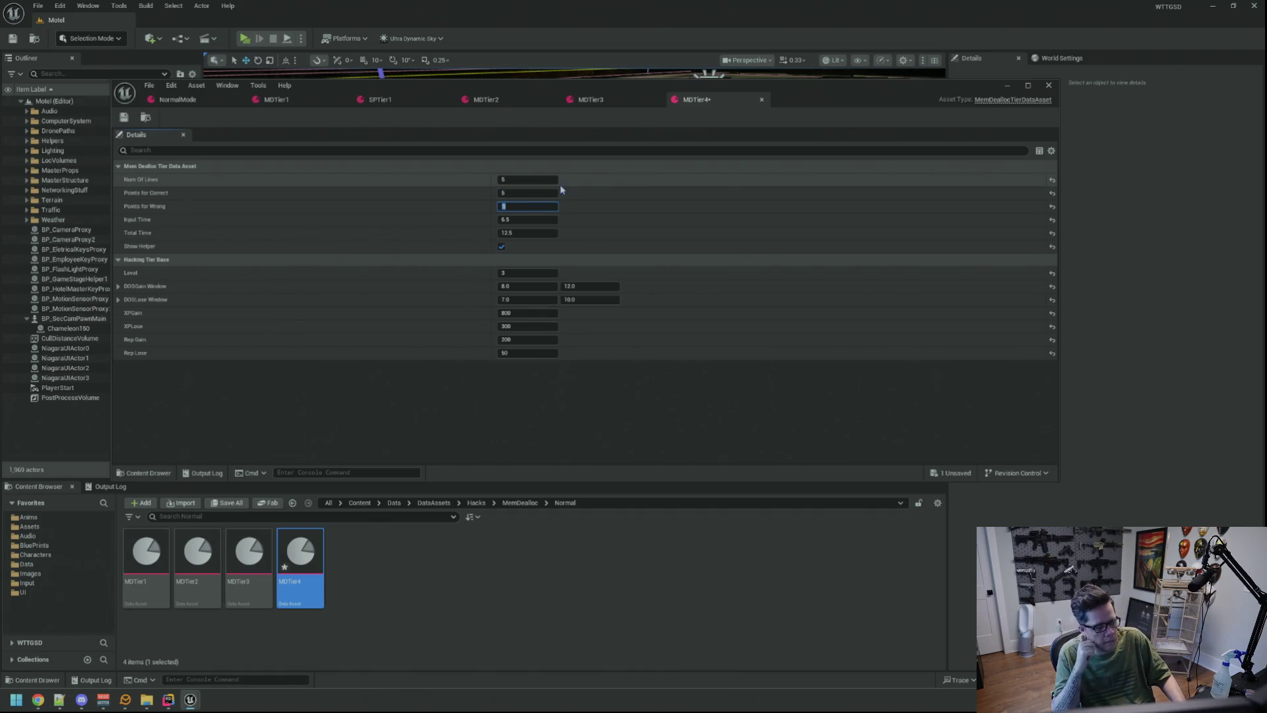
pyautogui.write('5')
pyautogui.hotkey('ctrl', 's')
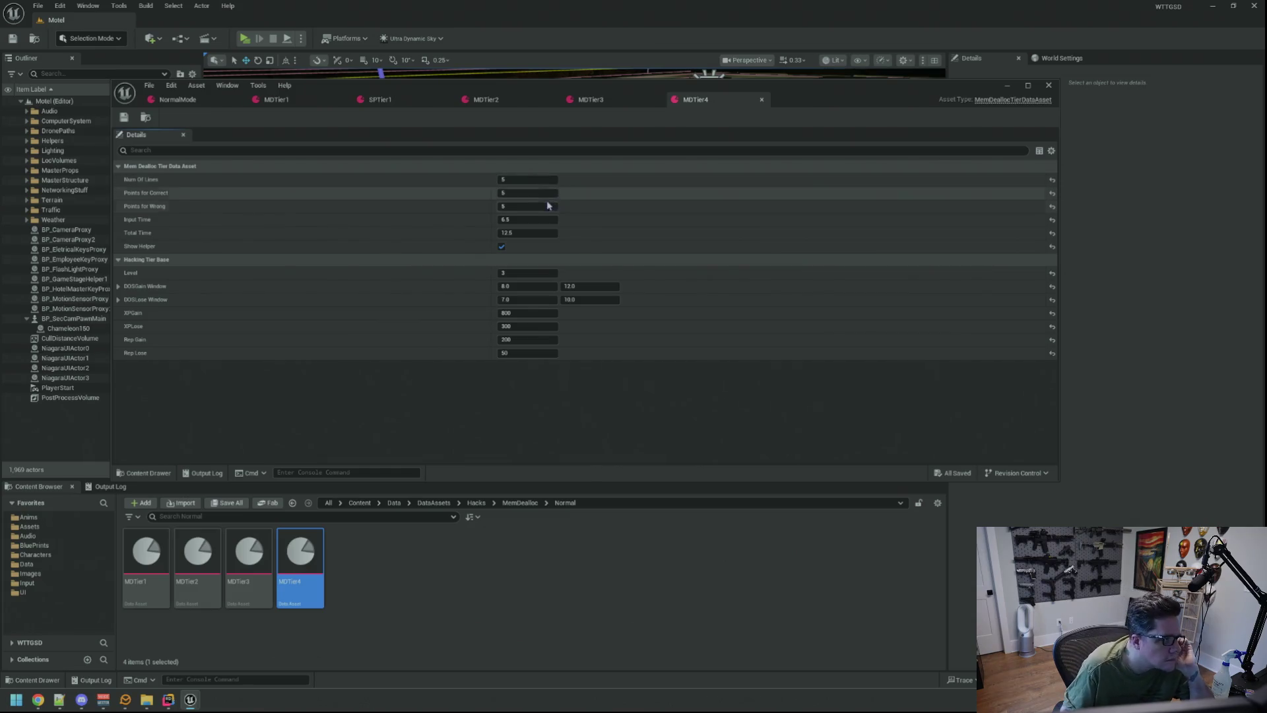
pyautogui.click(538, 218)
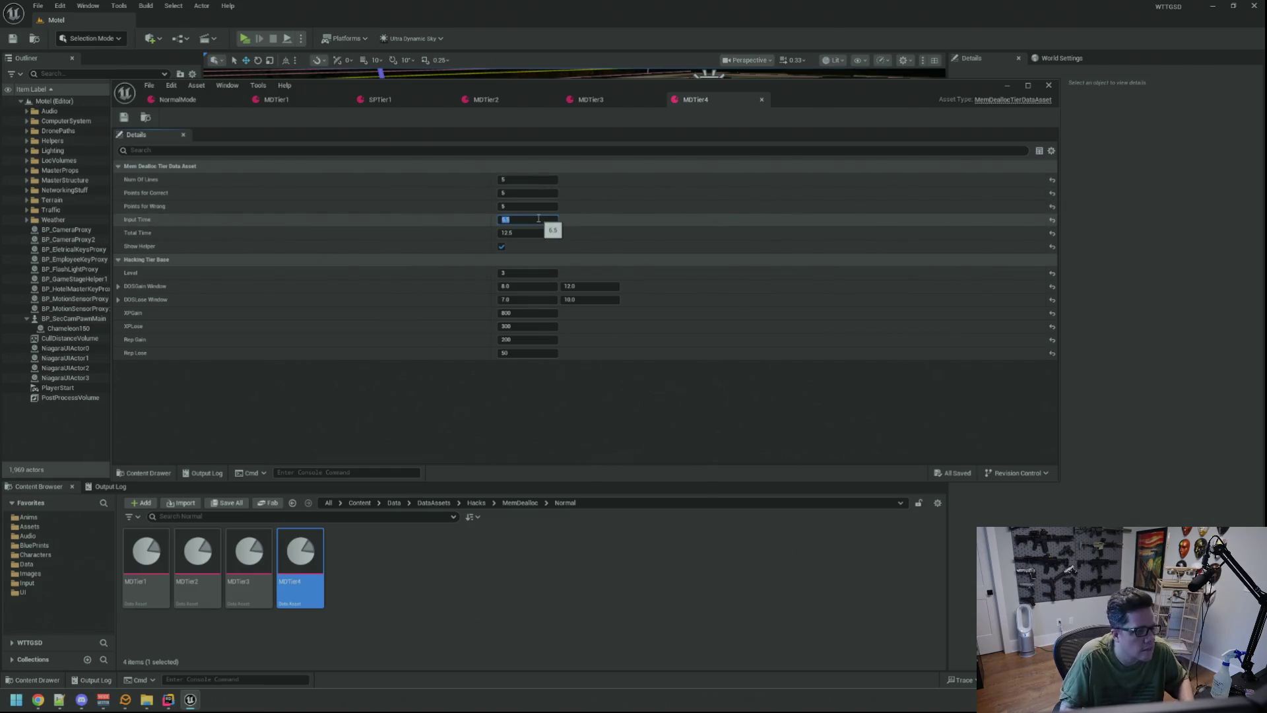
pyautogui.write('6')
pyautogui.press('Tab')
pyautogui.hotkey('ctrl', 's')
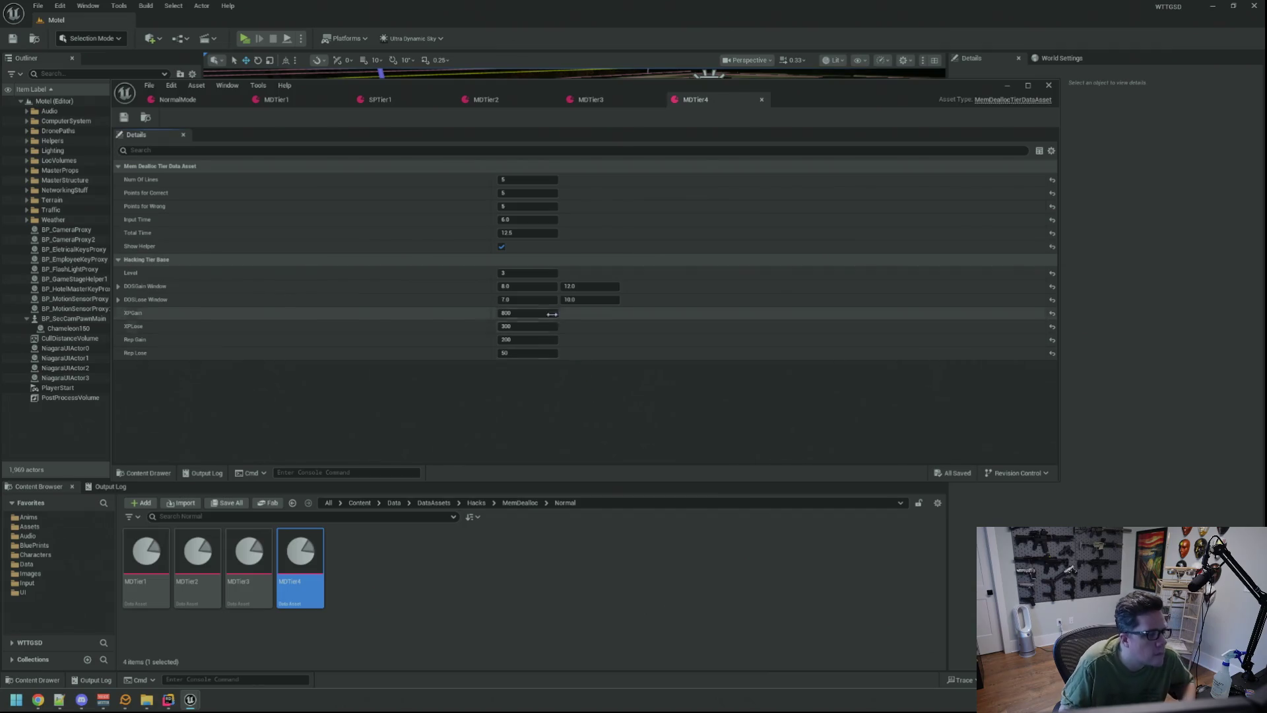
# - Set DOSGain 12/24, DOSLose 10/20 and Level 4, then assign MDTier4 to NormalMode's first hacking level
pyautogui.click(545, 283)
pyautogui.write('12')
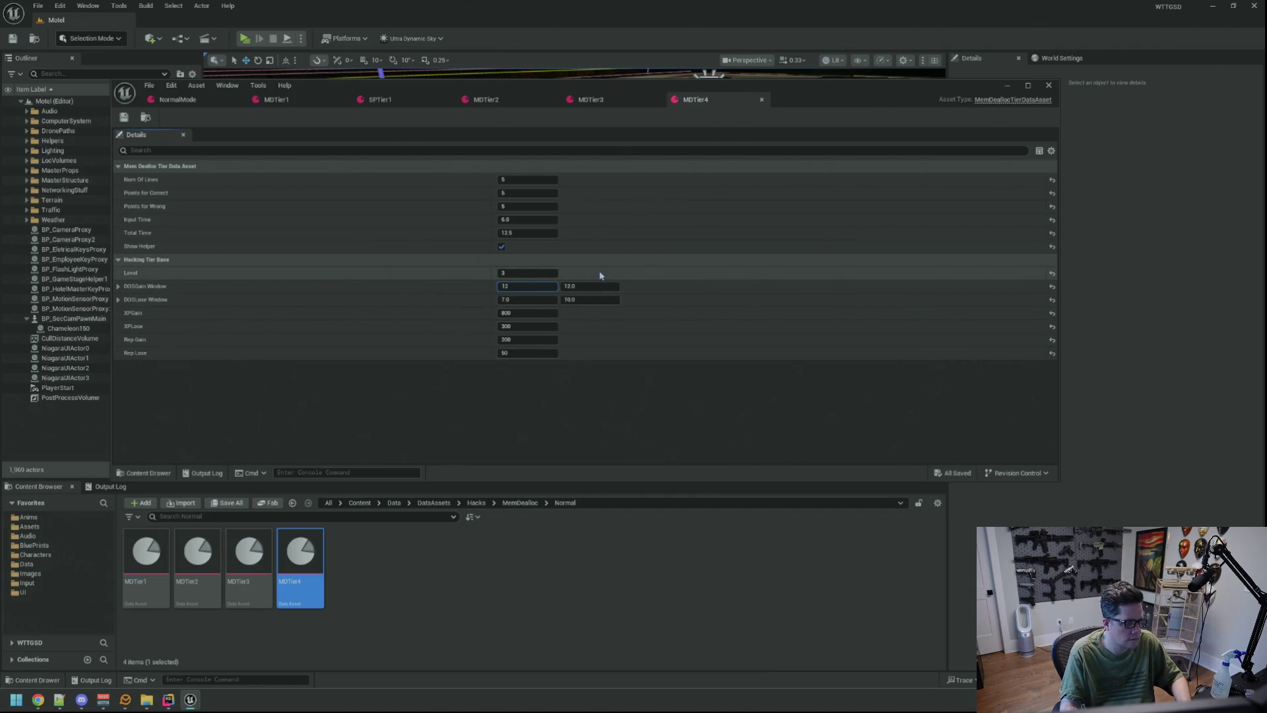
pyautogui.press('Tab')
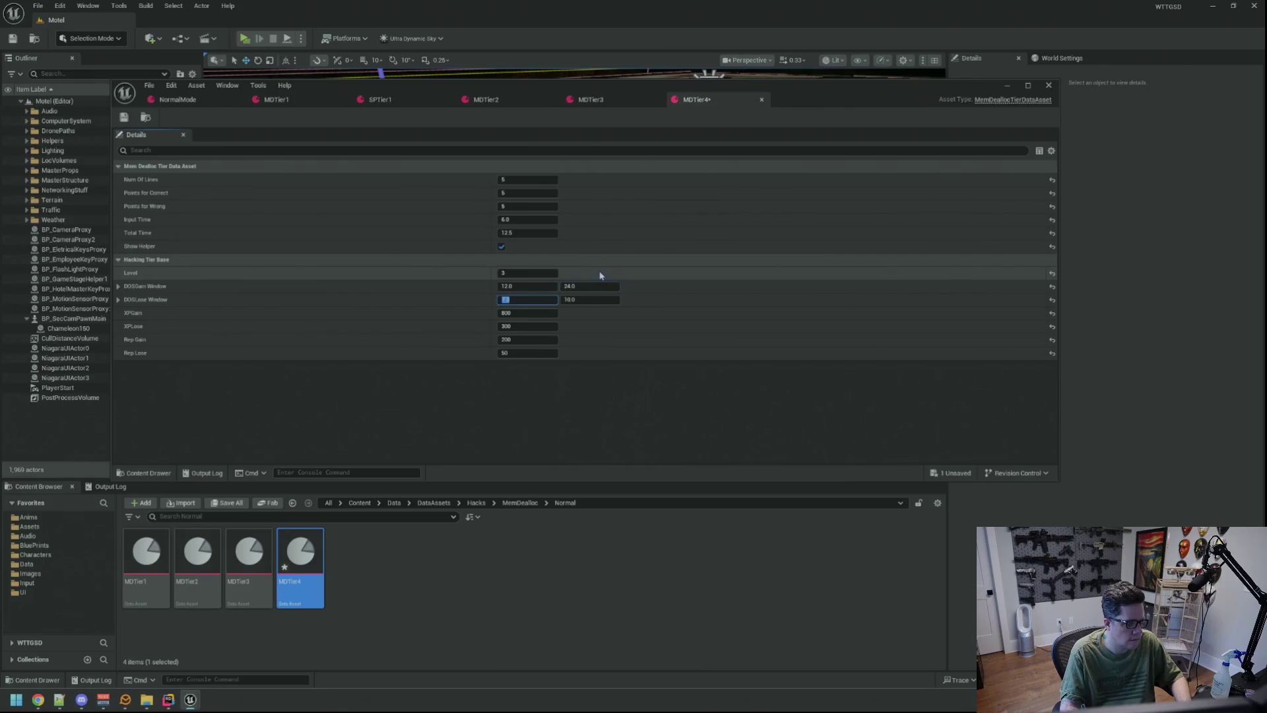
pyautogui.write('20')
pyautogui.press('Tab')
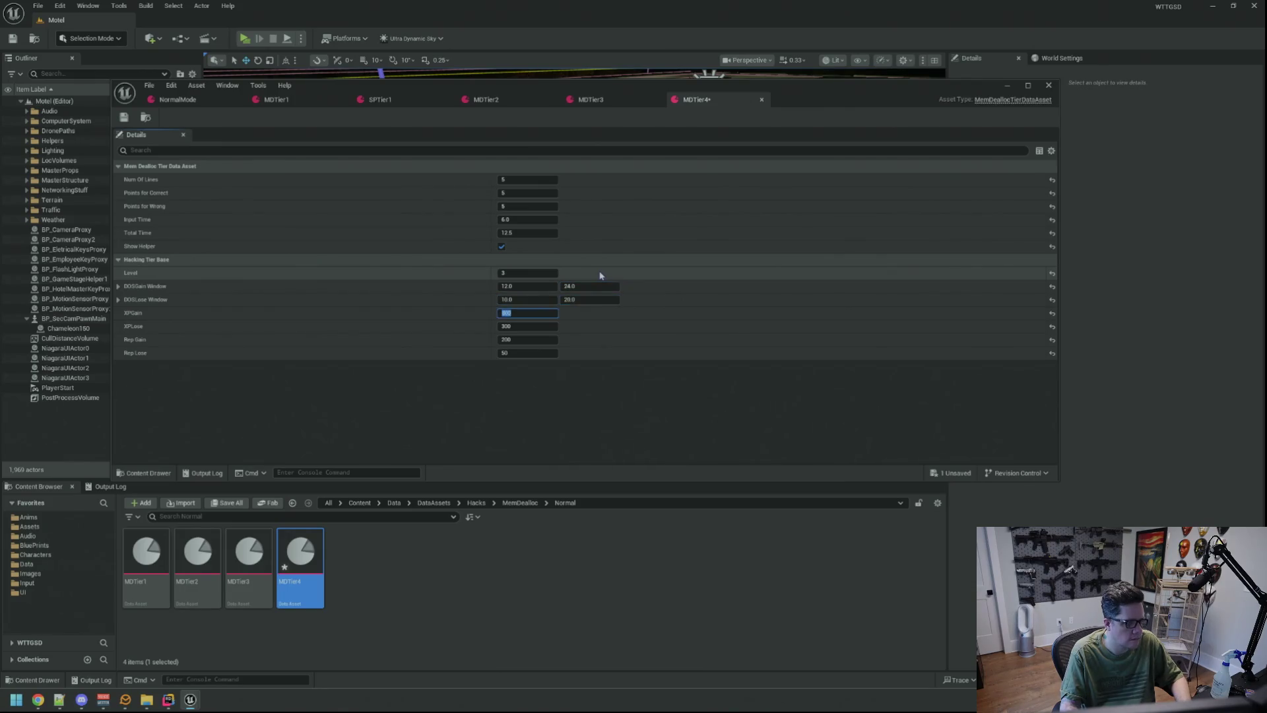
pyautogui.write('4')
pyautogui.press('Return')
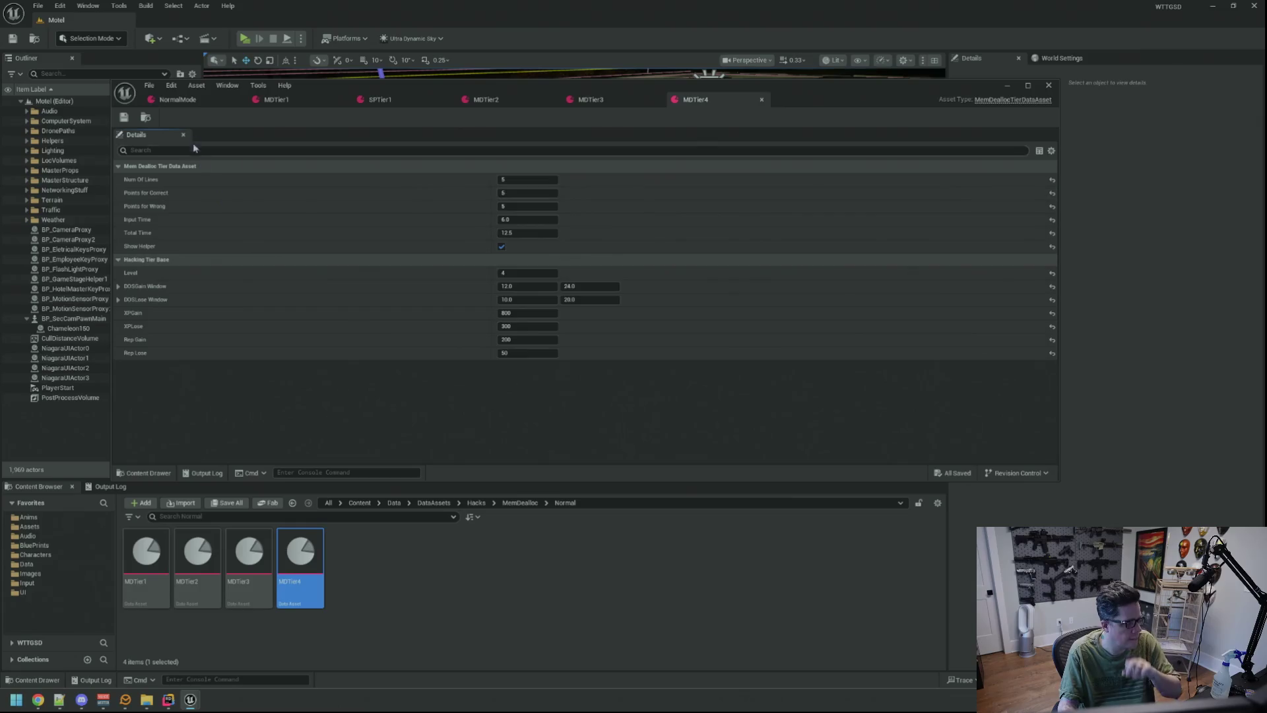
pyautogui.click(177, 99)
pyautogui.moveTo(300, 554)
pyautogui.mouseDown()
pyautogui.moveTo(400, 512)
pyautogui.moveTo(504, 318)
pyautogui.mouseUp()
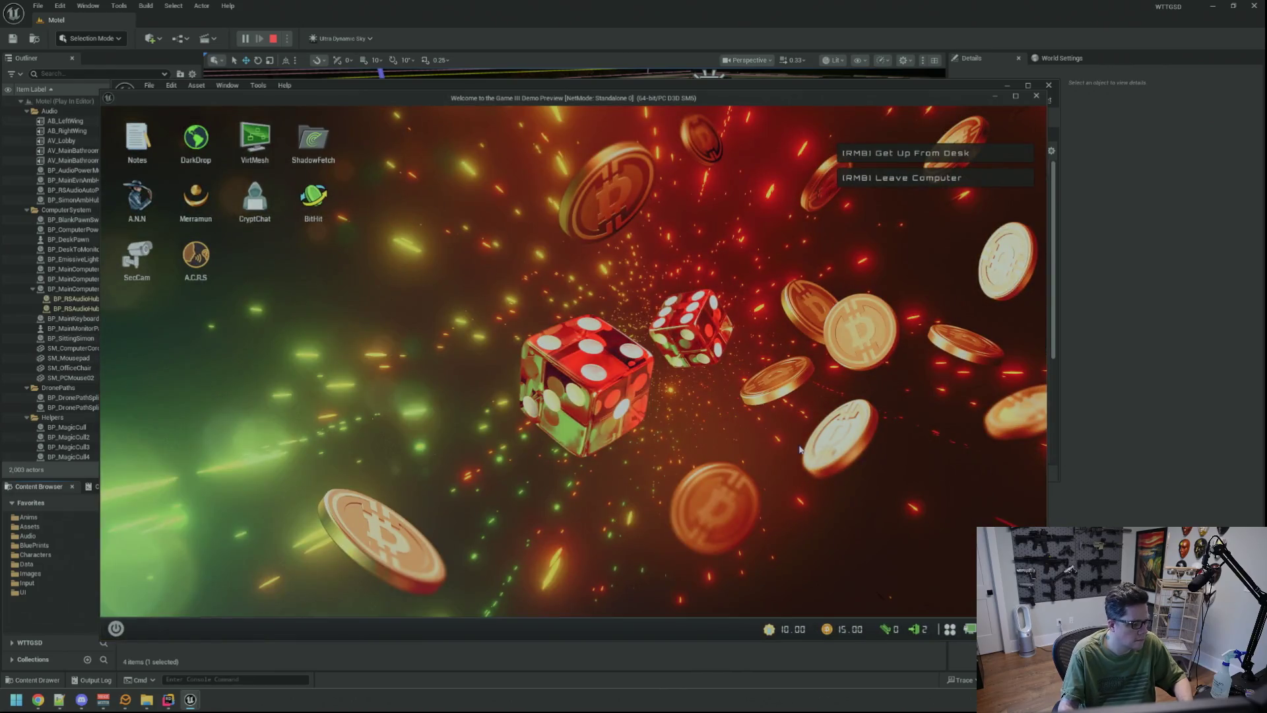
# - Run TriggerHack 1 and play the MDTier4 deallocation minigame to 'HACK BLOCKED', then stop play
pyautogui.press('`')
pyautogui.press('Up')
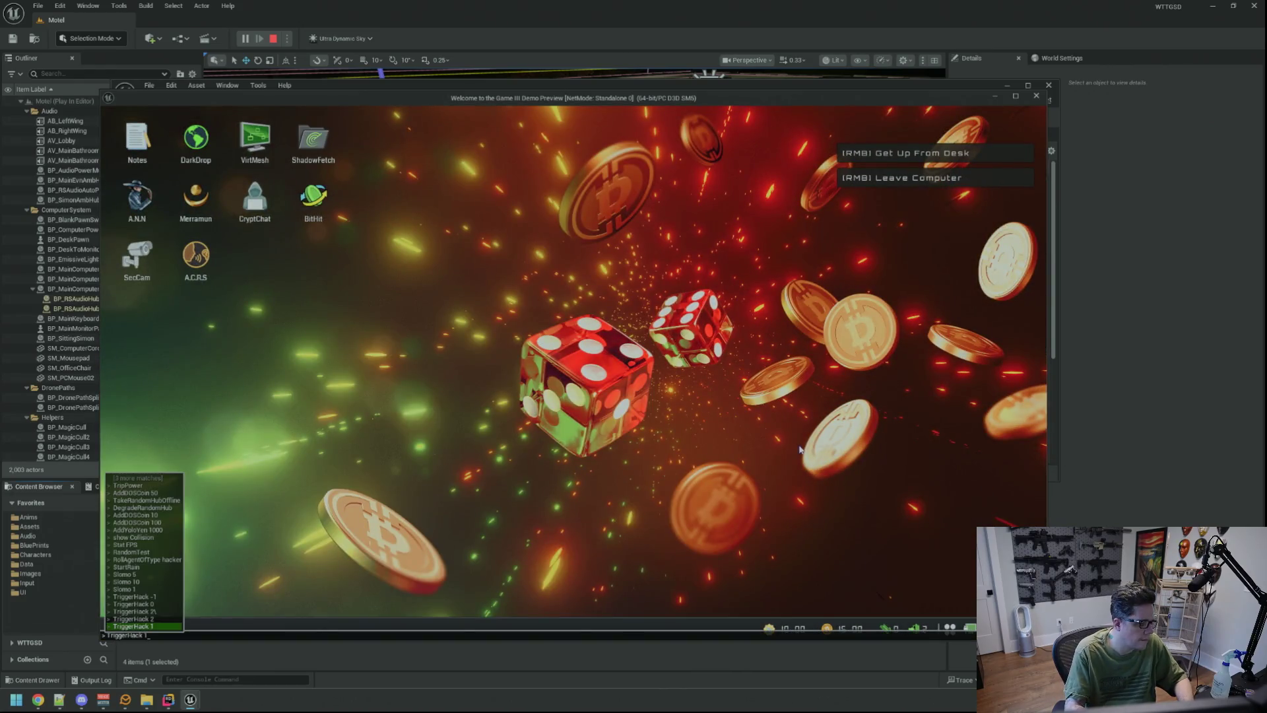
pyautogui.press('Return')
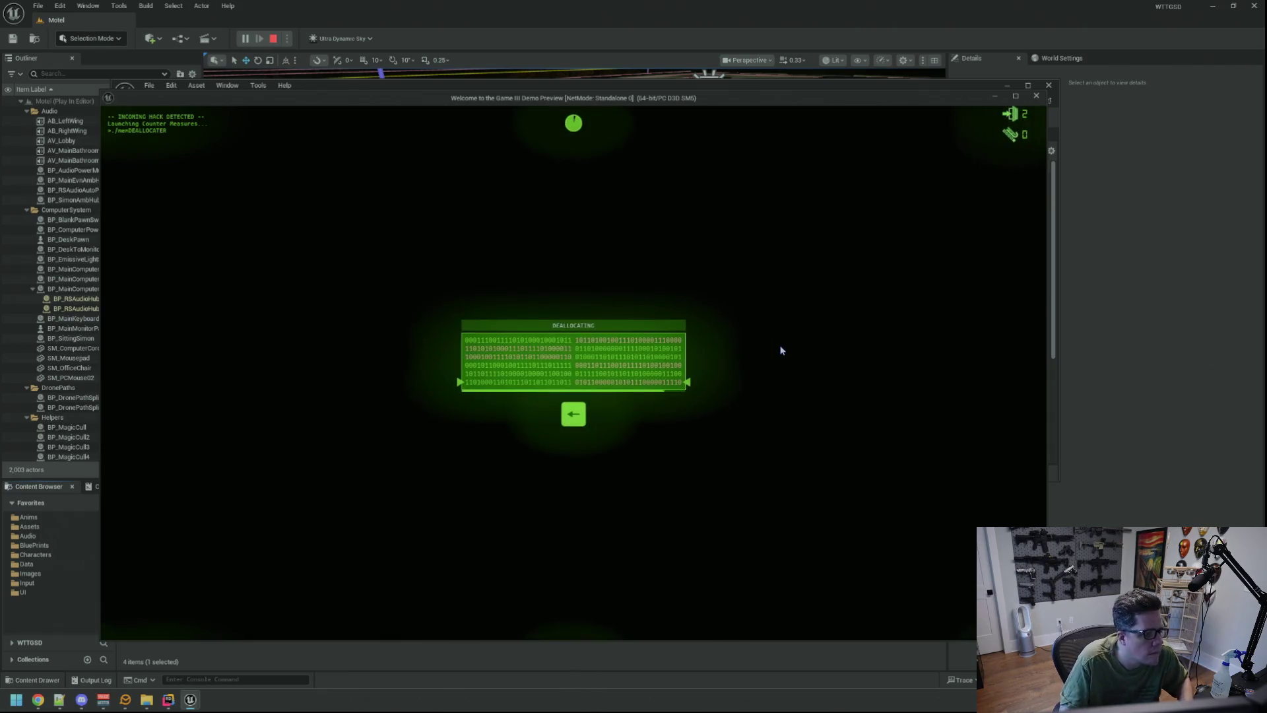
pyautogui.press('Left')
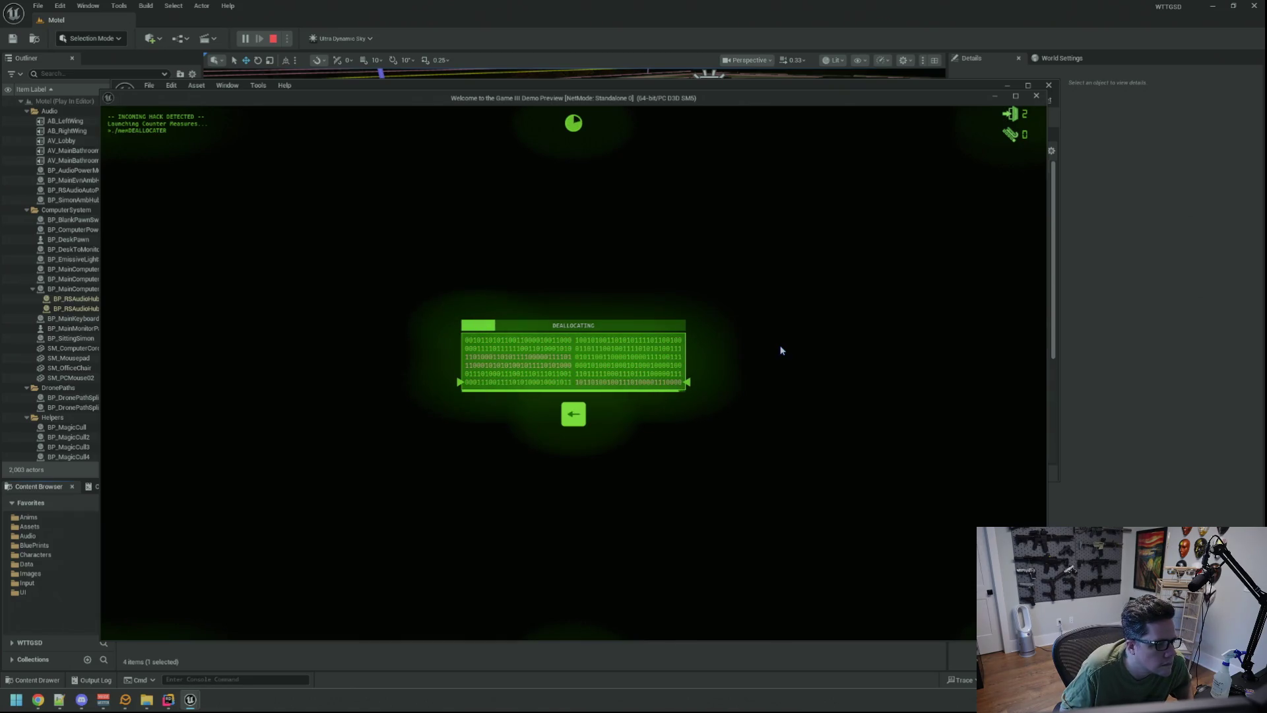
pyautogui.press('space')
pyautogui.press('space')
pyautogui.press('space')
pyautogui.press('space')
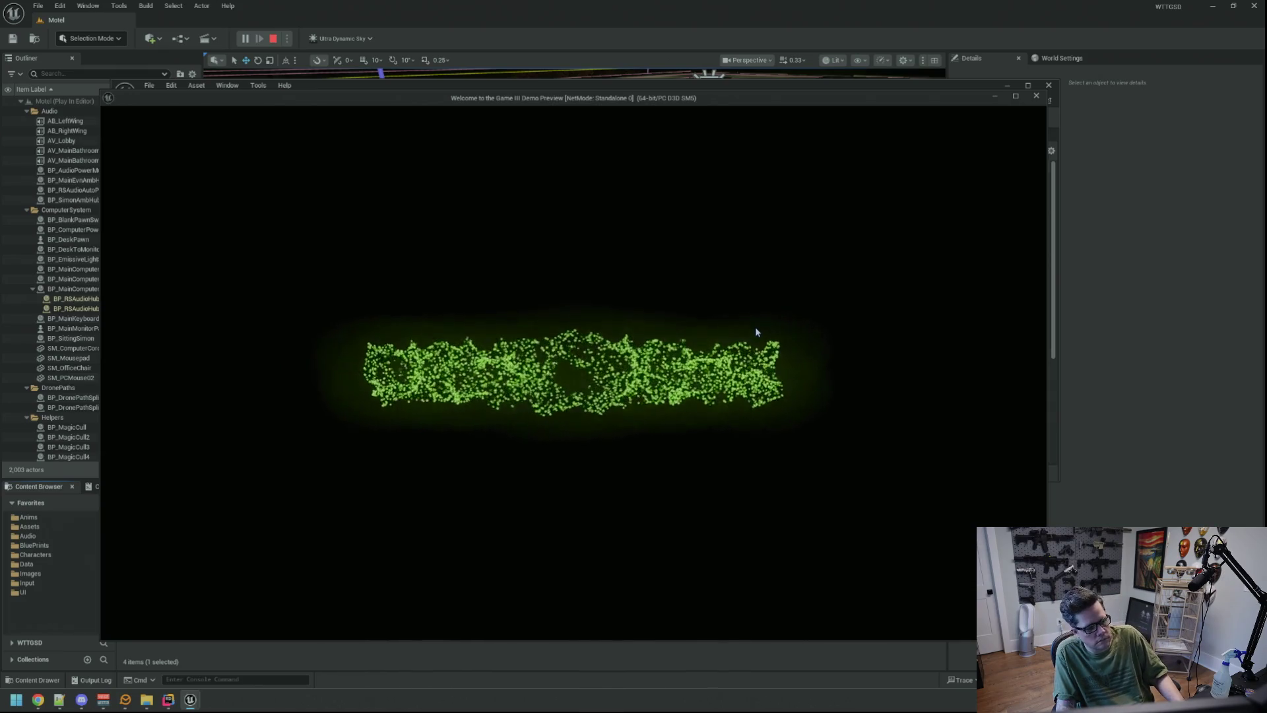
pyautogui.press('Escape')
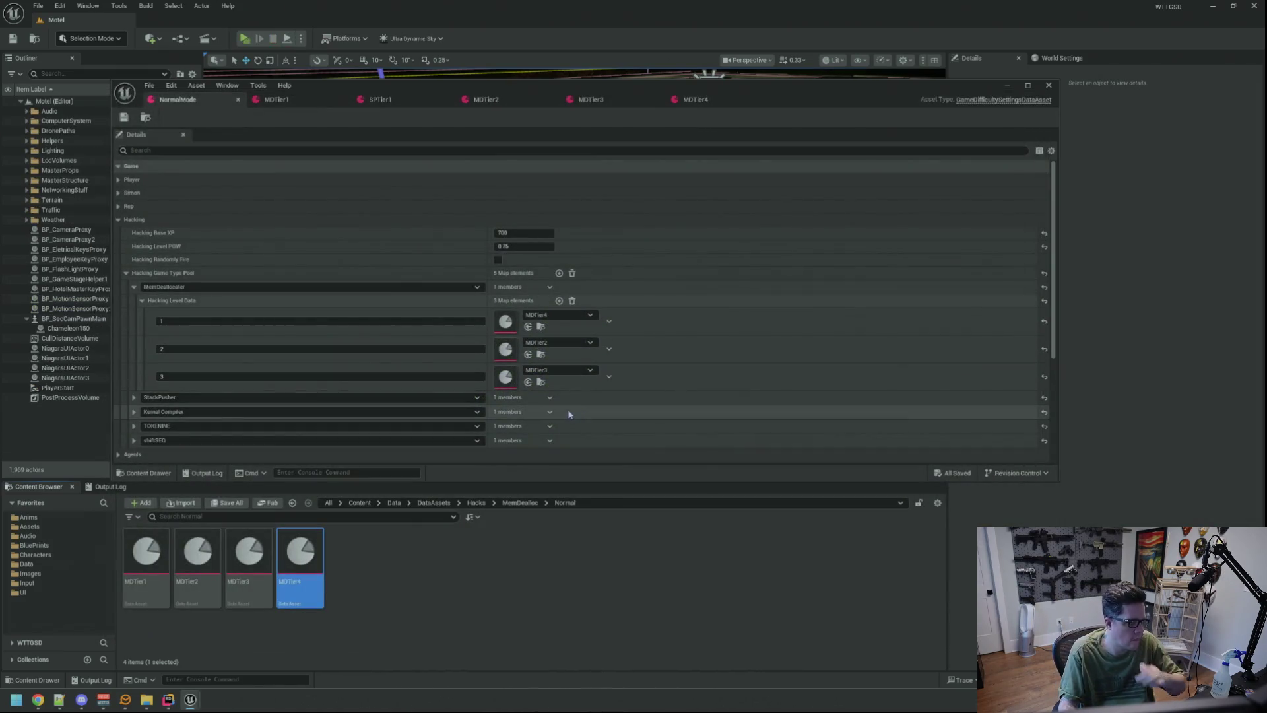
# - Duplicate MDTier4 into MDTier5 in the MemDealloc Normal folder and open it
pyautogui.click(690, 101)
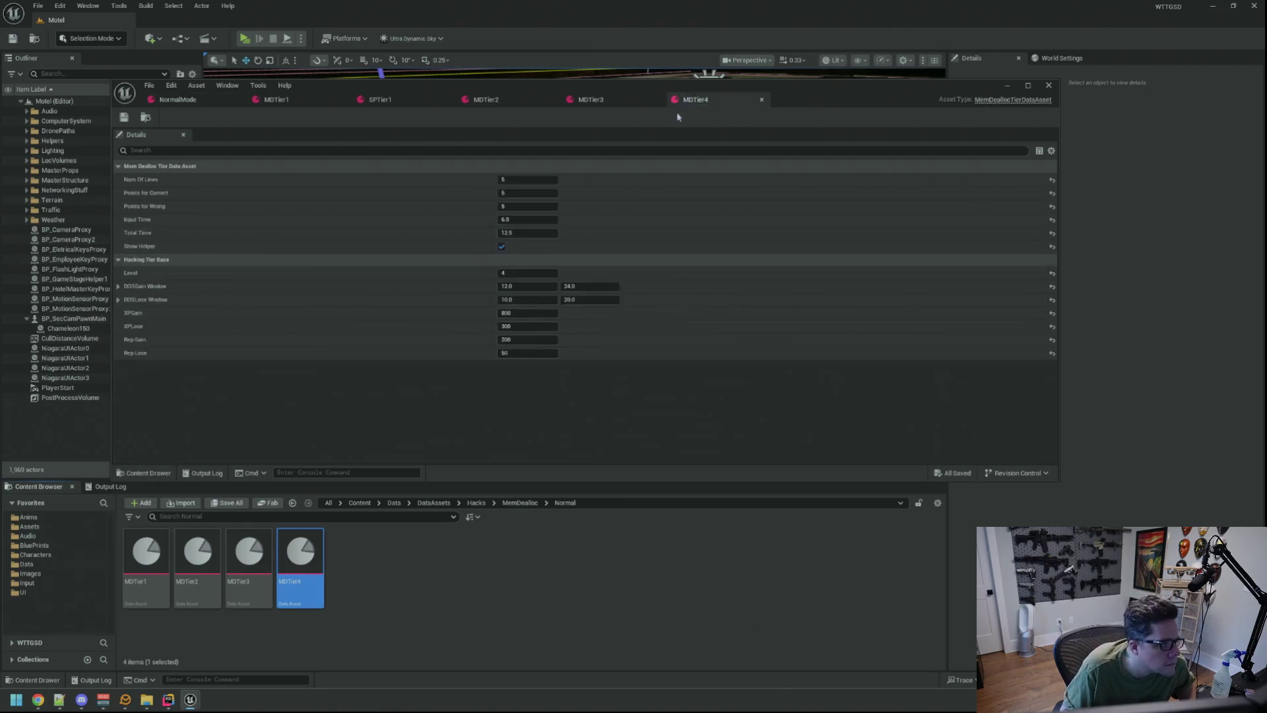
pyautogui.click(476, 503)
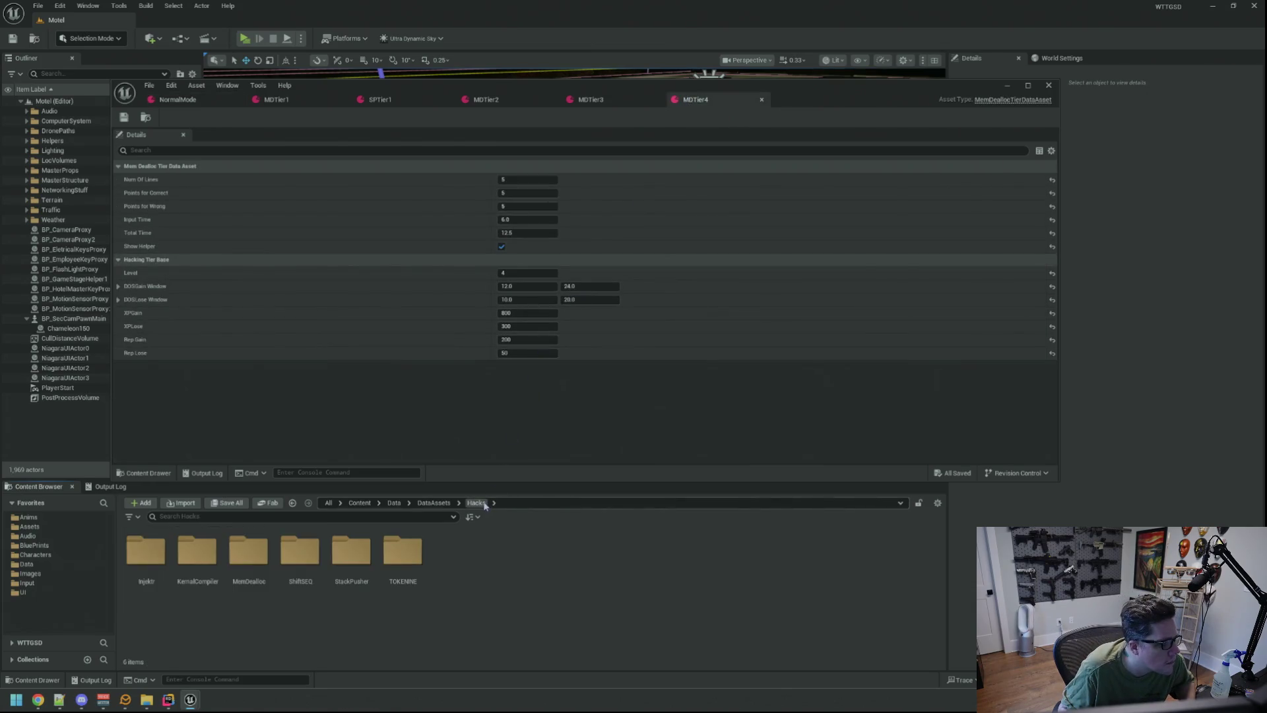
pyautogui.click(146, 117)
pyautogui.hotkey('ctrl', 'd')
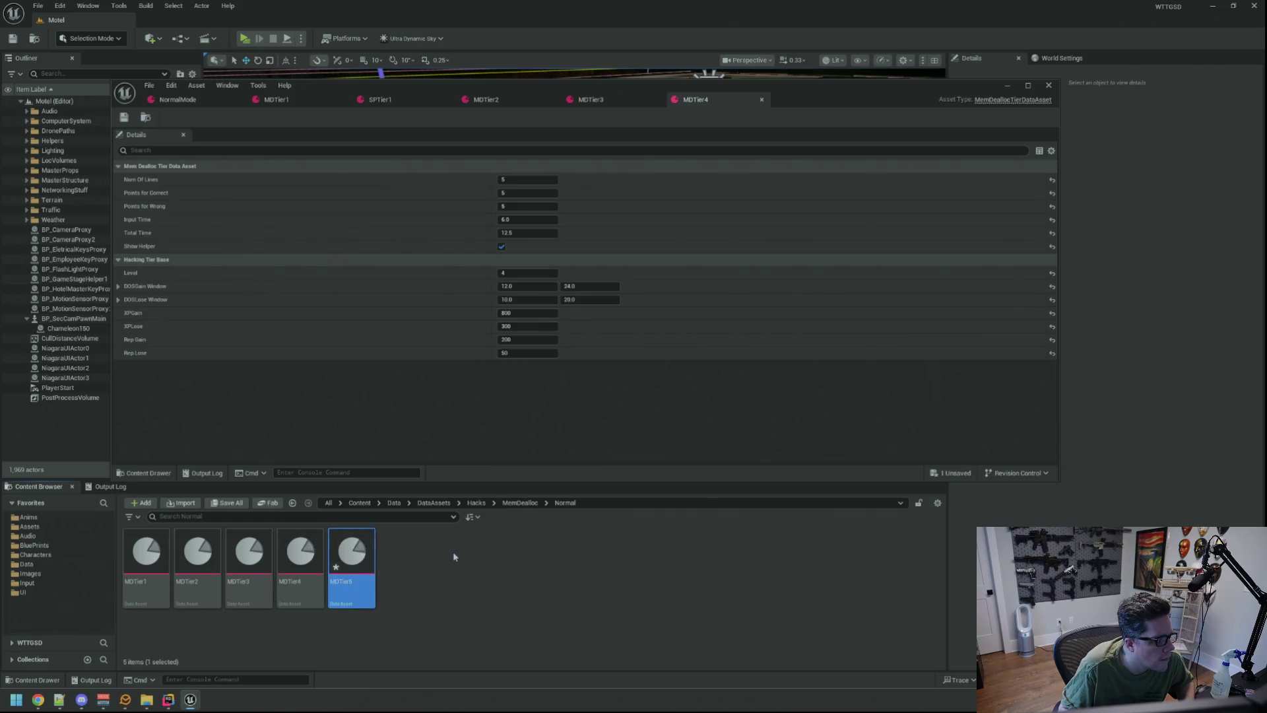
pyautogui.doubleClick(352, 554)
# - Set MDTier5's Num Of Lines to 6 and save the asset
pyautogui.click(539, 181)
pyautogui.write('6')
pyautogui.press('Tab')
pyautogui.press('Tab')
pyautogui.press('Tab')
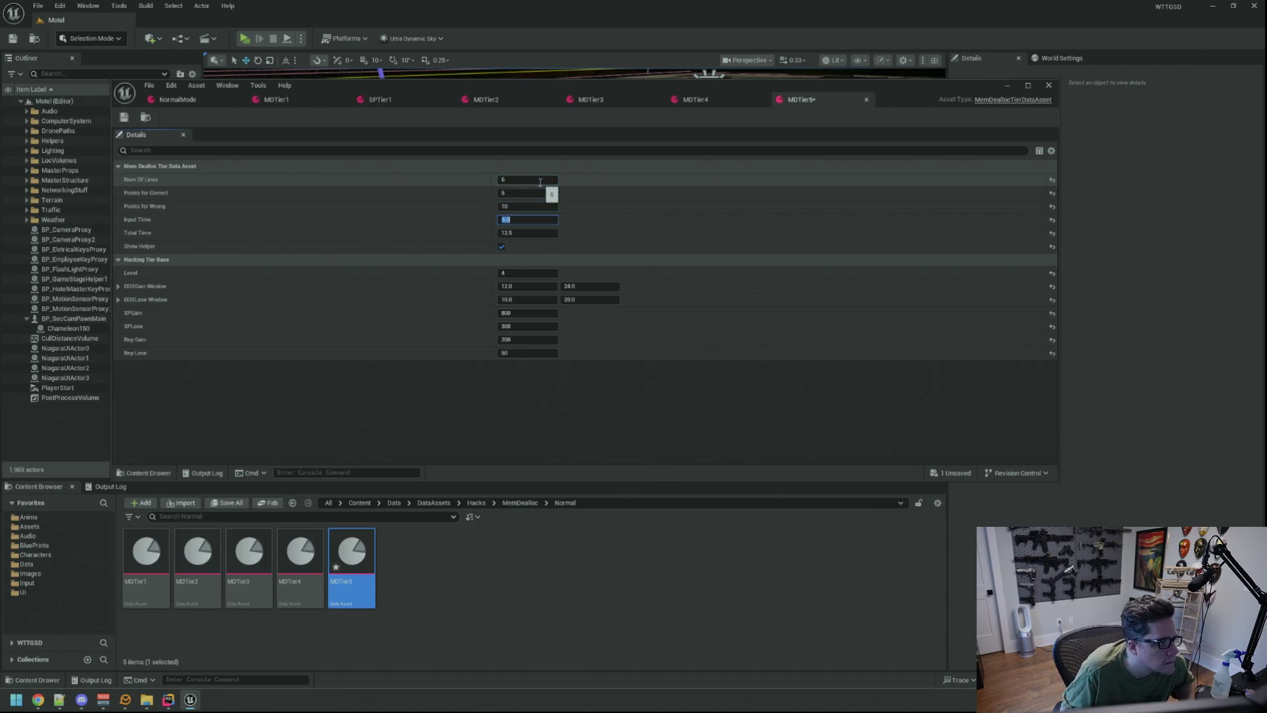
pyautogui.press('Tab')
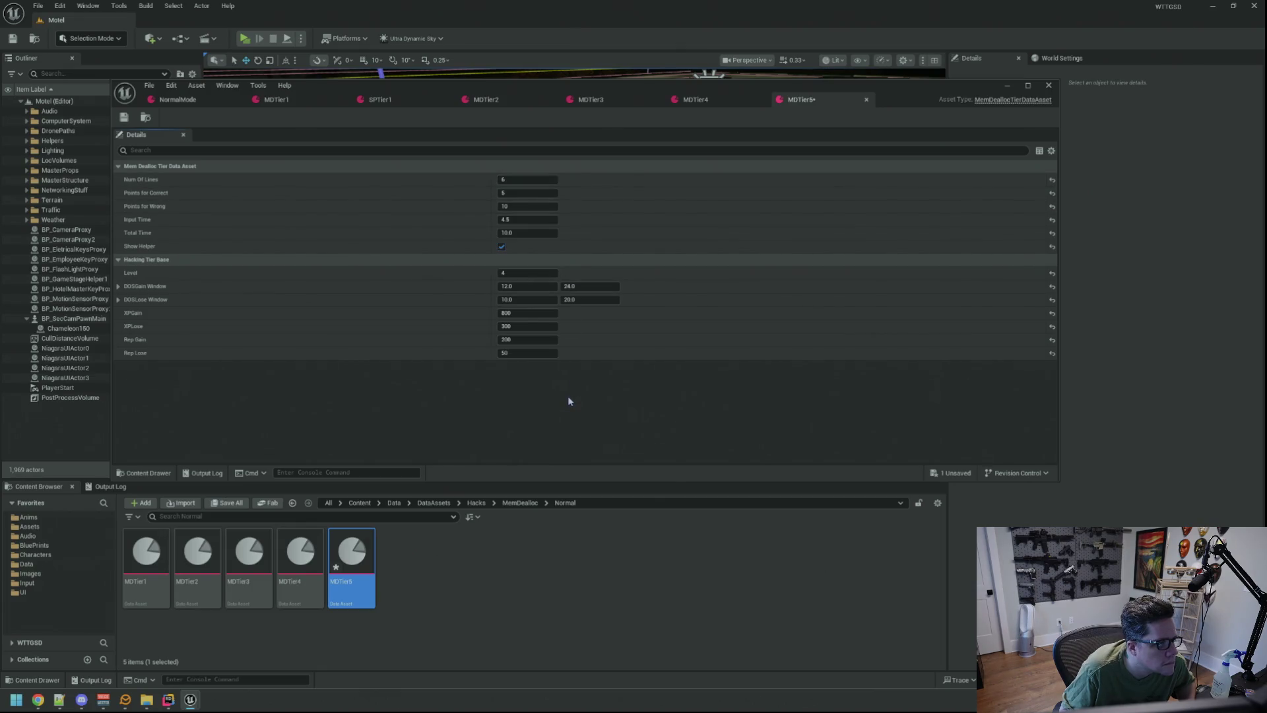
pyautogui.hotkey('ctrl', 's')
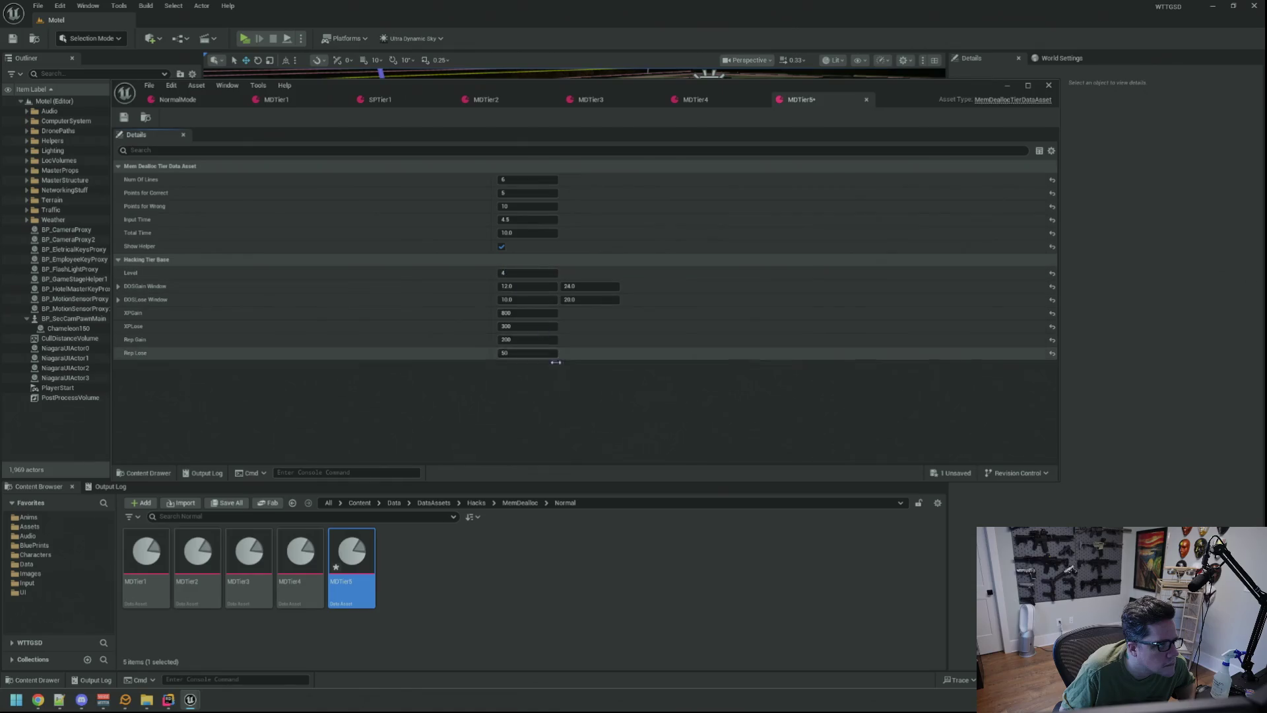
# - Set MDTier5's Level to 6
pyautogui.click(542, 274)
pyautogui.write('6')
pyautogui.press('Return')
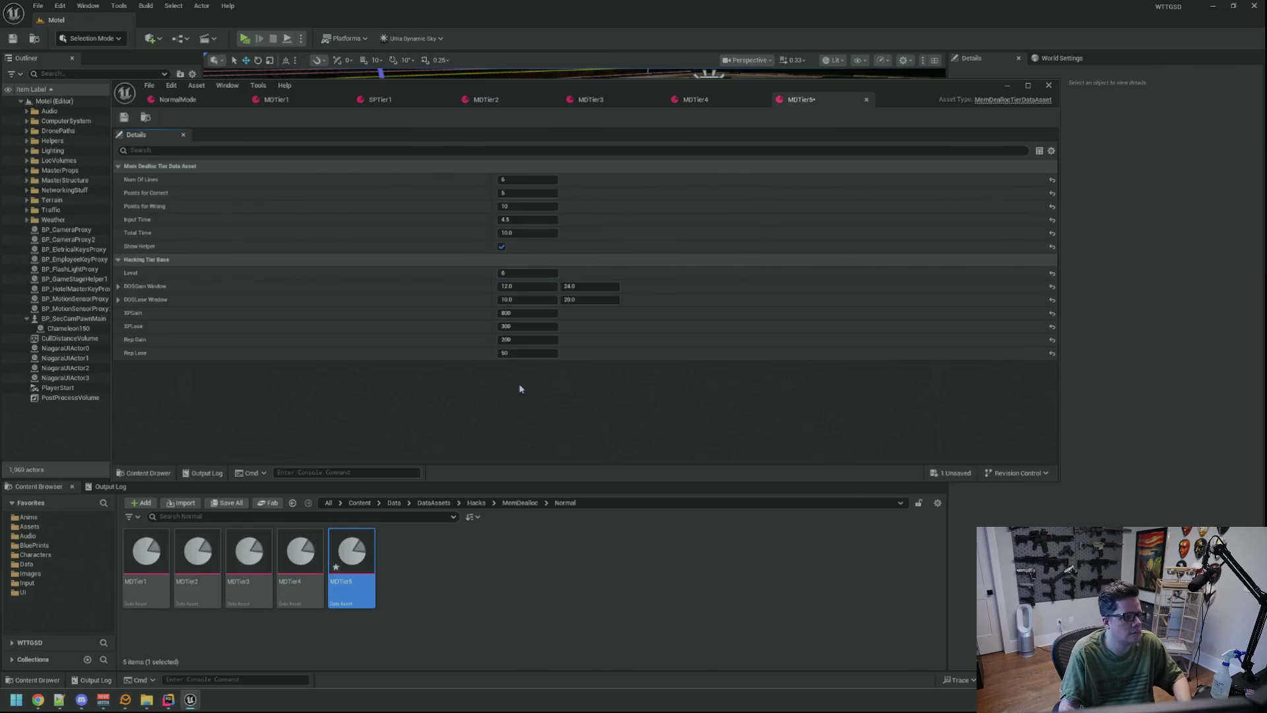
pyautogui.click(200, 101)
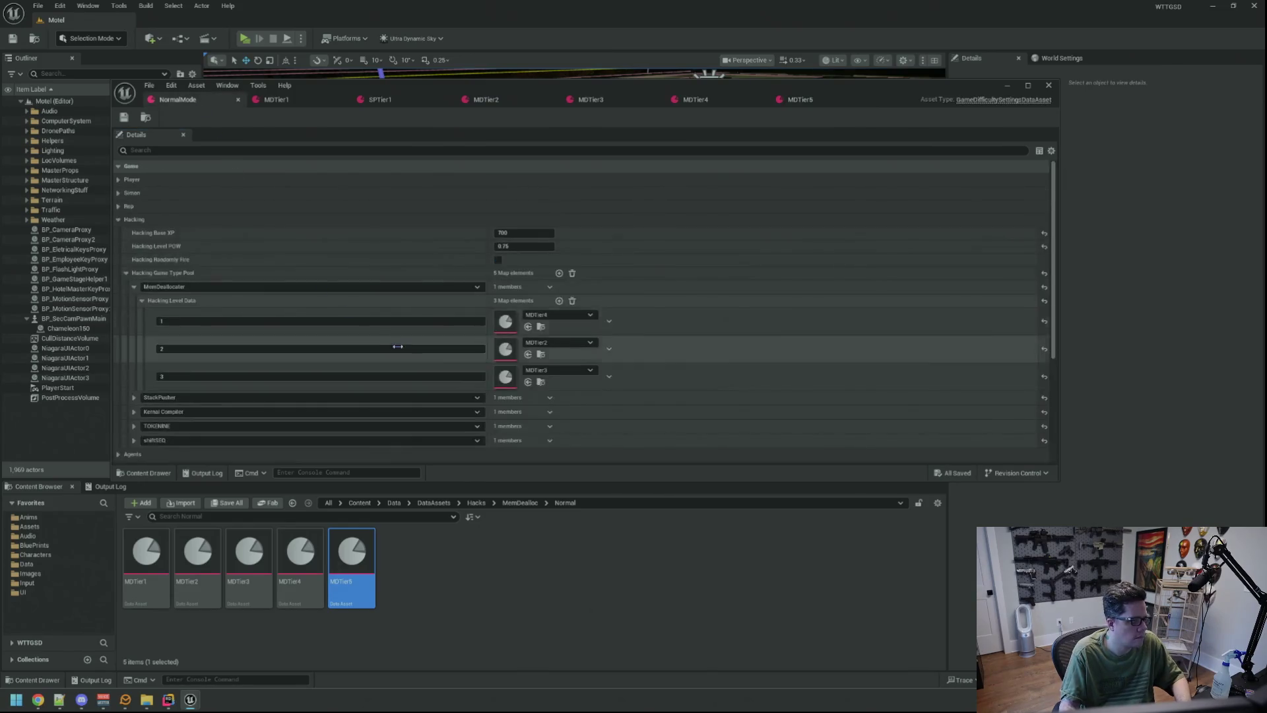
# - Put MDTier5 in NormalMode's first hacking level and save the settings
pyautogui.moveTo(352, 557); pyautogui.dragTo(518, 323)
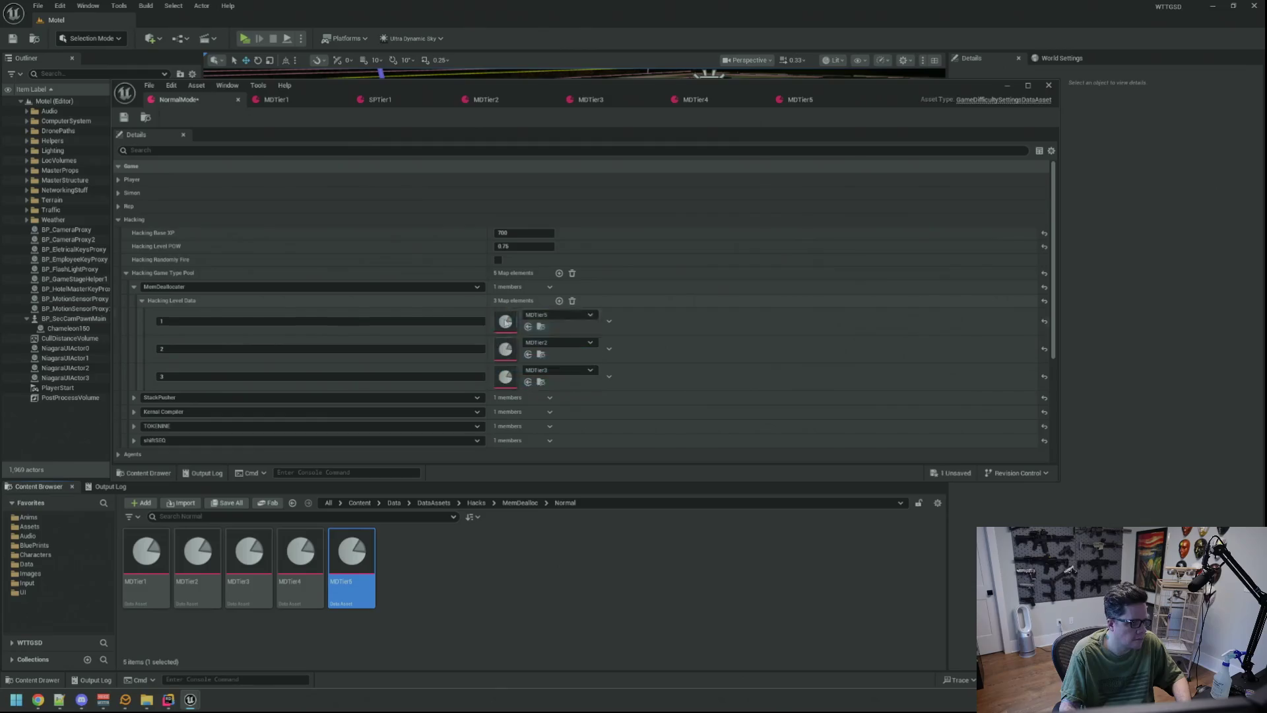
pyautogui.hotkey('ctrl', 's')
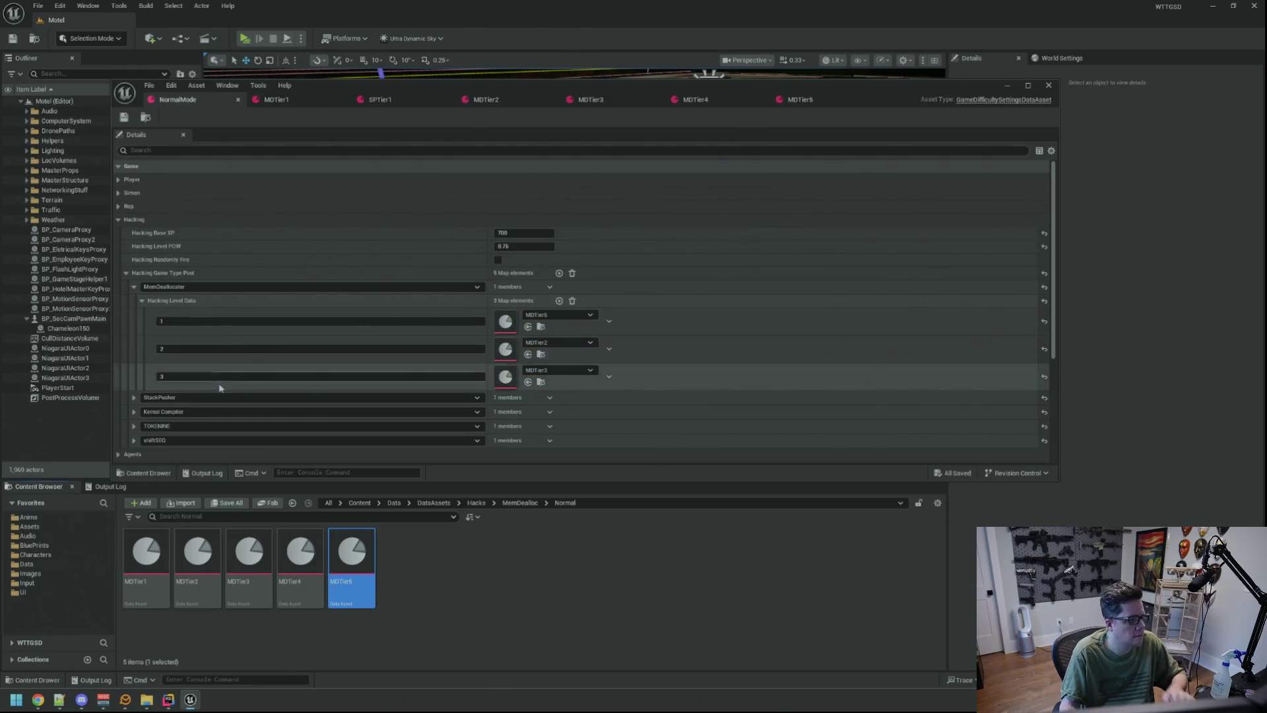
pyautogui.click(111, 486)
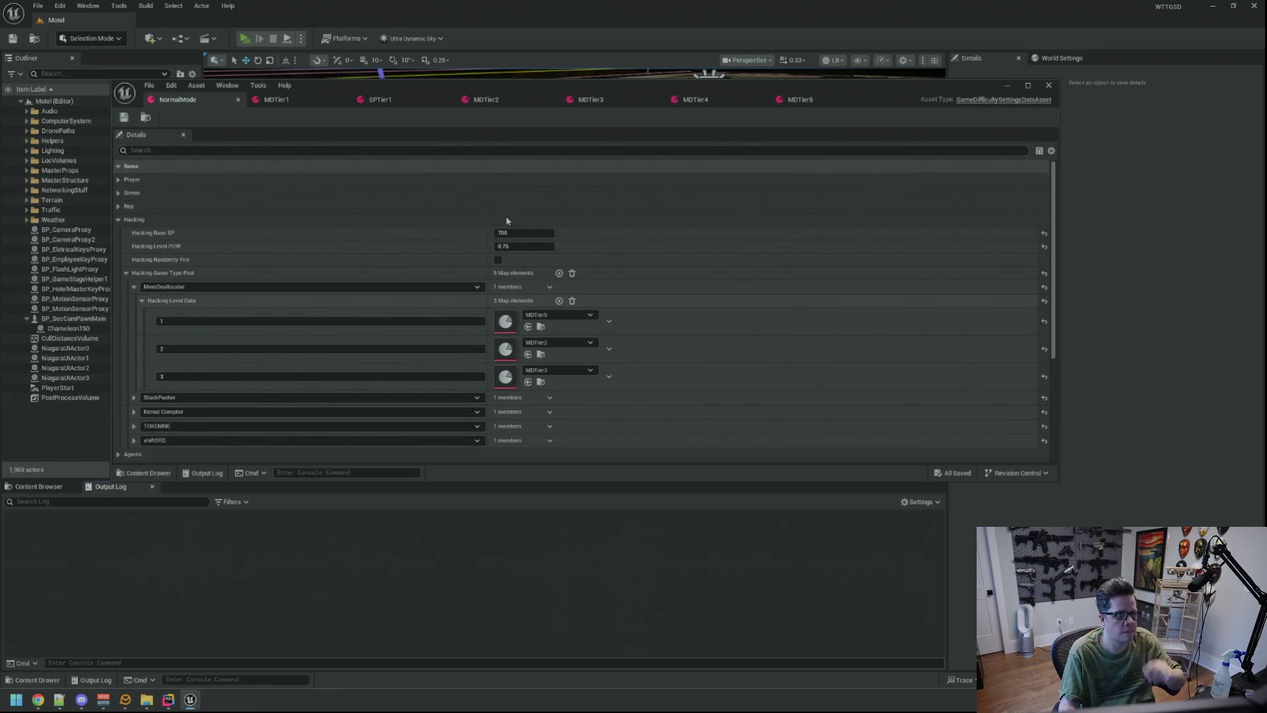
# - Playtest TriggerHack 1 with MDTier5, ending 'HACK BLOCKED' with 200 and 12.60 rewards
pyautogui.hotkey('alt', 'p')
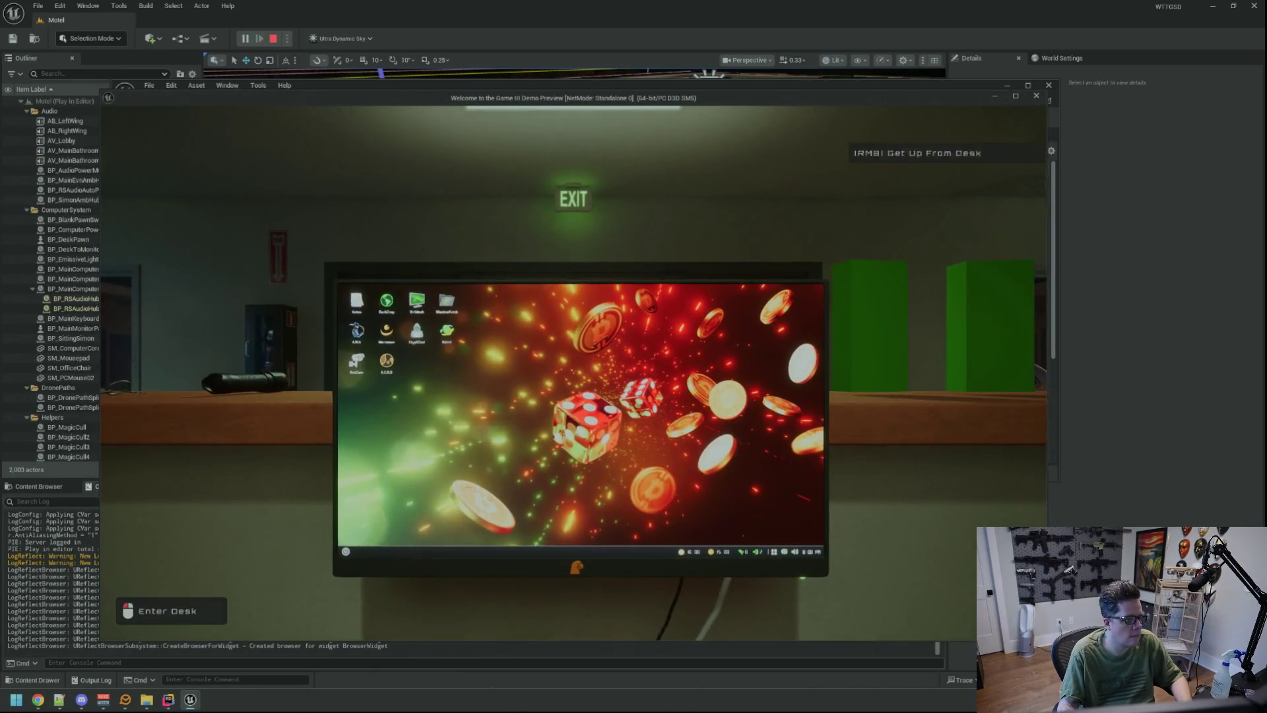
pyautogui.click(573, 373)
pyautogui.press('`')
pyautogui.press('Up')
pyautogui.press('Return')
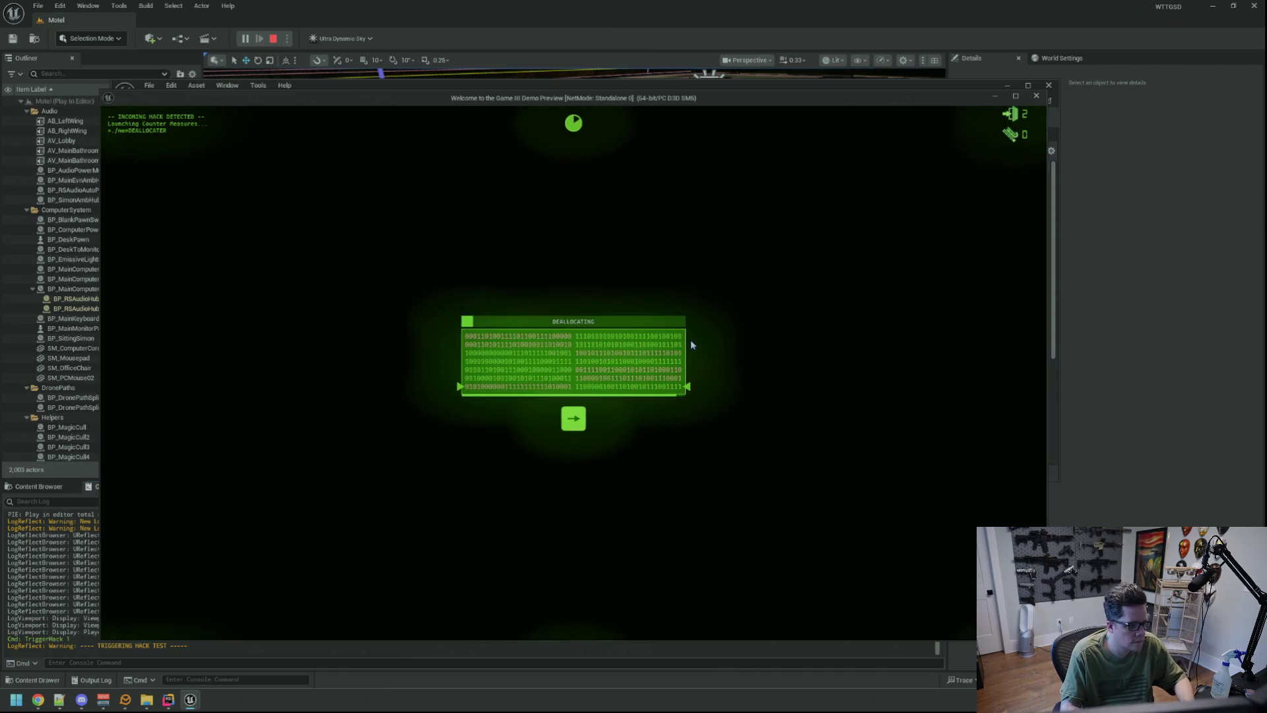
pyautogui.press('Left')
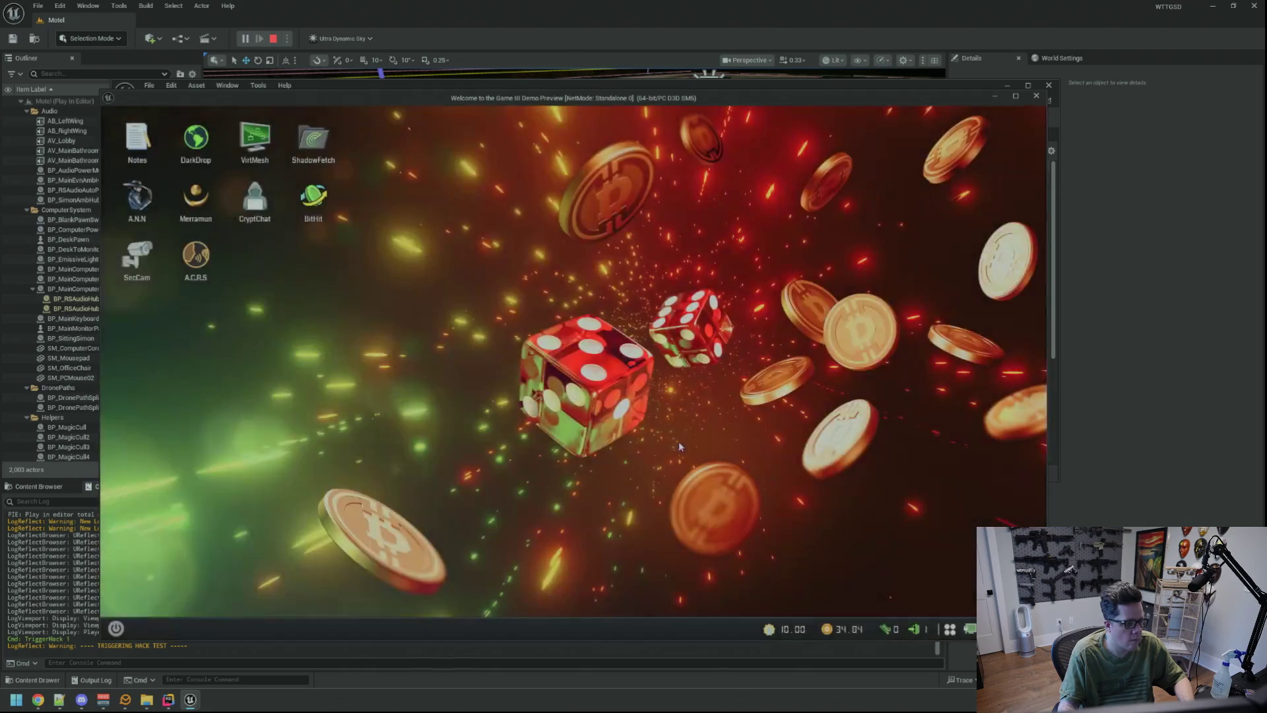
pyautogui.press('Escape')
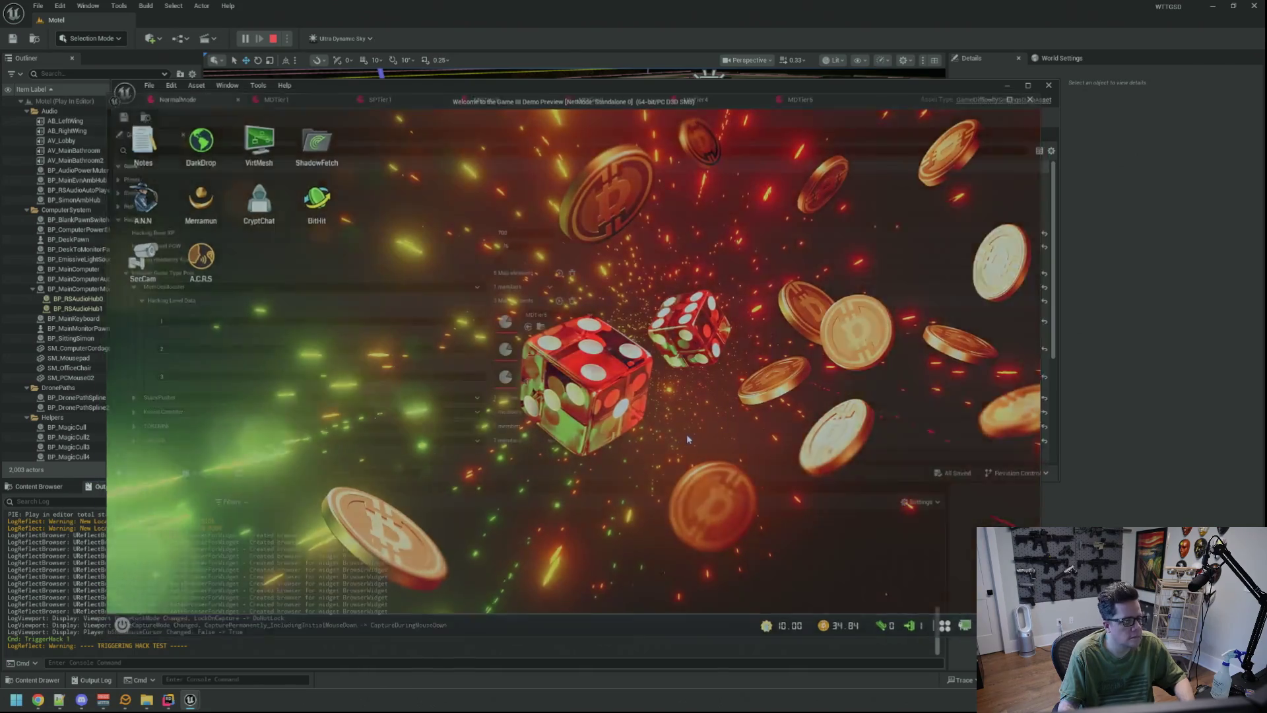
pyautogui.click(787, 102)
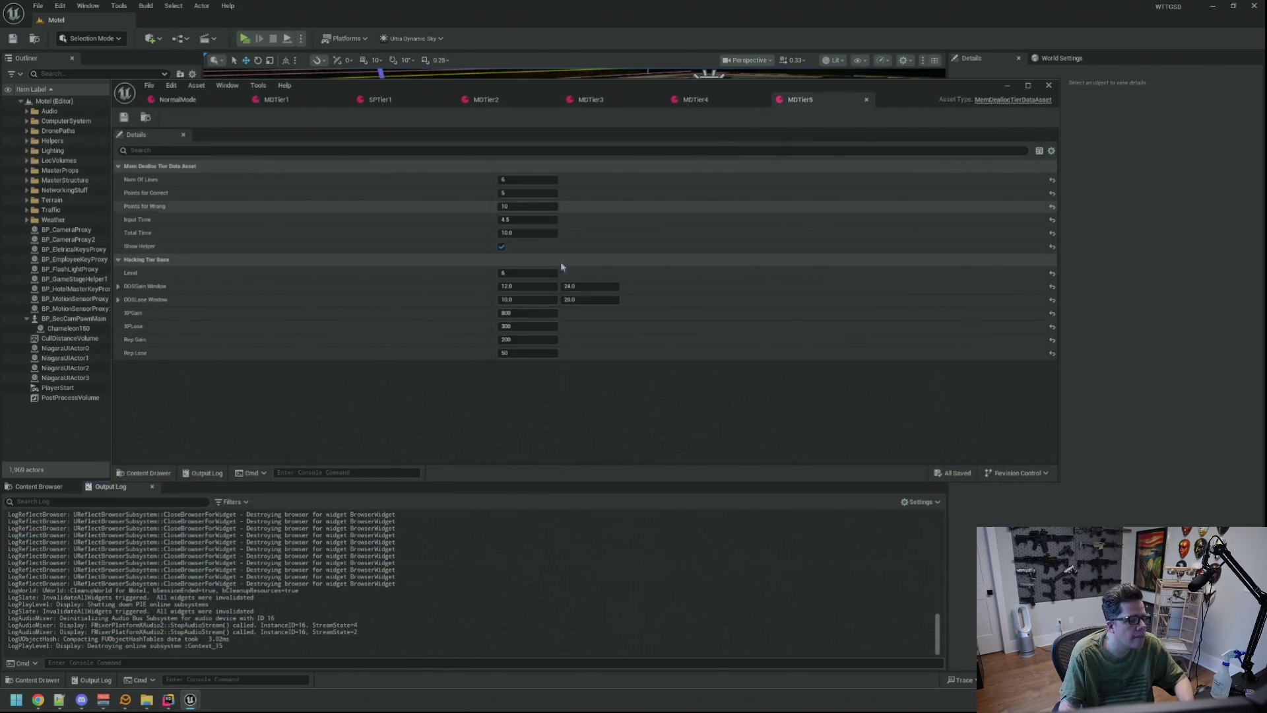
# - Duplicate MDTier5 as MDTier6, turn off Show Helper, set Input Time 4.0 and Points for Correct 3
pyautogui.hotkey('ctrl', 'b')
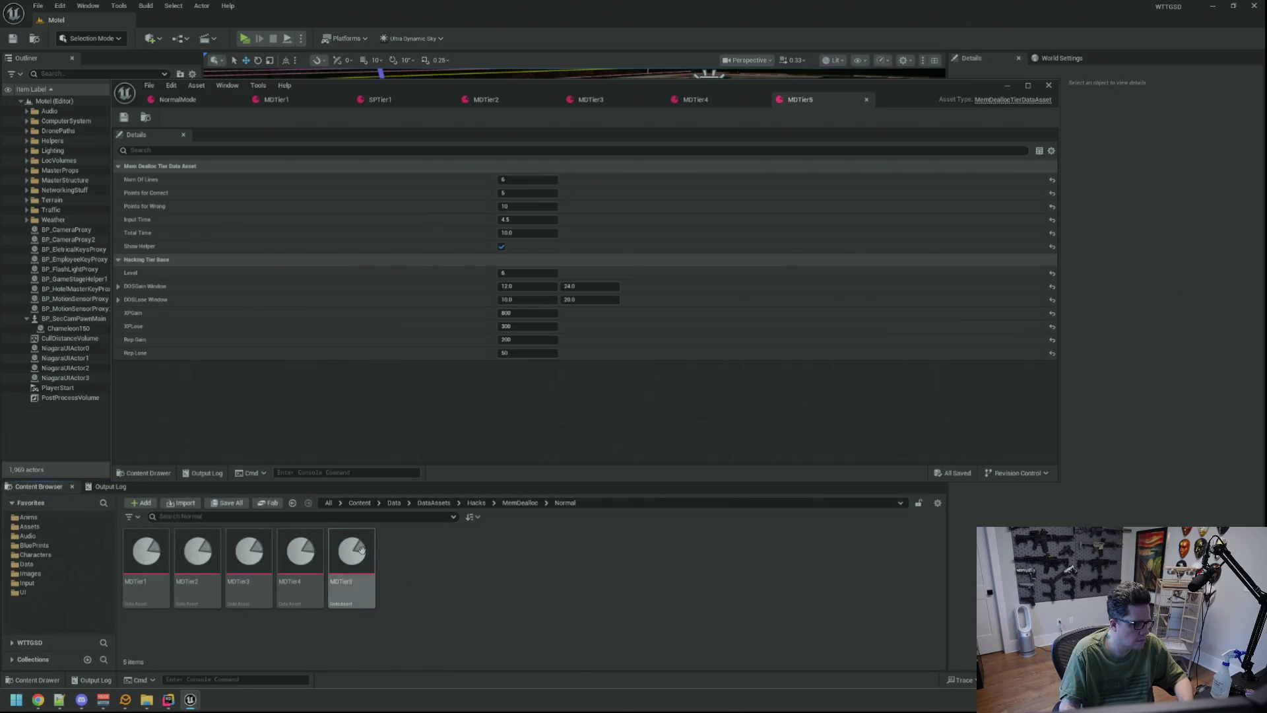
pyautogui.hotkey('ctrl', 'd')
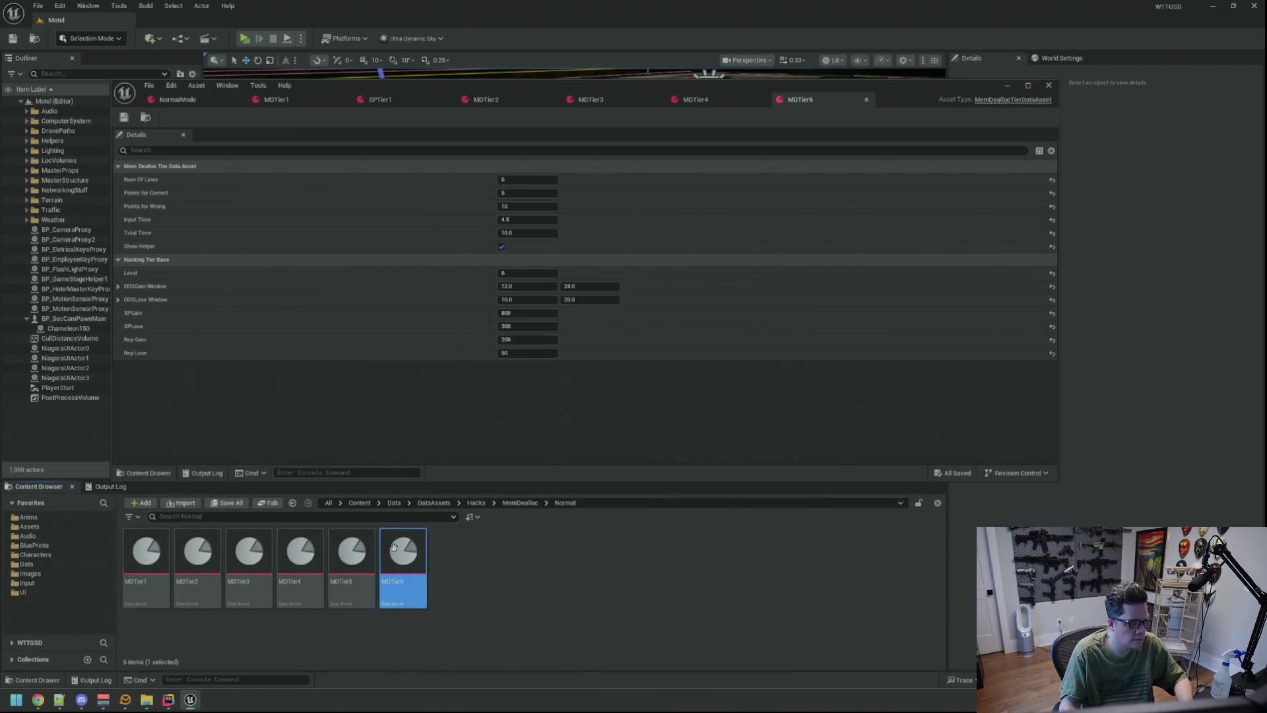
pyautogui.doubleClick(392, 545)
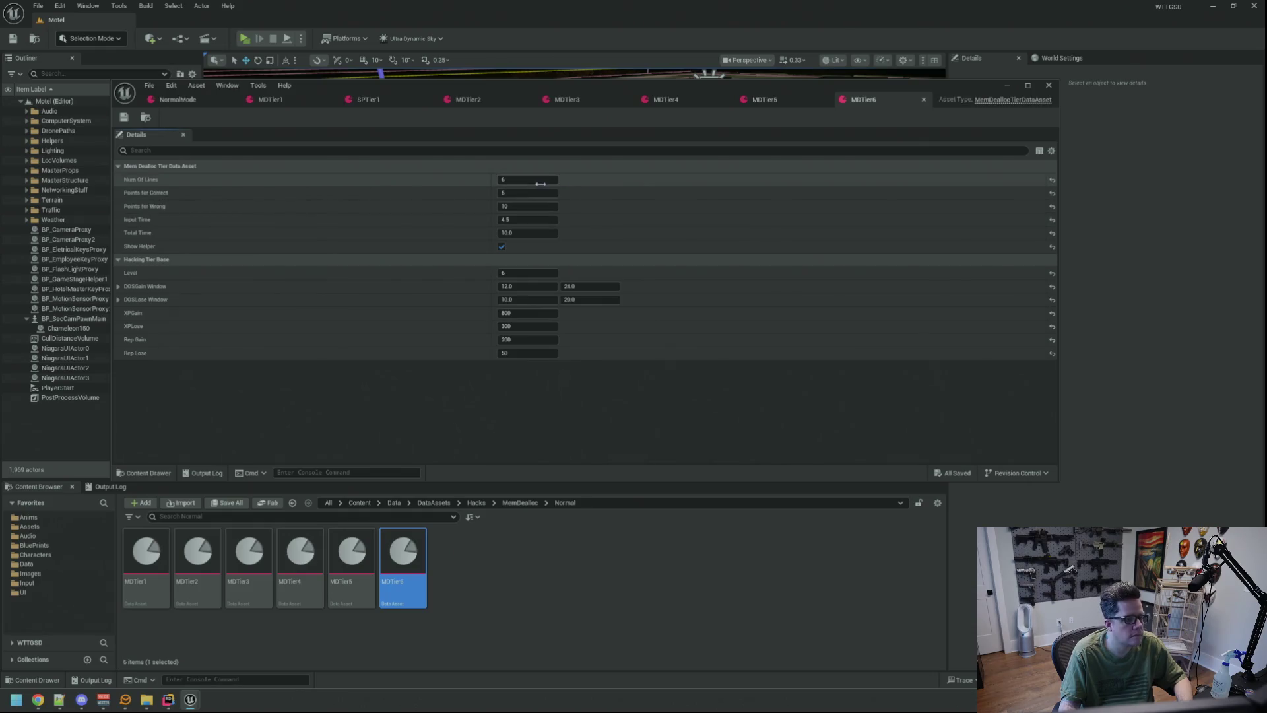
pyautogui.click(501, 246)
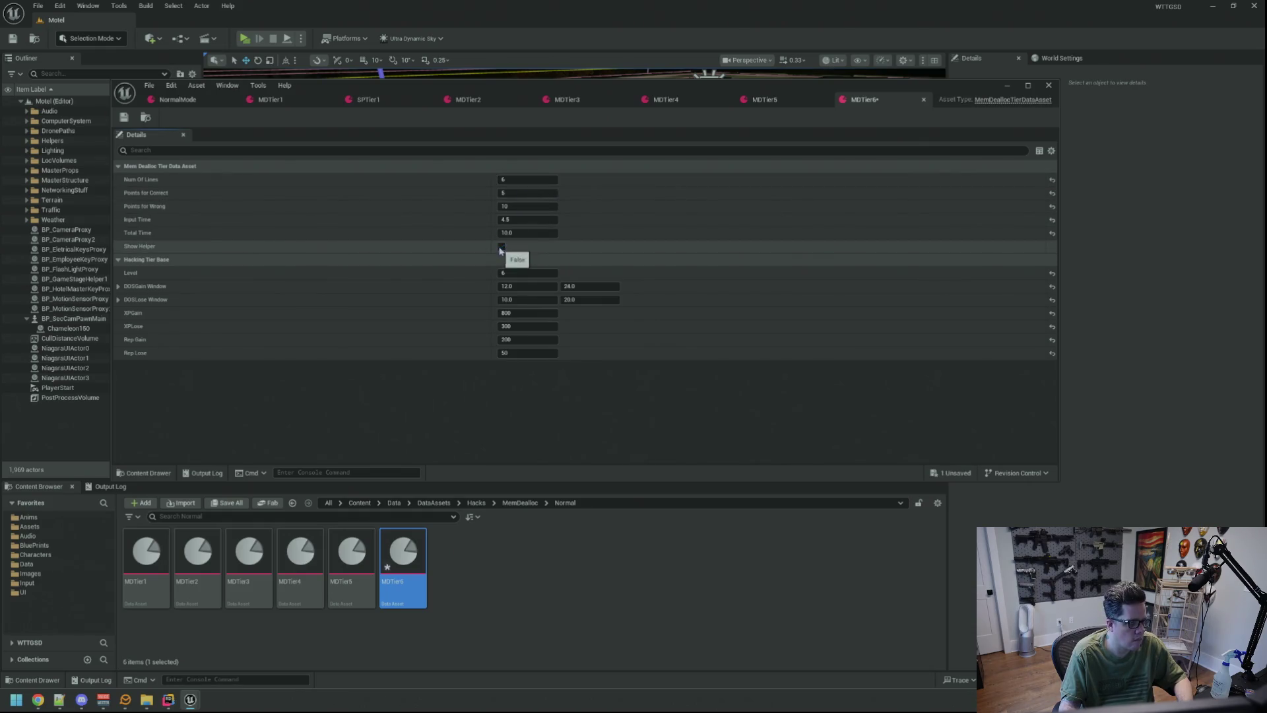
pyautogui.click(520, 218)
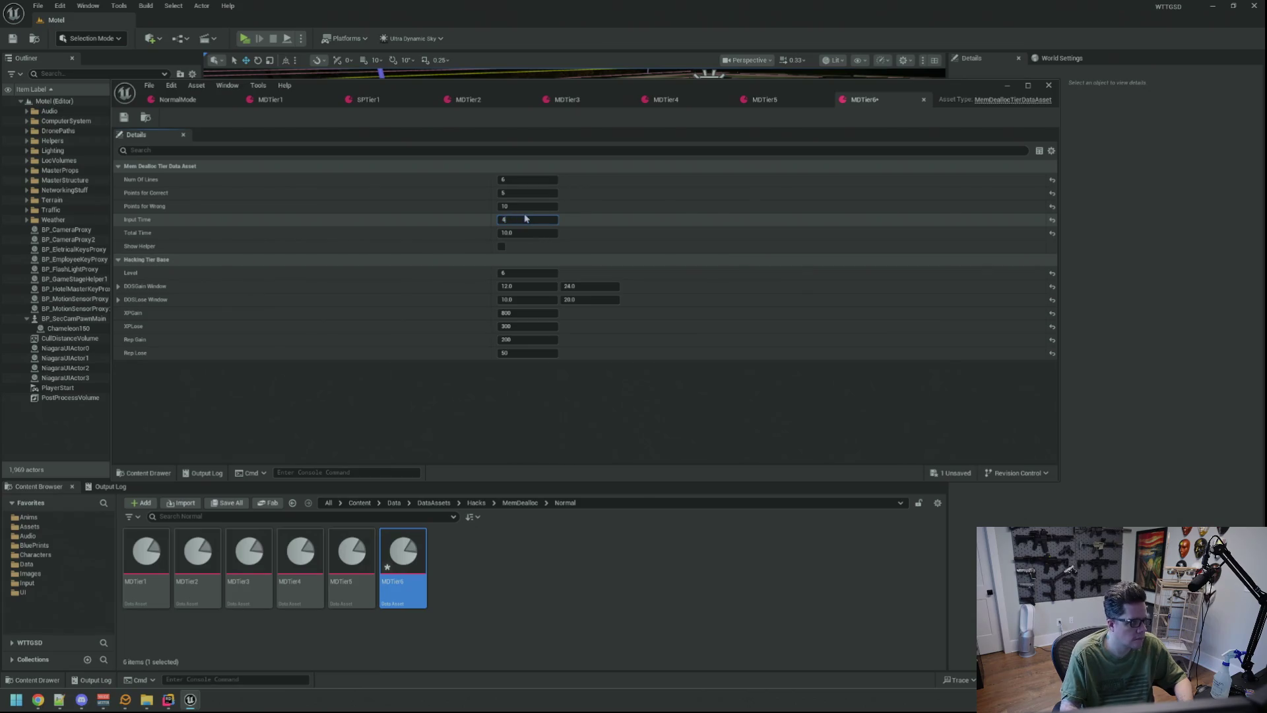
pyautogui.click(530, 193)
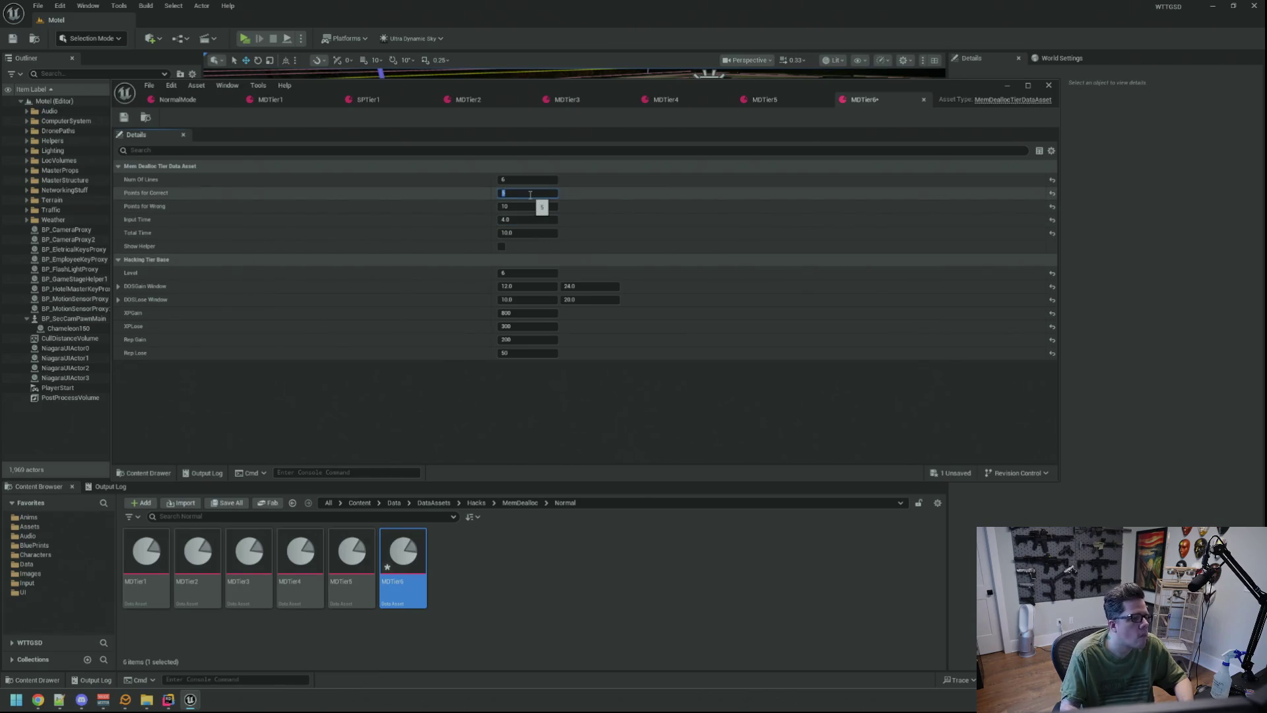
pyautogui.press('Return')
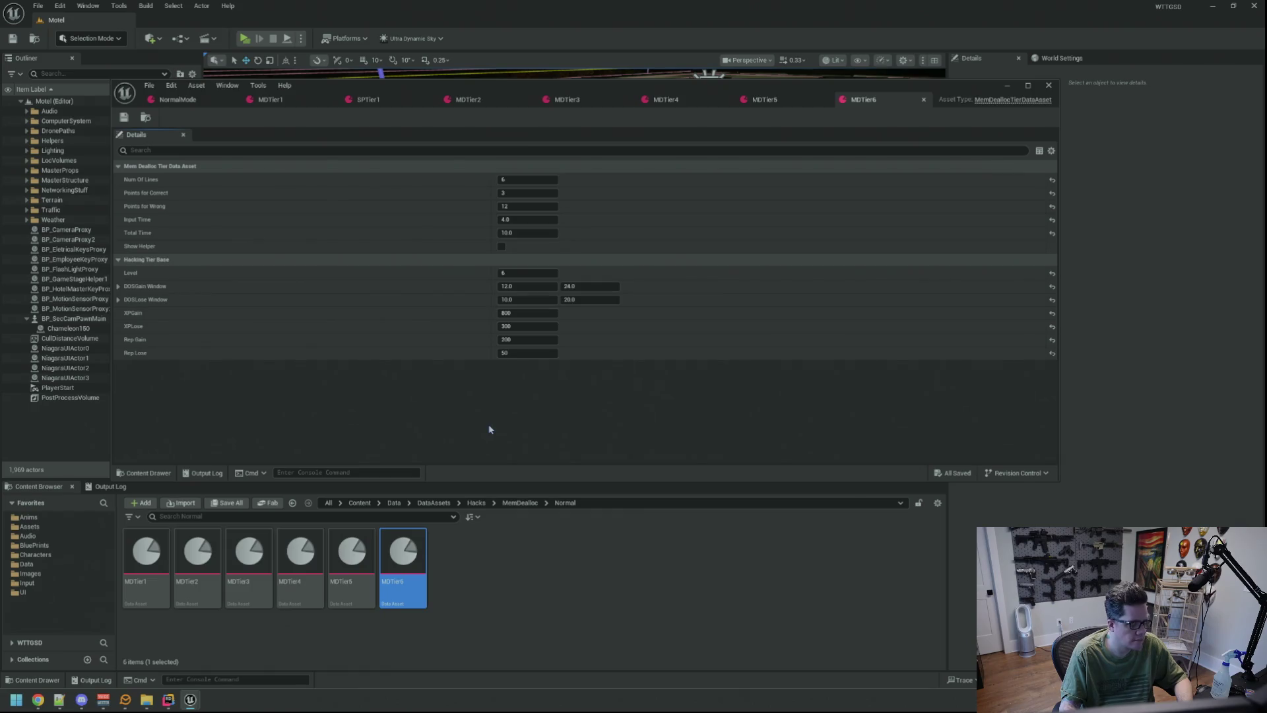
# - Assign MDTier6 to NormalMode's first hacking level
pyautogui.click(178, 99)
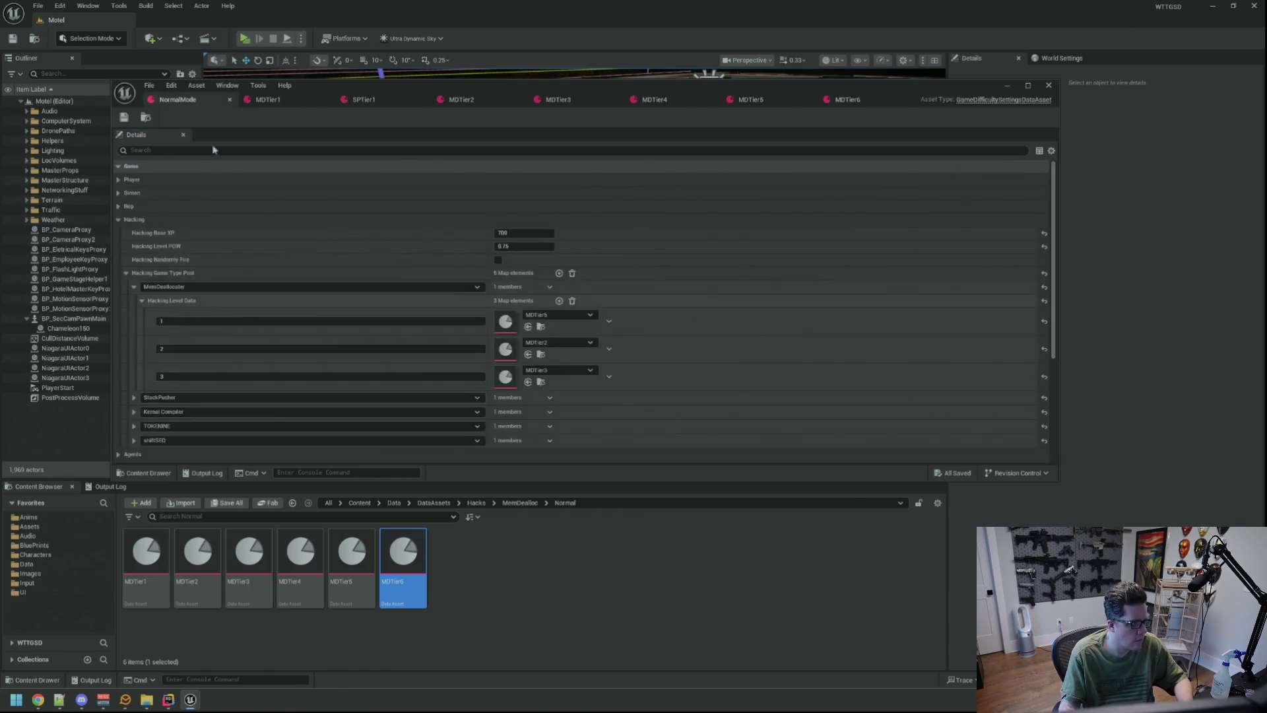
pyautogui.moveTo(403, 561); pyautogui.dragTo(506, 321)
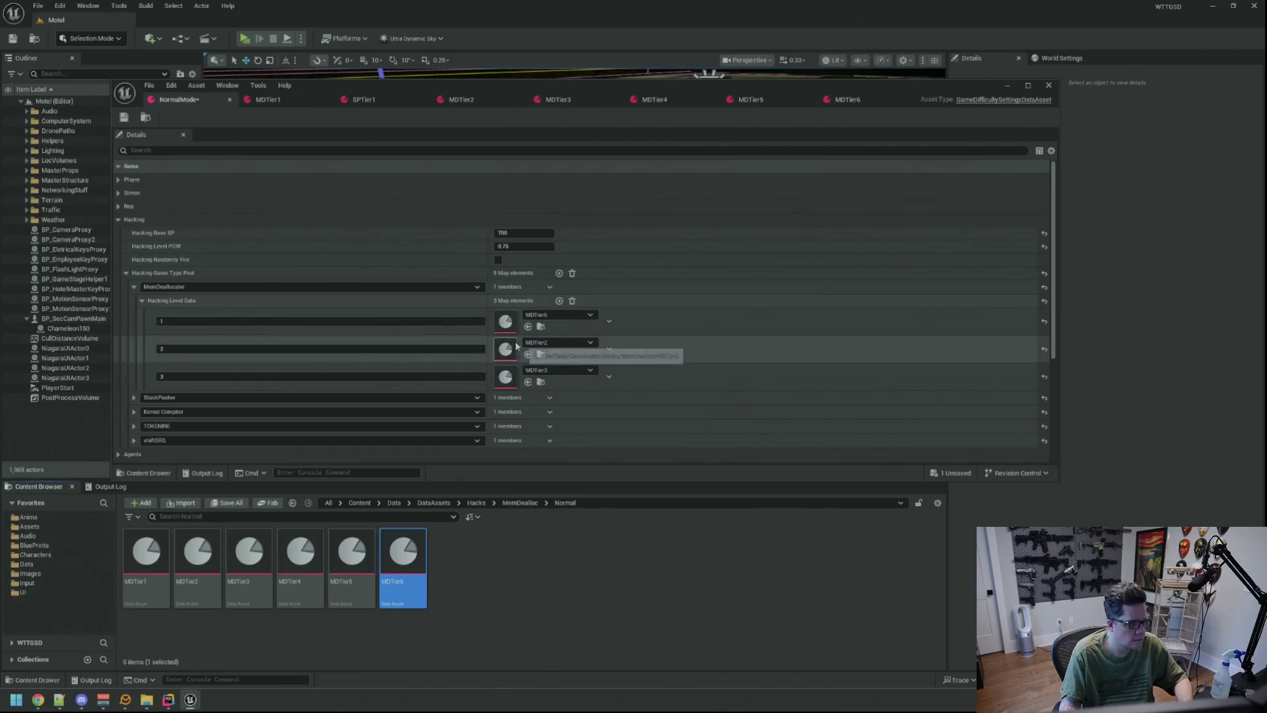
pyautogui.click(110, 488)
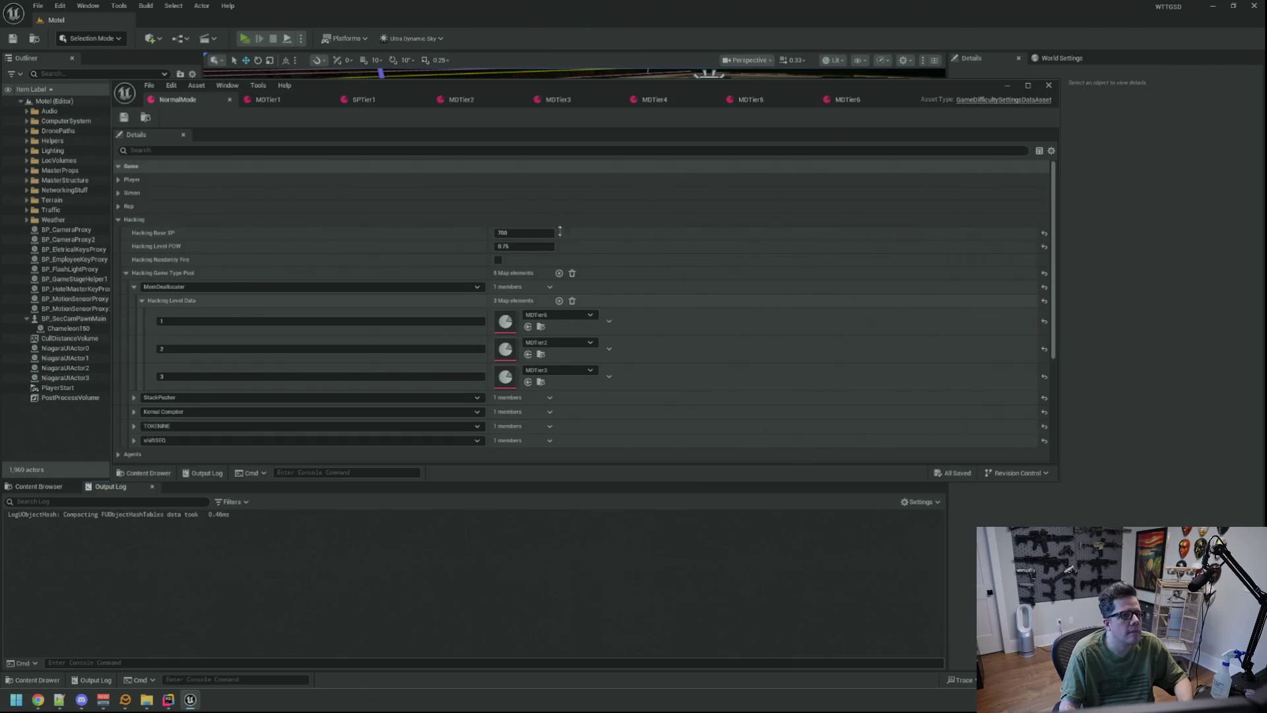
# - Playtest the MemDeallocater hack with MDTier6 using the TriggerHack 1 console command
pyautogui.hotkey('alt', 'p')
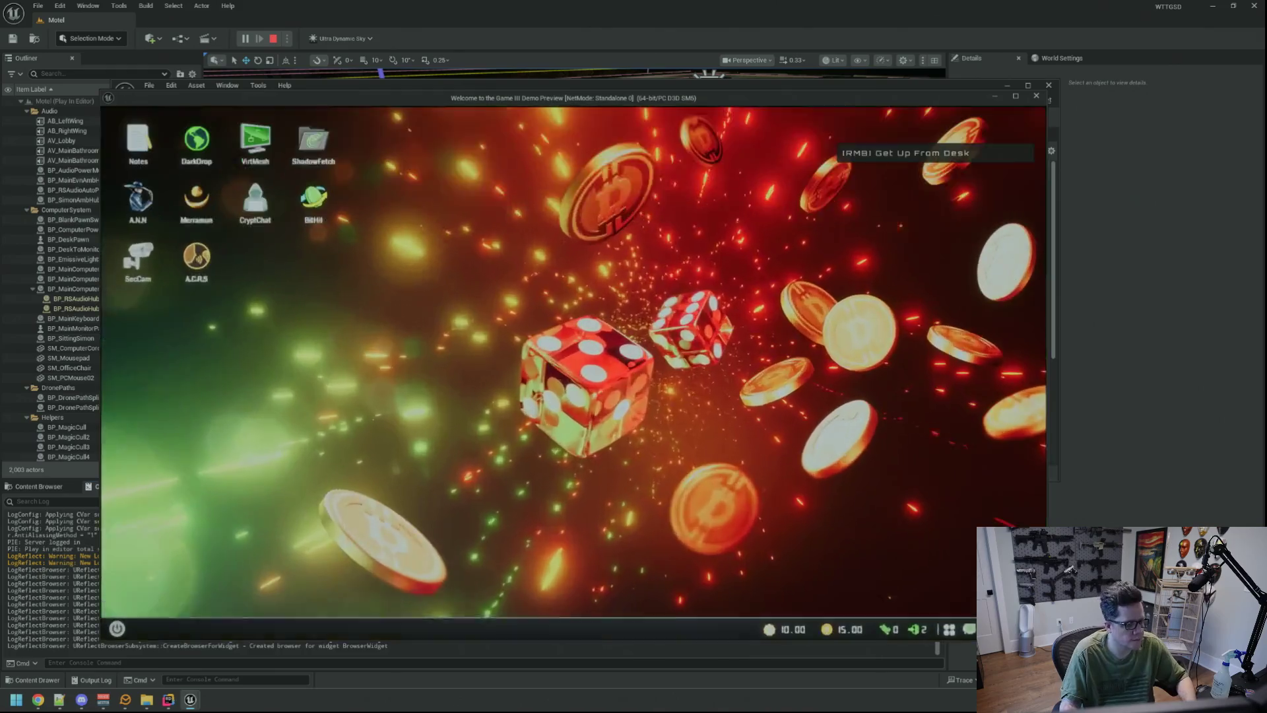
pyautogui.press('`')
pyautogui.press('Up')
pyautogui.press('Return')
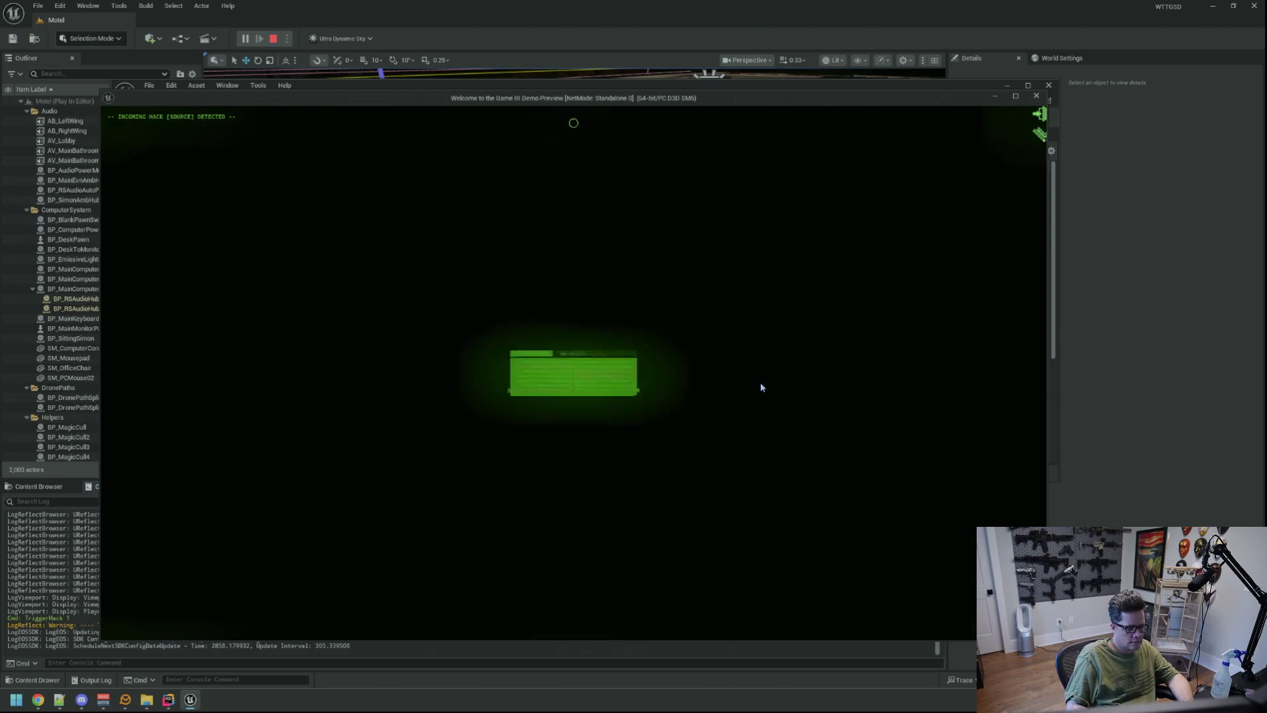
pyautogui.click(848, 99)
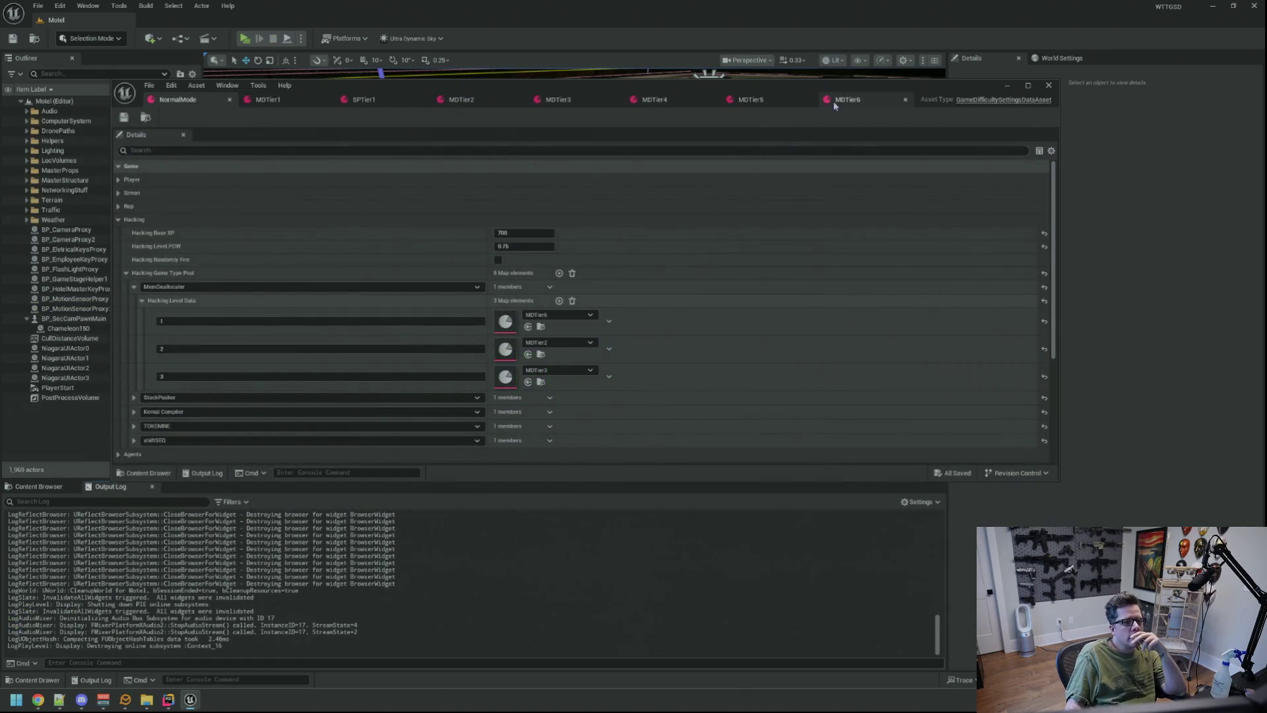
# - Set MDTier6's points to 3 correct and 6 wrong, Total Time 12.0, and save
pyautogui.click(532, 194)
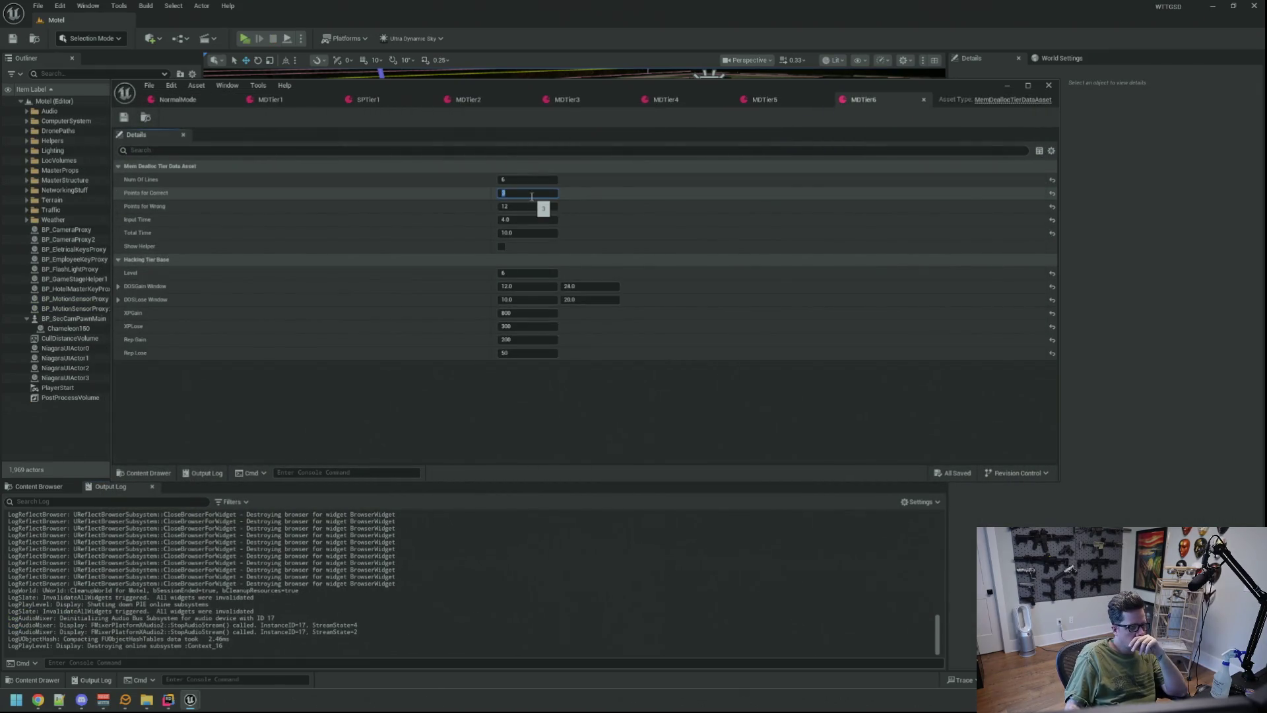
pyautogui.press('Tab')
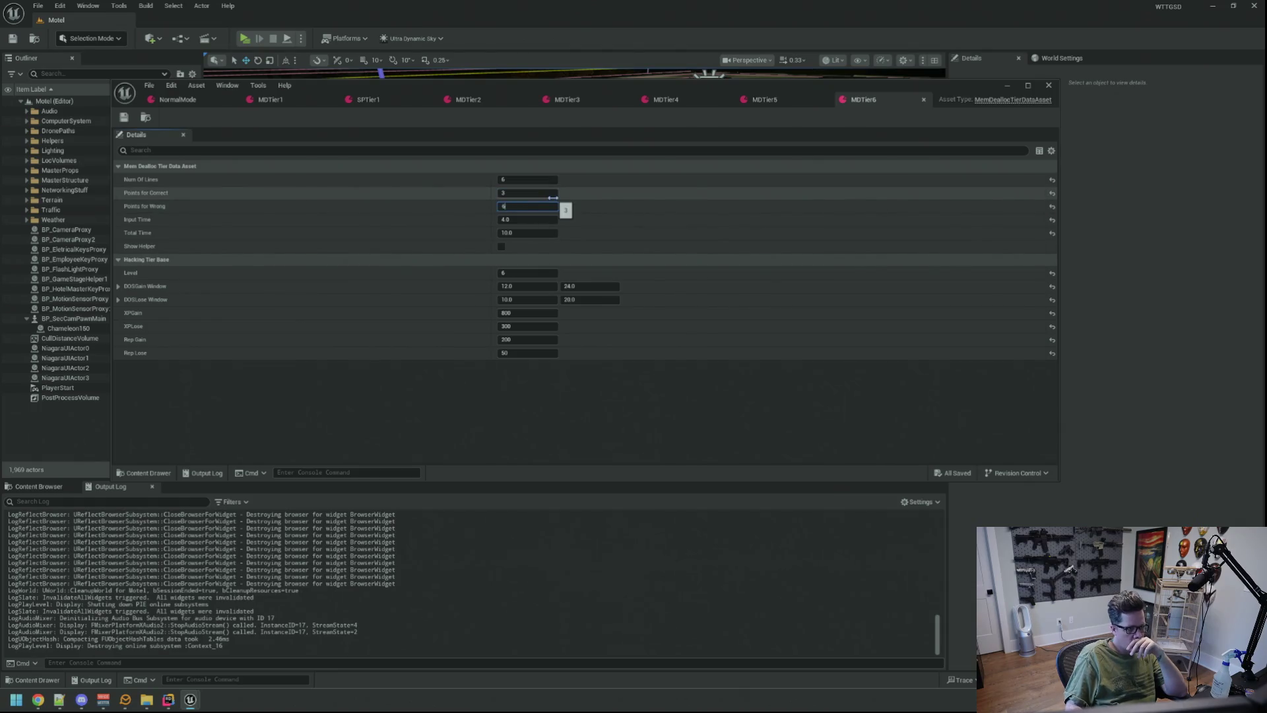
pyautogui.press('Return')
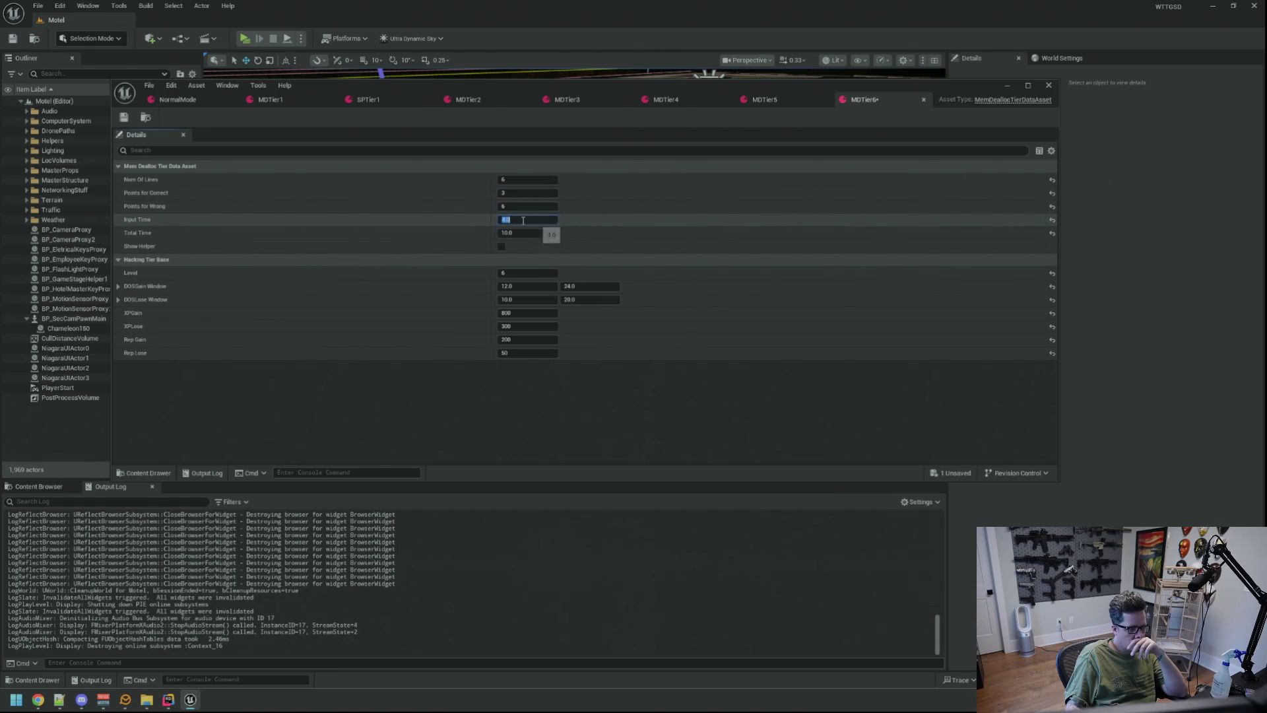
pyautogui.click(522, 233)
pyautogui.write('2')
pyautogui.press('Return')
pyautogui.hotkey('ctrl', 's')
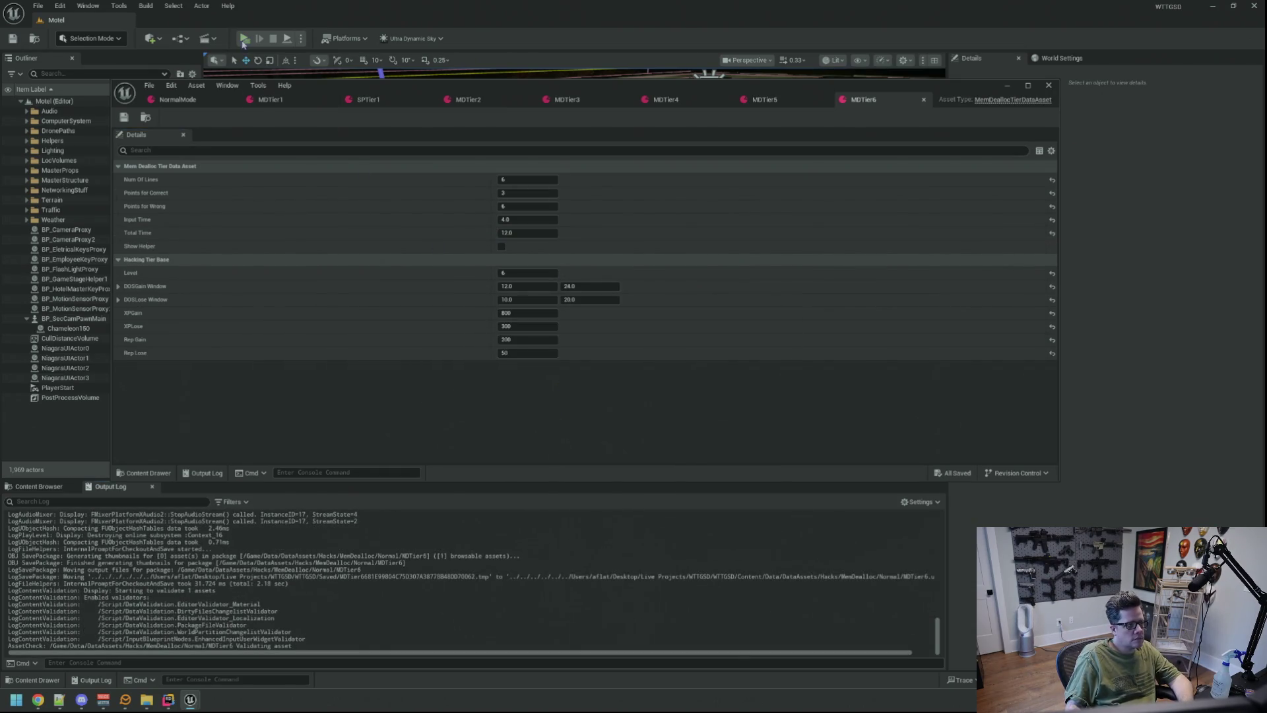
# - Playtest the hack again with TriggerHack 1 and stop play
pyautogui.hotkey('alt', 'p')
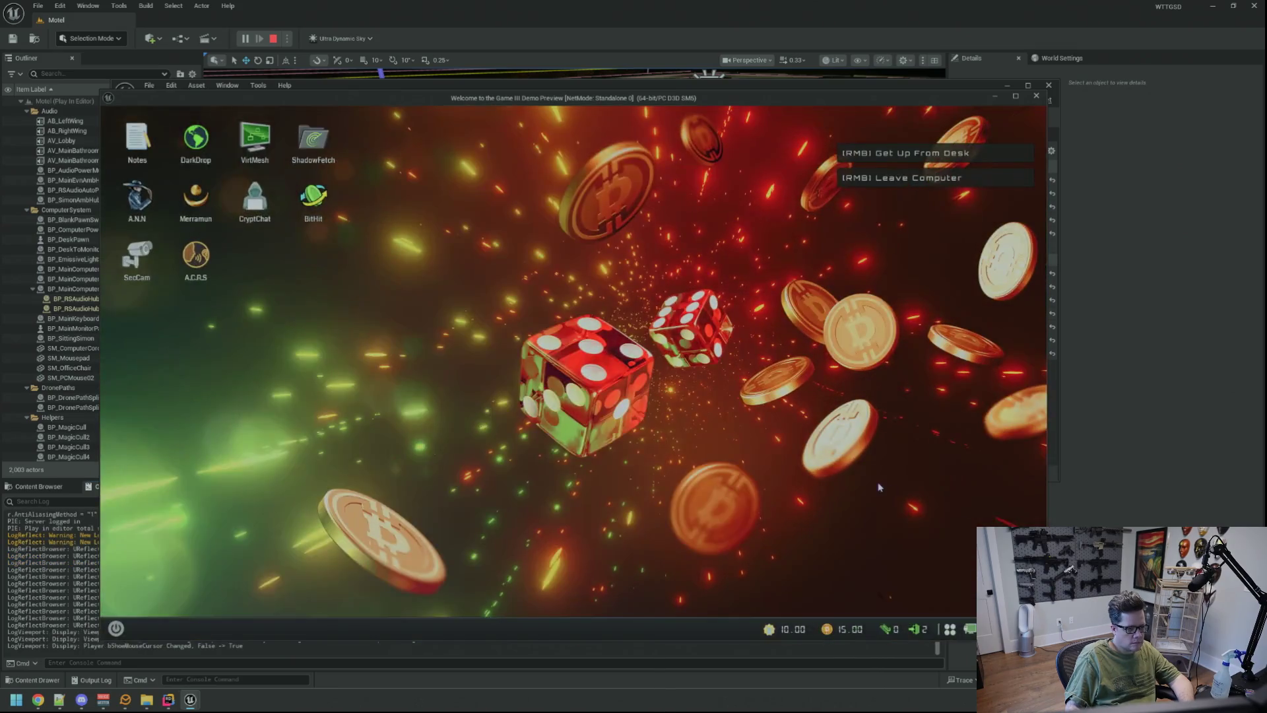
pyautogui.press('`')
pyautogui.press('Up')
pyautogui.press('Return')
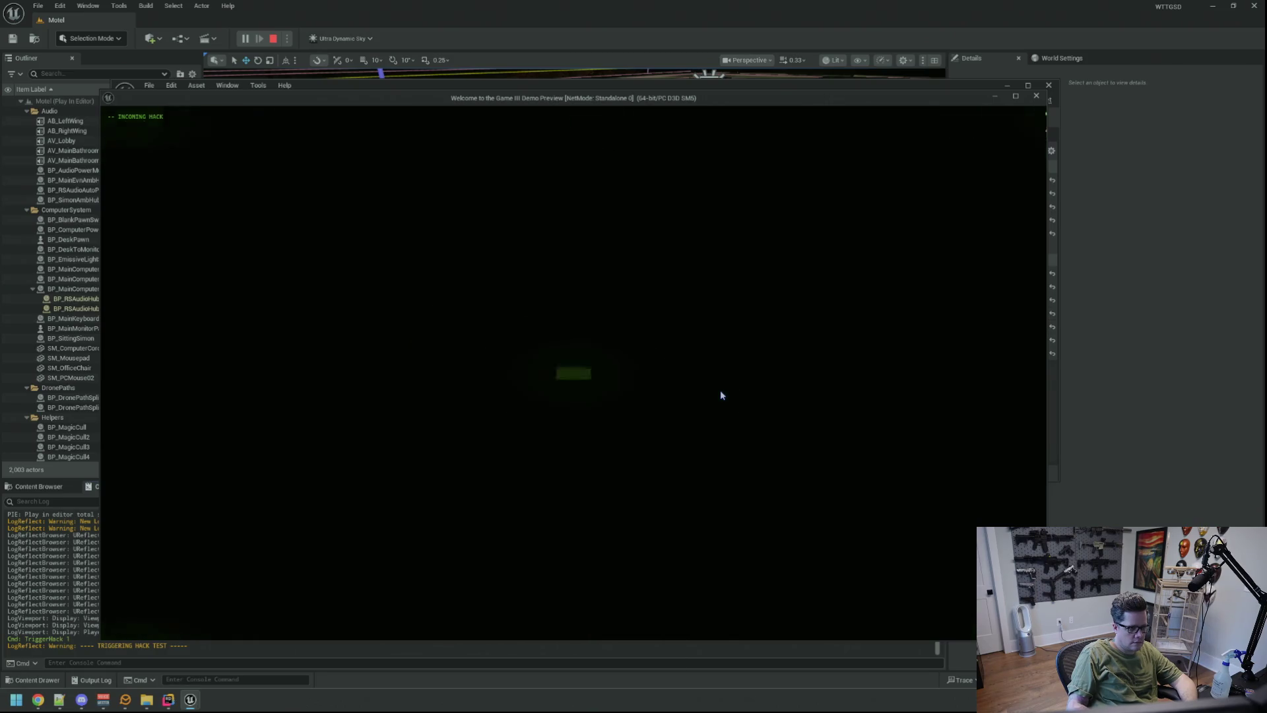
pyautogui.press('Escape')
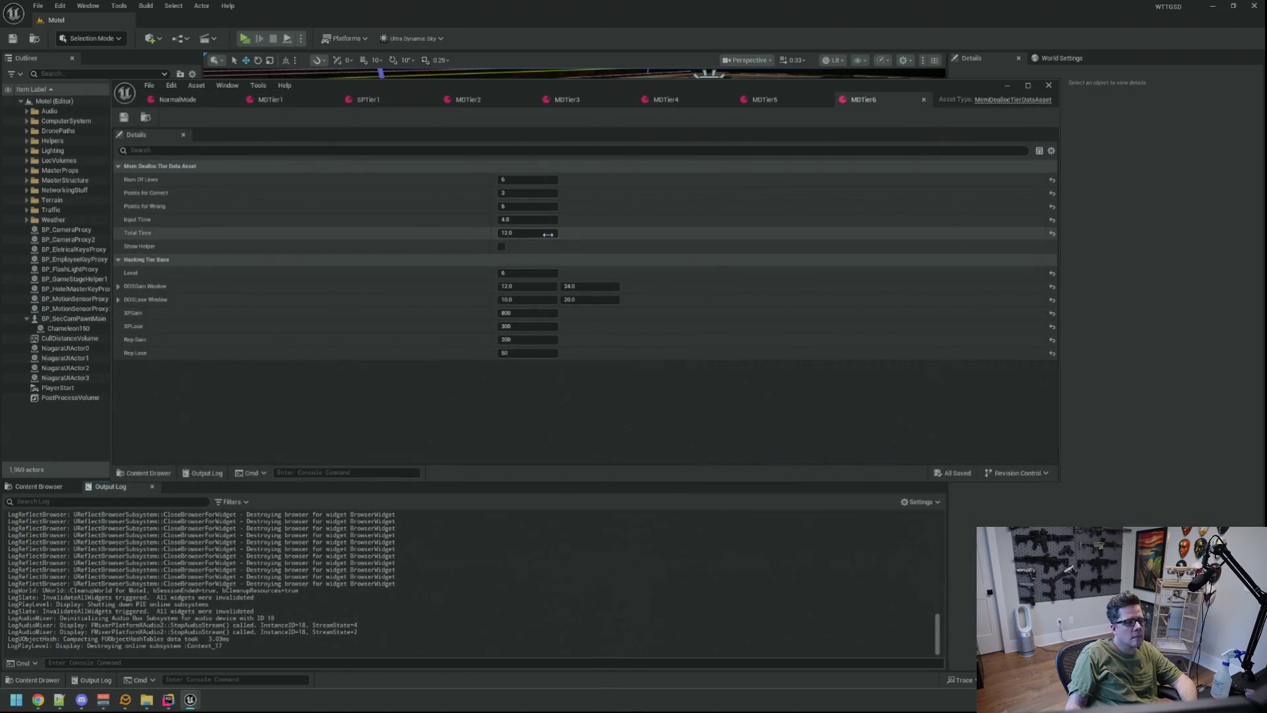
# - Change MDTier6's Total Time to 18.0 and save
pyautogui.click(545, 235)
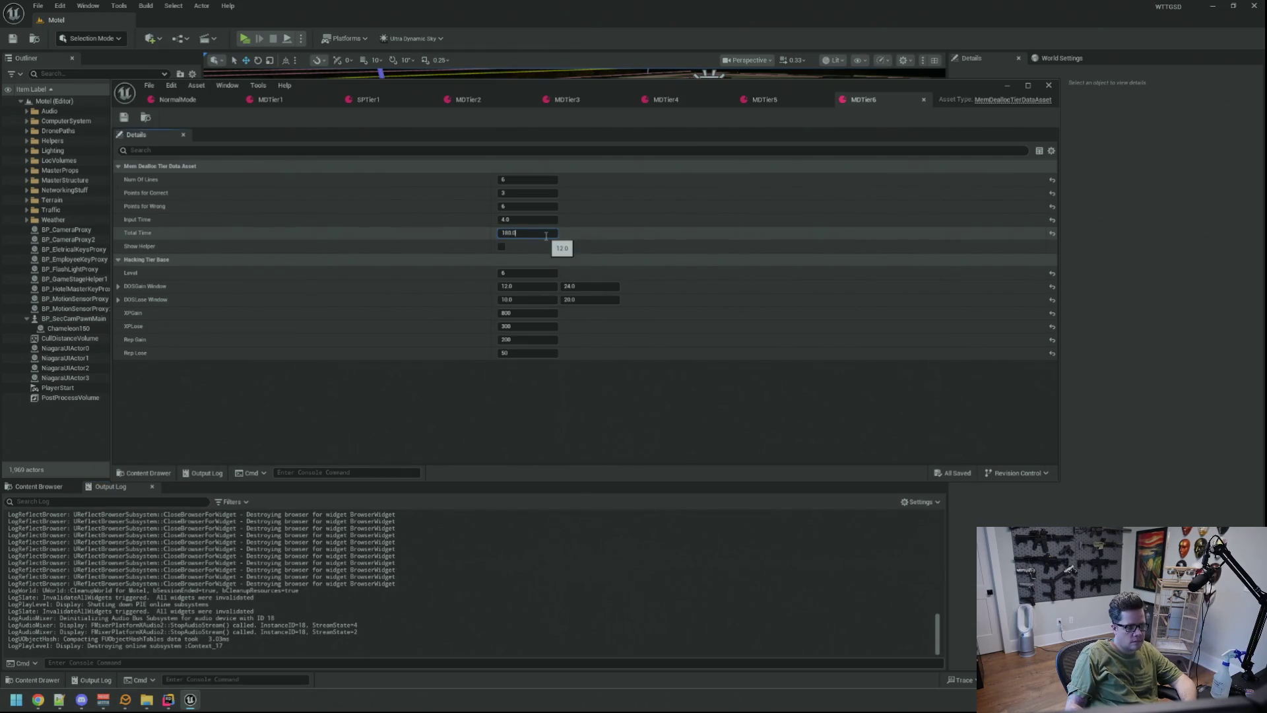
pyautogui.hotkey('ctrl', 's')
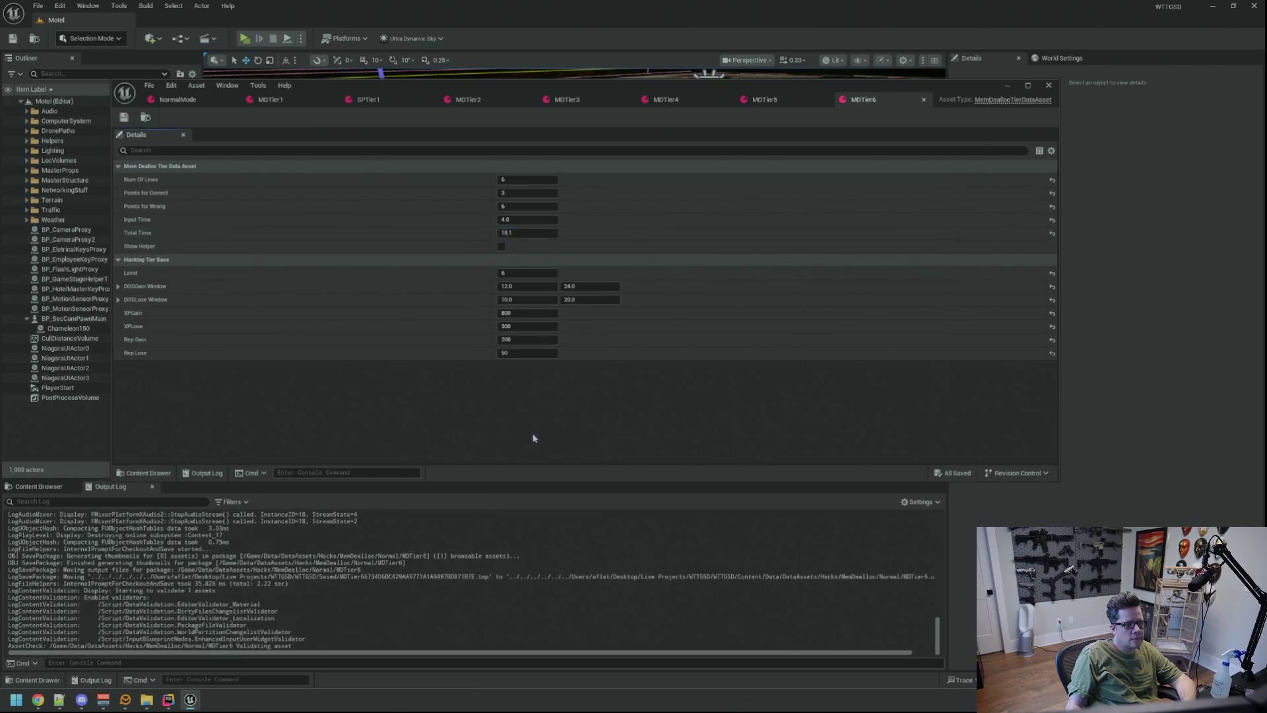
pyautogui.click(520, 234)
pyautogui.hotkey('ctrl', 's')
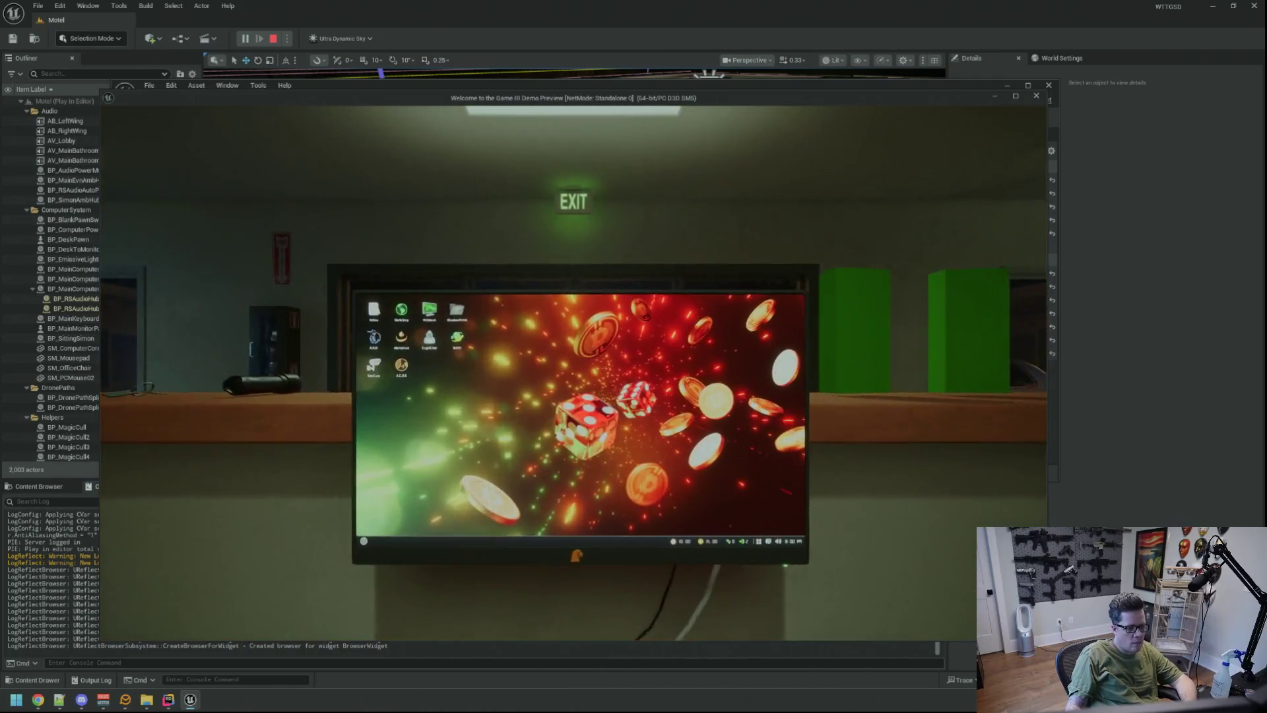
# - Run TriggerHack 1 twice in play, ending 'HACK BLOCKED' with 200 and 11.22, then stop
pyautogui.press('`')
pyautogui.press('Up')
pyautogui.press('Return')
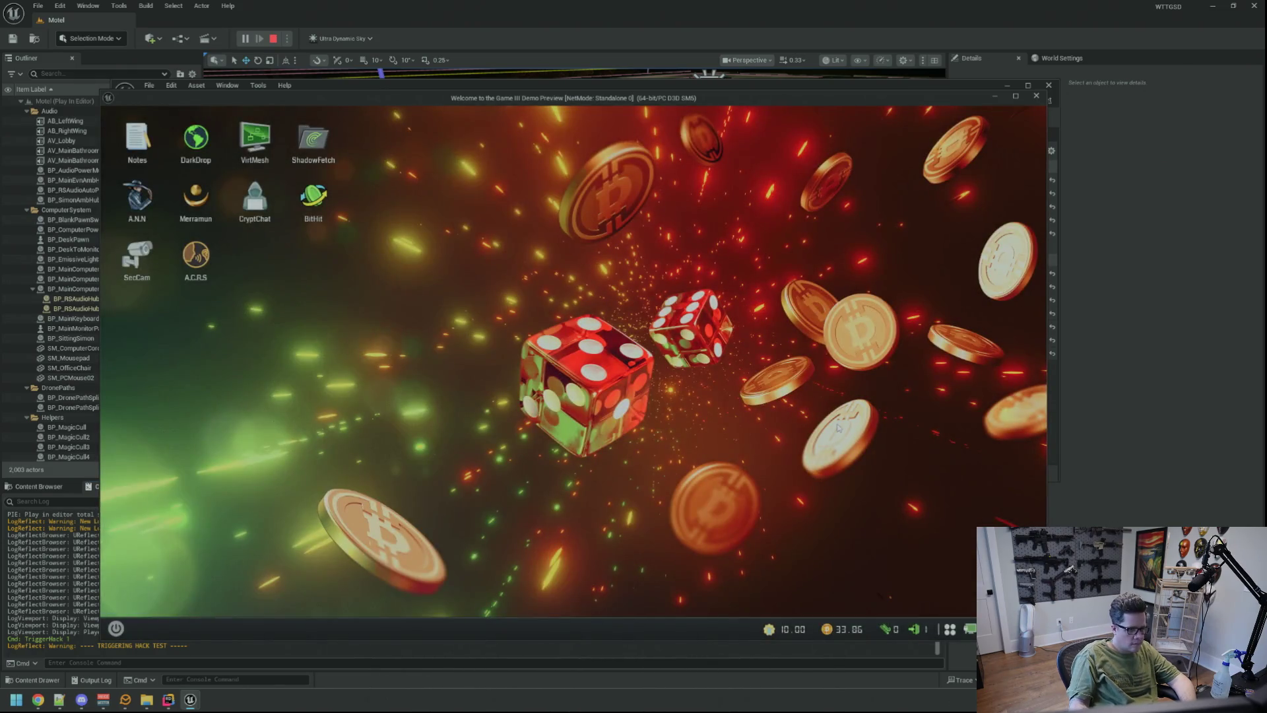
pyautogui.press('`')
pyautogui.press('Up')
pyautogui.press('Return')
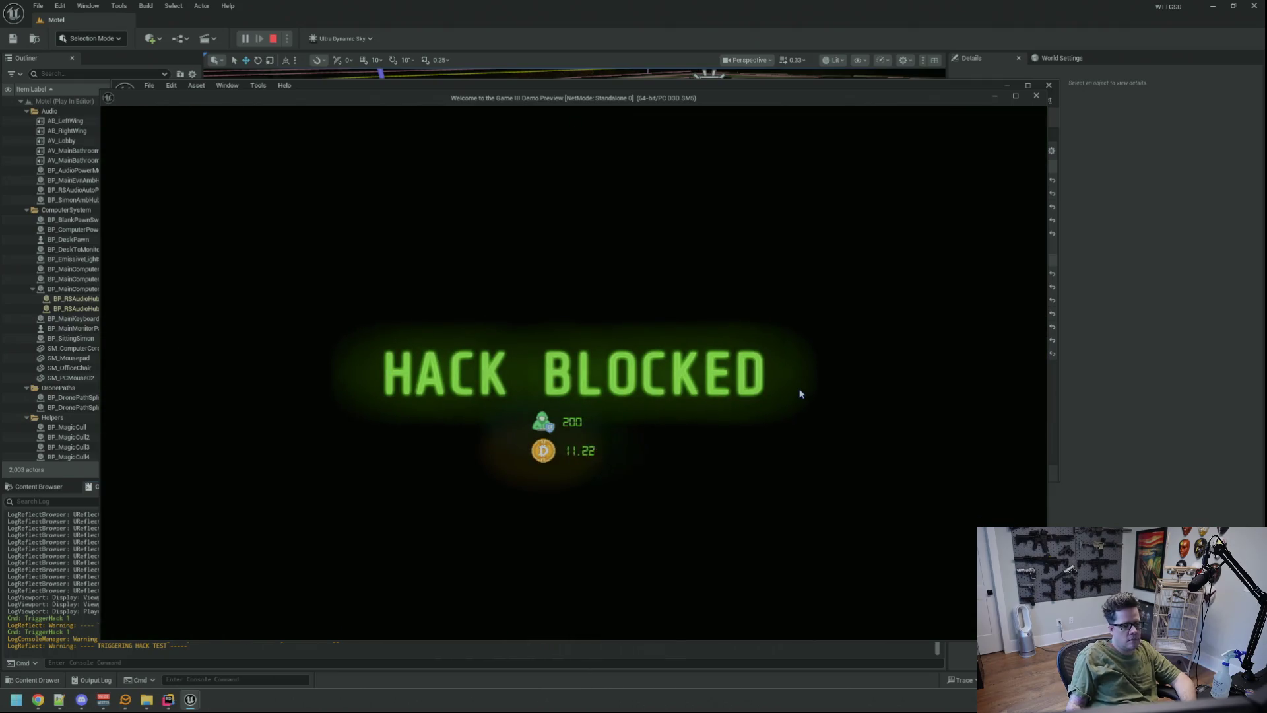
pyautogui.press('Escape')
# - Set MDTier6's Total Time to 16.0 and save
pyautogui.click(535, 232)
pyautogui.press('Return')
pyautogui.hotkey('ctrl', 's')
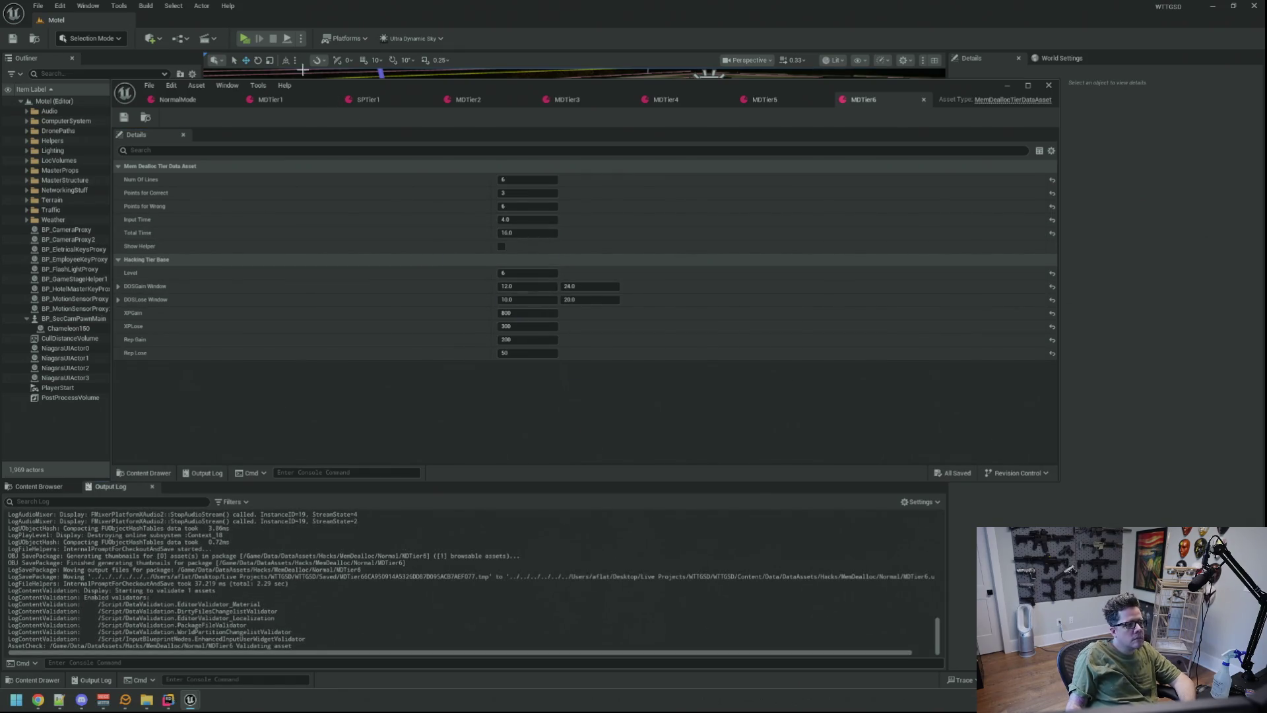
pyautogui.hotkey('alt', 'p')
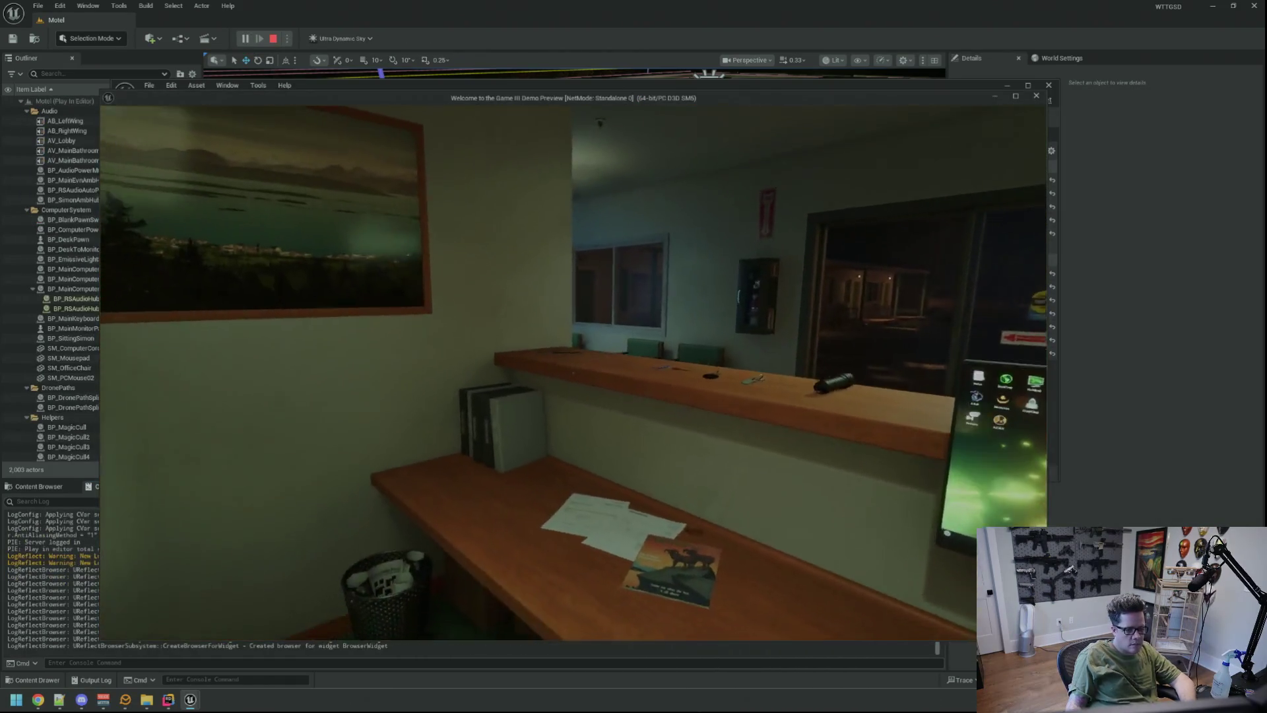
pyautogui.press('`')
pyautogui.write('TriggerHack 1')
pyautogui.press('Return')
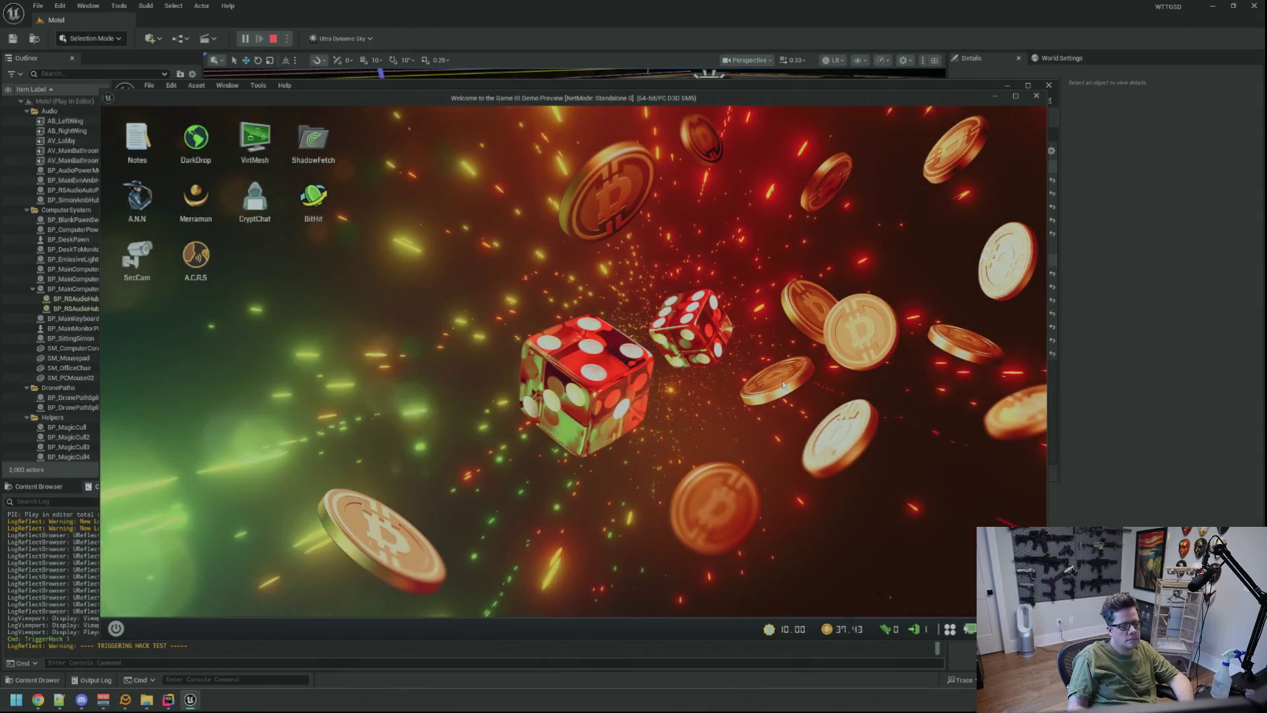
pyautogui.press('Escape')
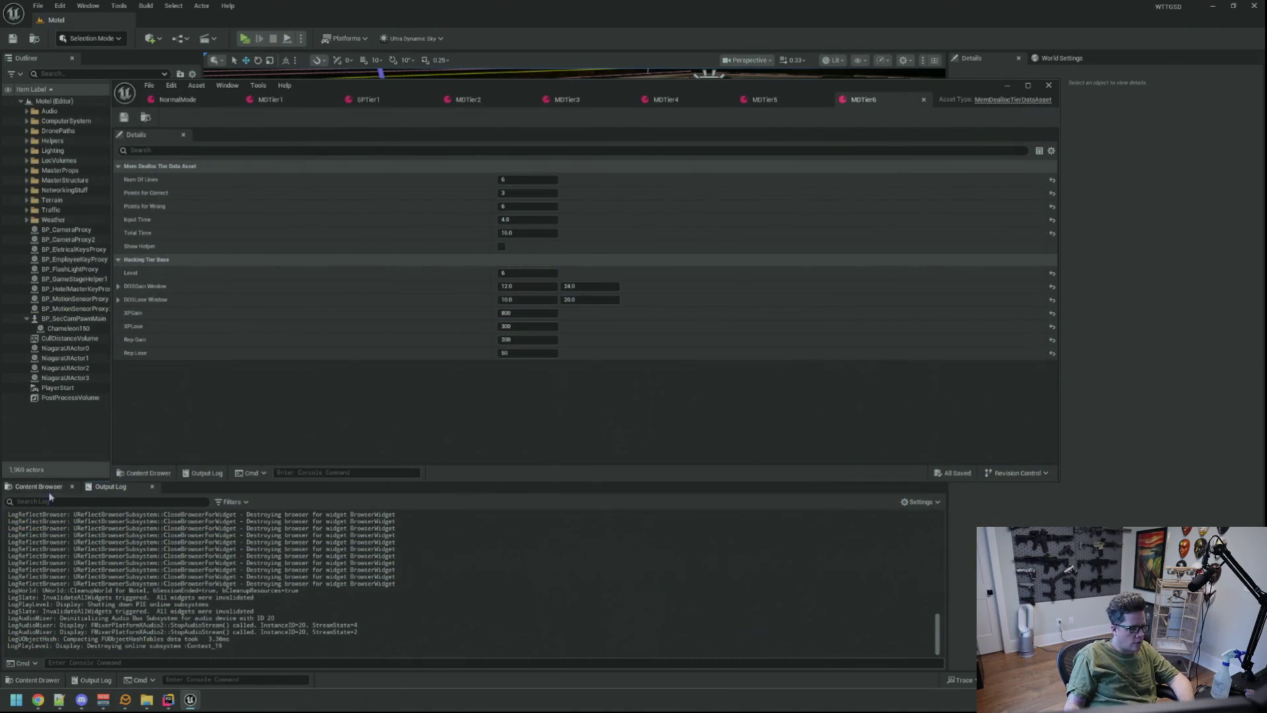
# - Duplicate MDTier6 as MDTier7, open it, and set Level 7 and save
pyautogui.click(39, 486)
pyautogui.hotkey('ctrl', 'd')
pyautogui.press('Return')
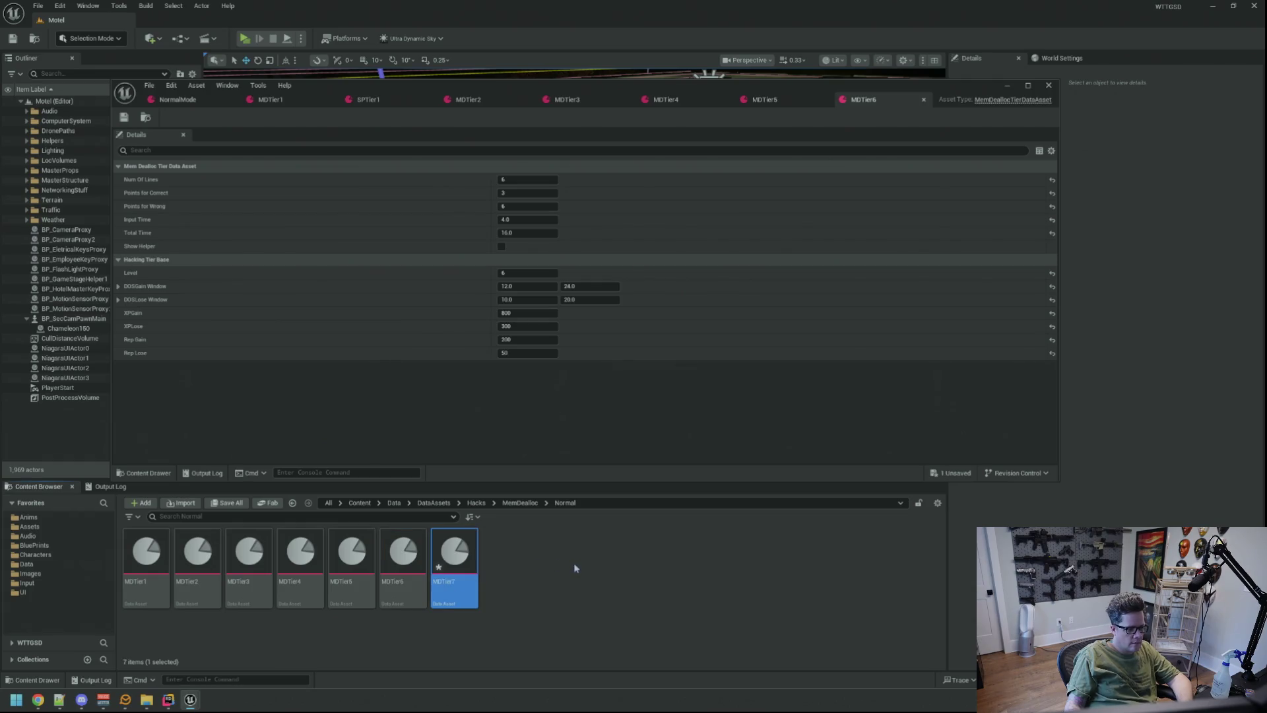
pyautogui.doubleClick(454, 556)
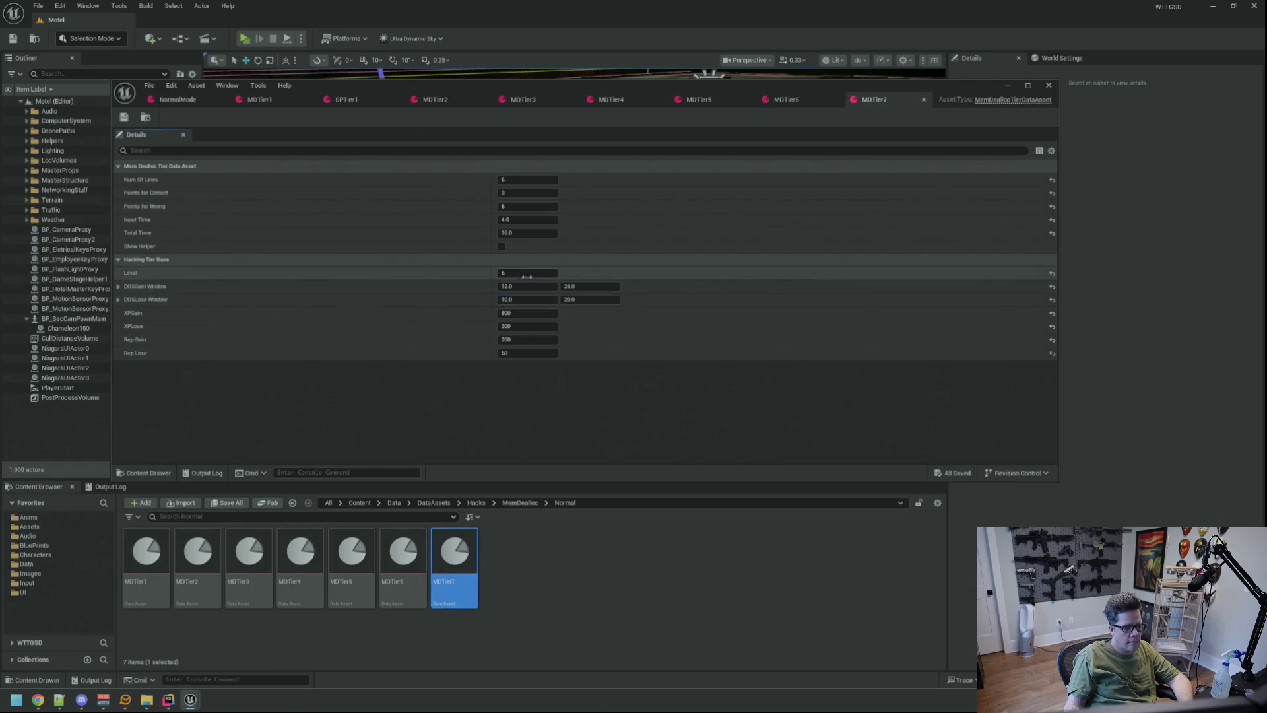
pyautogui.write('7')
pyautogui.press('Return')
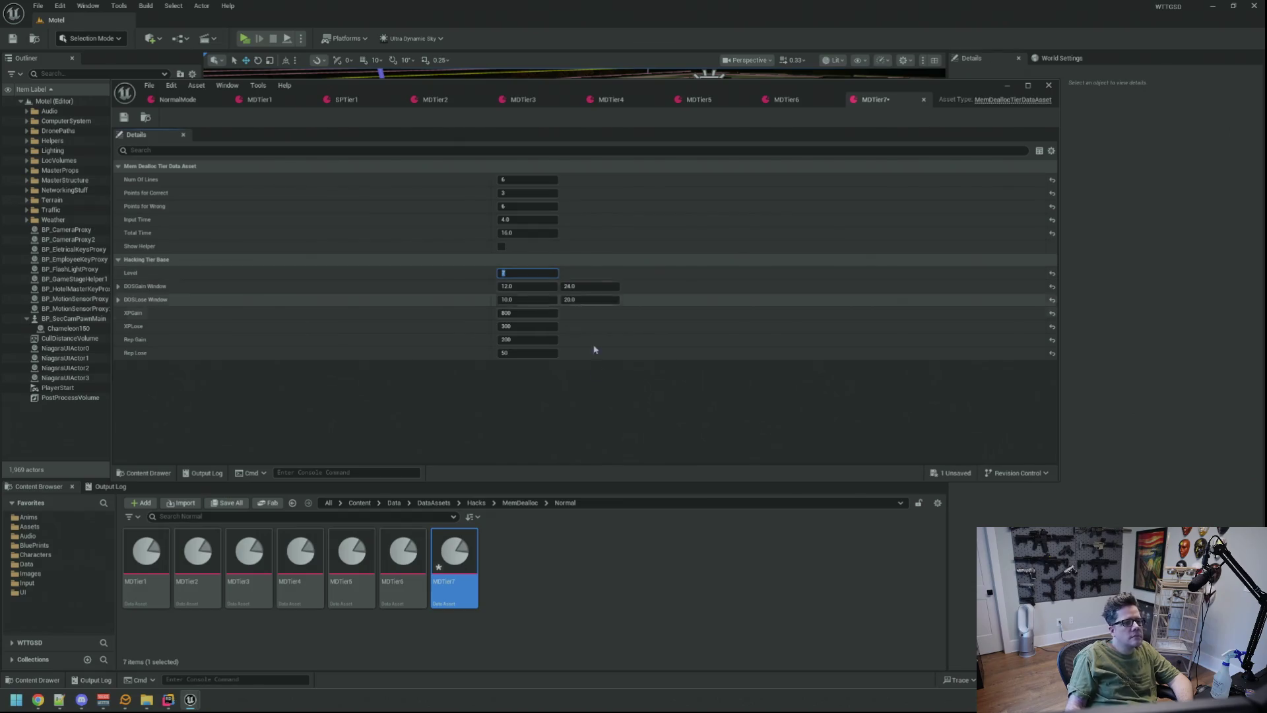
pyautogui.hotkey('ctrl', 's')
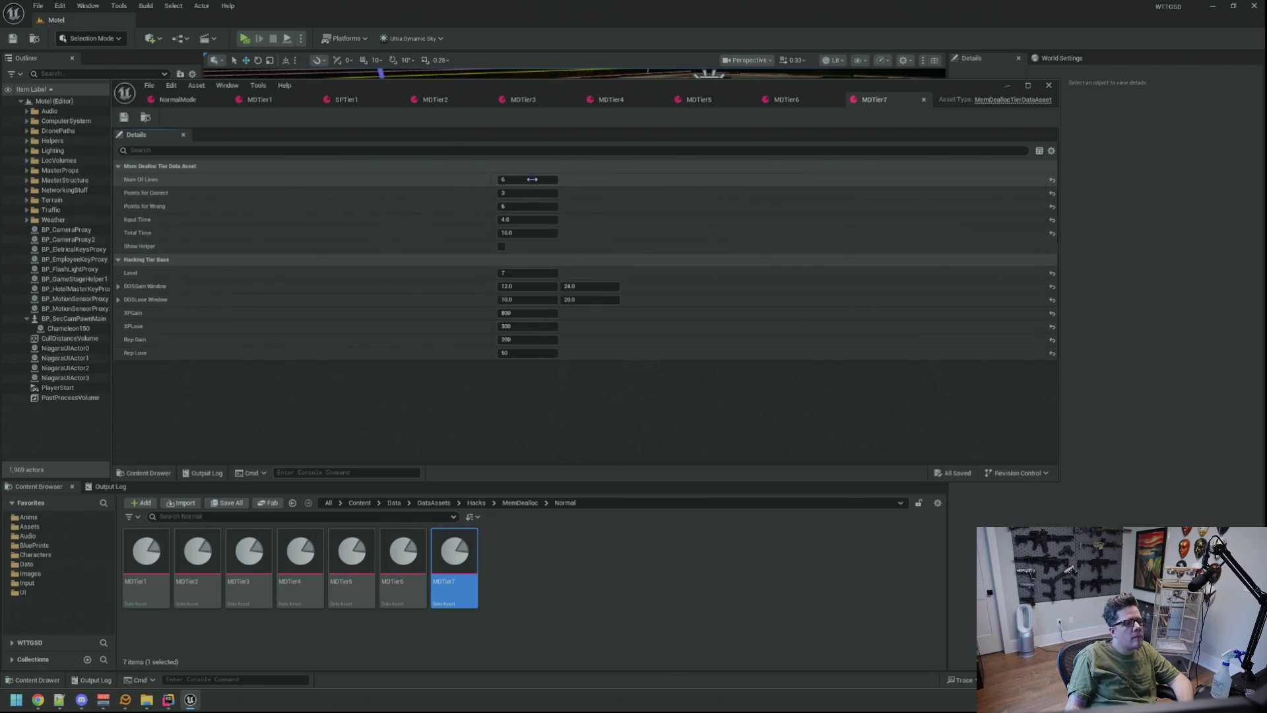
# - Give MDTier7 7 lines, points 2/6 and Total Time 15.0, then playtest it
pyautogui.write('7')
pyautogui.press('Tab')
pyautogui.press('Tab')
pyautogui.write('6')
pyautogui.press('Tab')
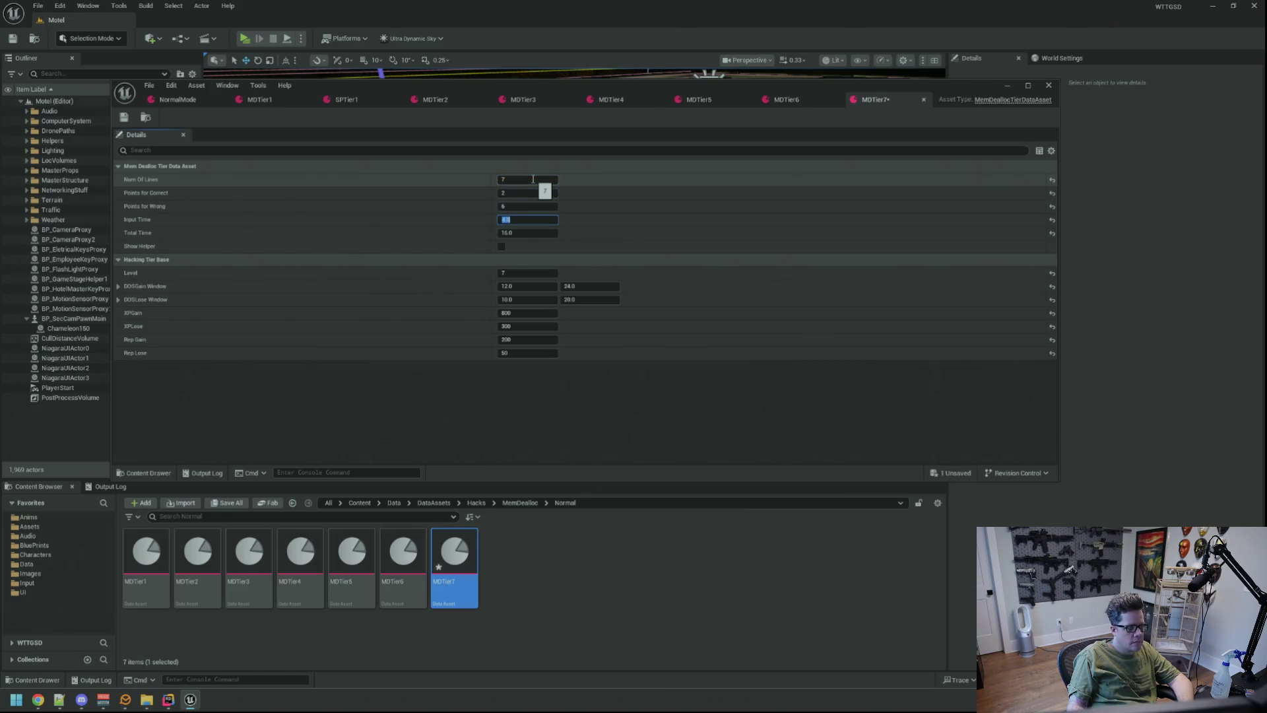
pyautogui.press('Tab')
pyautogui.click(583, 427)
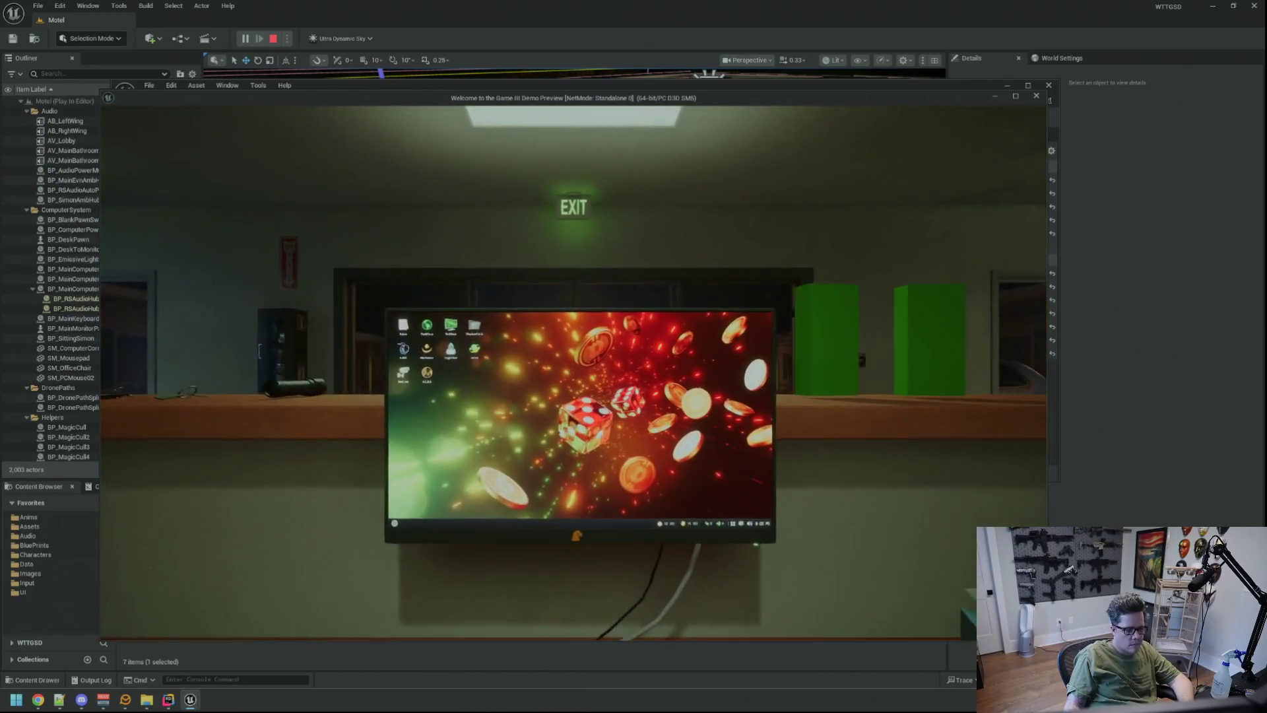
pyautogui.click(1027, 498)
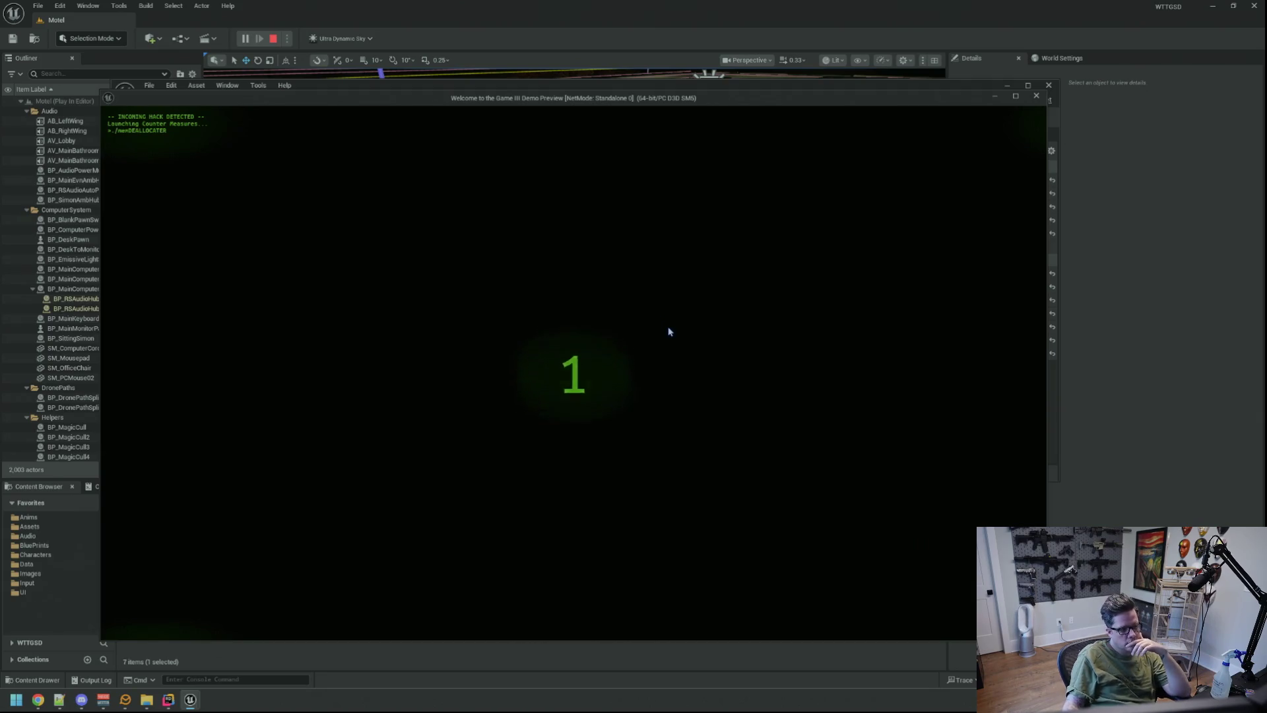
pyautogui.press('Escape')
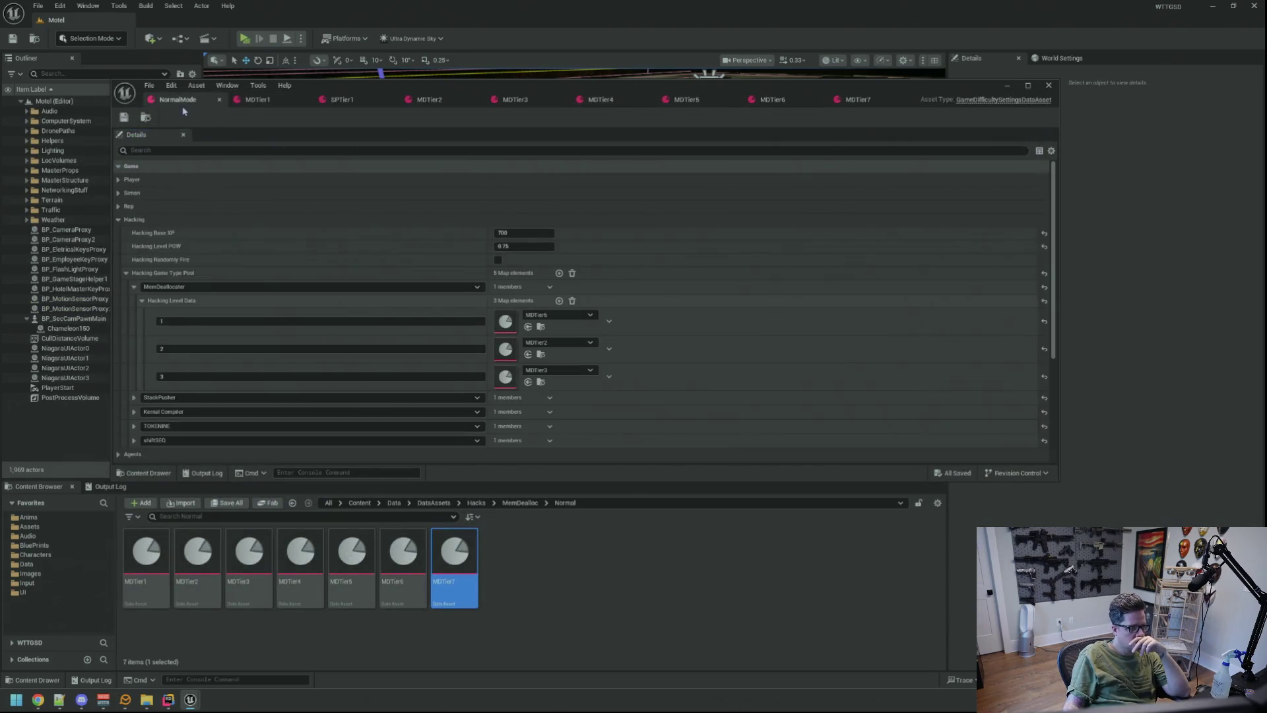
# - Assign MDTier7 to Hacking Level Data row 1 and playtest, which ends in 'FAIL'
pyautogui.click(528, 327)
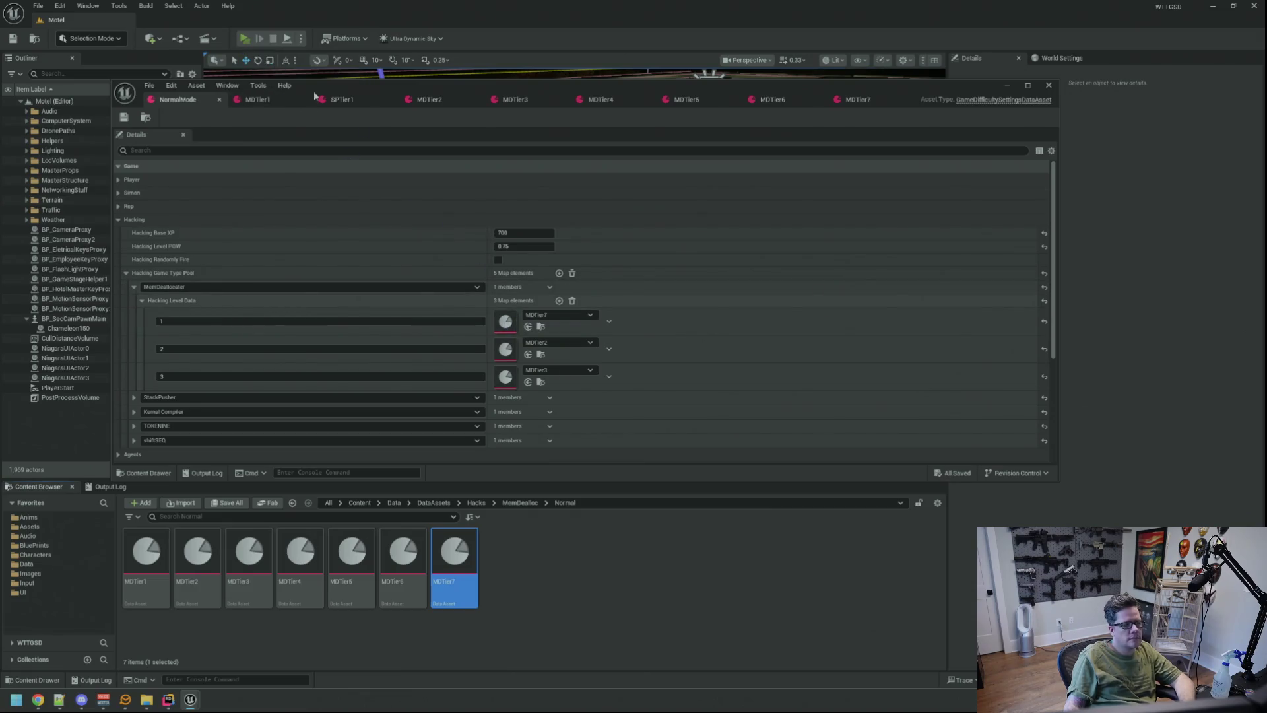
pyautogui.hotkey('alt', 'p')
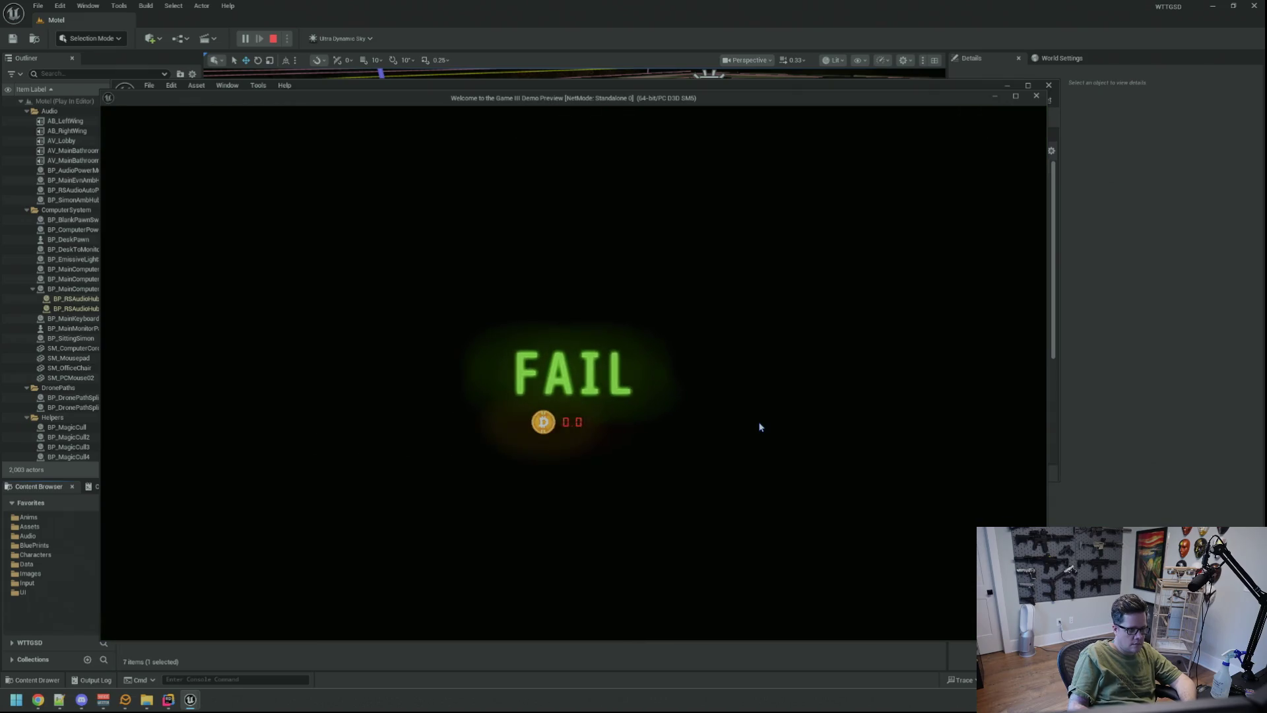
pyautogui.press('Escape')
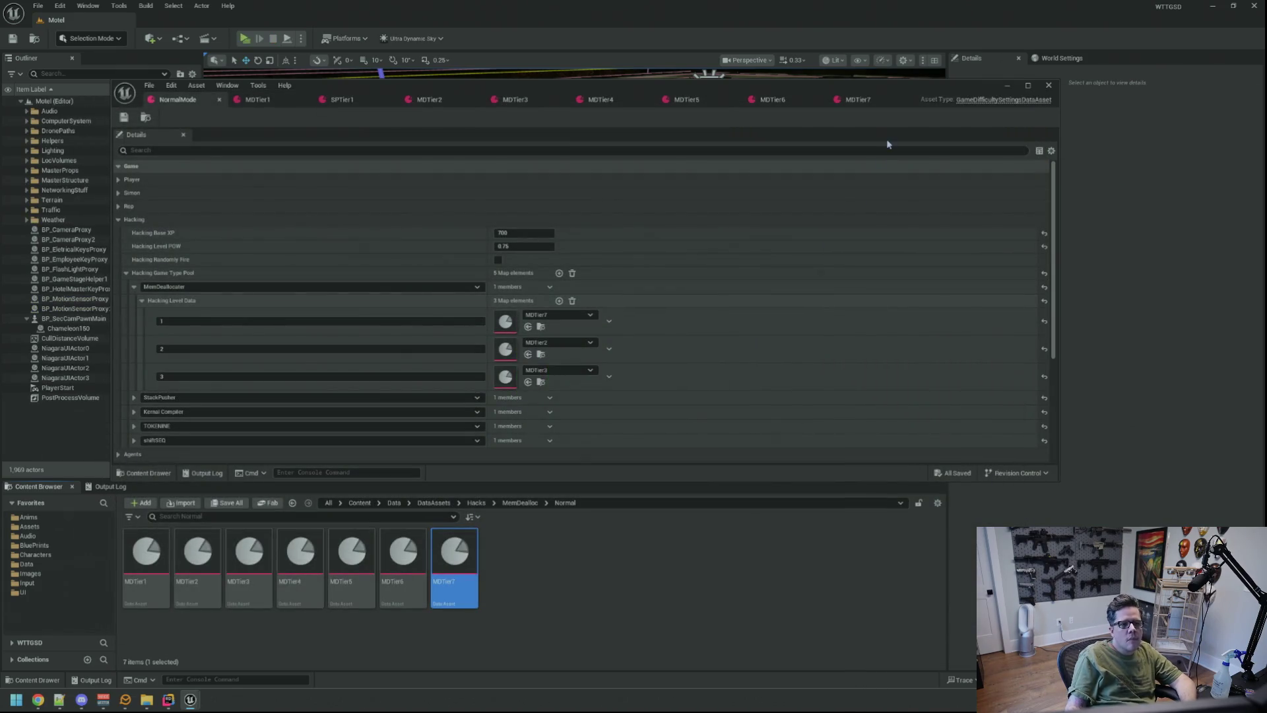
# - In the MDTier7 asset, change Total Time to 16.5 and start a play-in-editor session with Alt+P
pyautogui.click(857, 99)
pyautogui.click(532, 232)
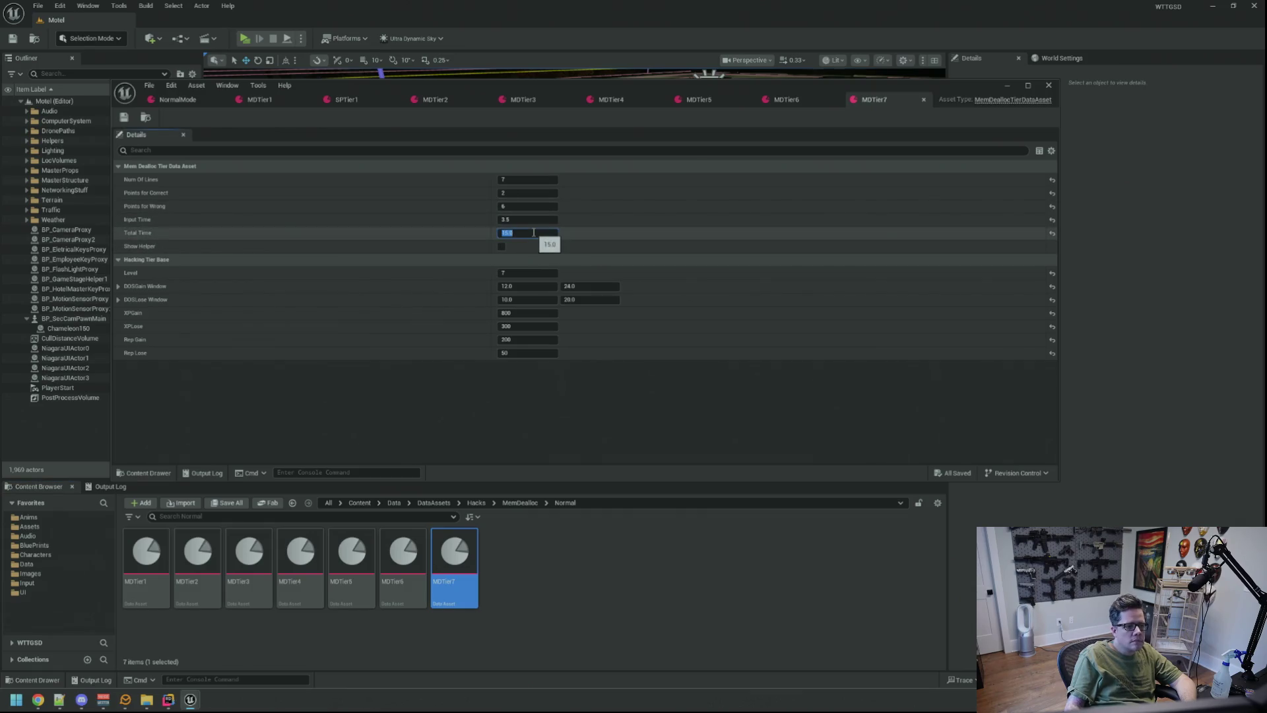
pyautogui.write('.5')
pyautogui.press('Return')
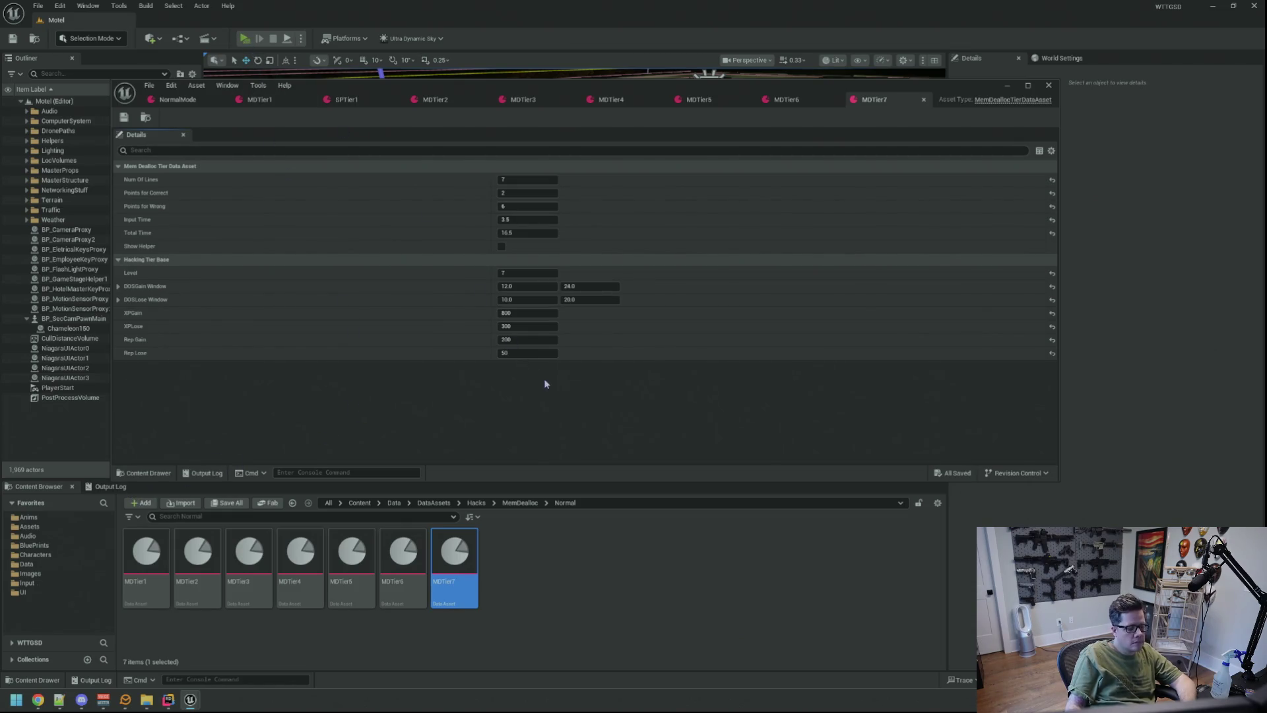
pyautogui.hotkey('alt', 'p')
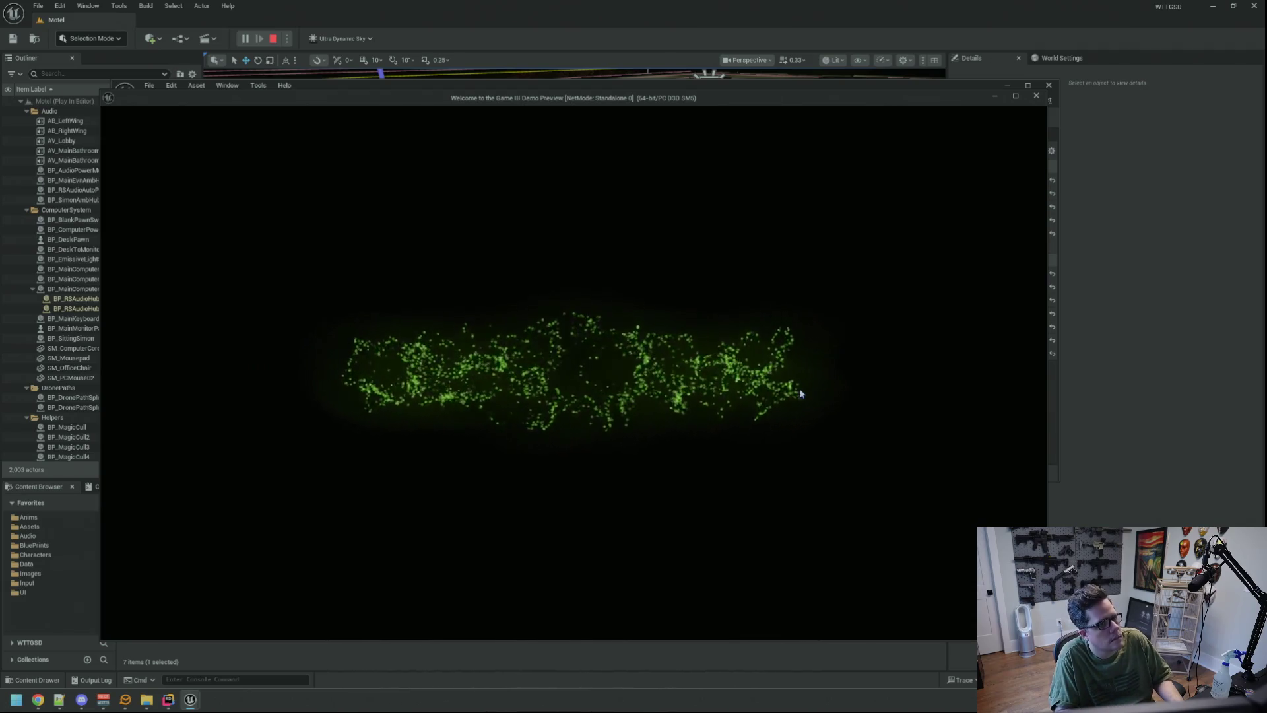
# - Stop play after the 'HACK BLOCKED' result and select MDTier7's Total Time field for editing
pyautogui.press('Escape')
pyautogui.click(554, 231)
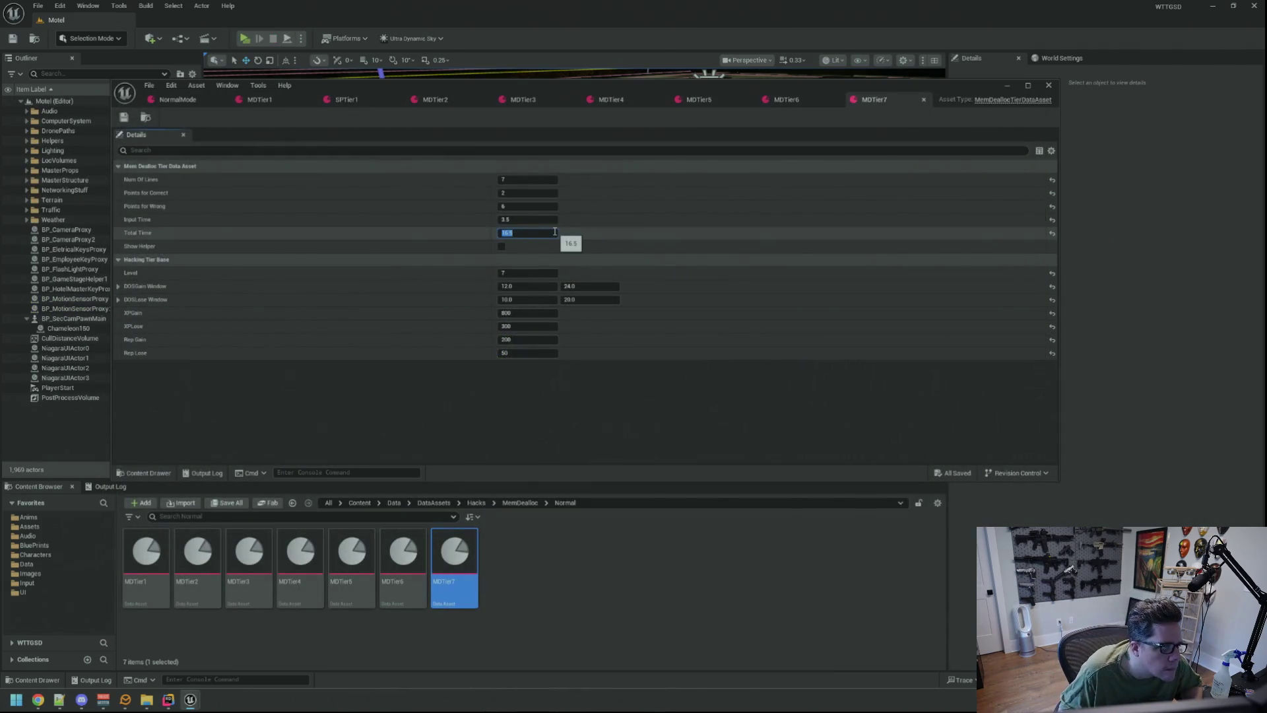
# - Change MDTier7's Total Time to 17.0 and launch a fresh play session
pyautogui.write('17')
pyautogui.press('Return')
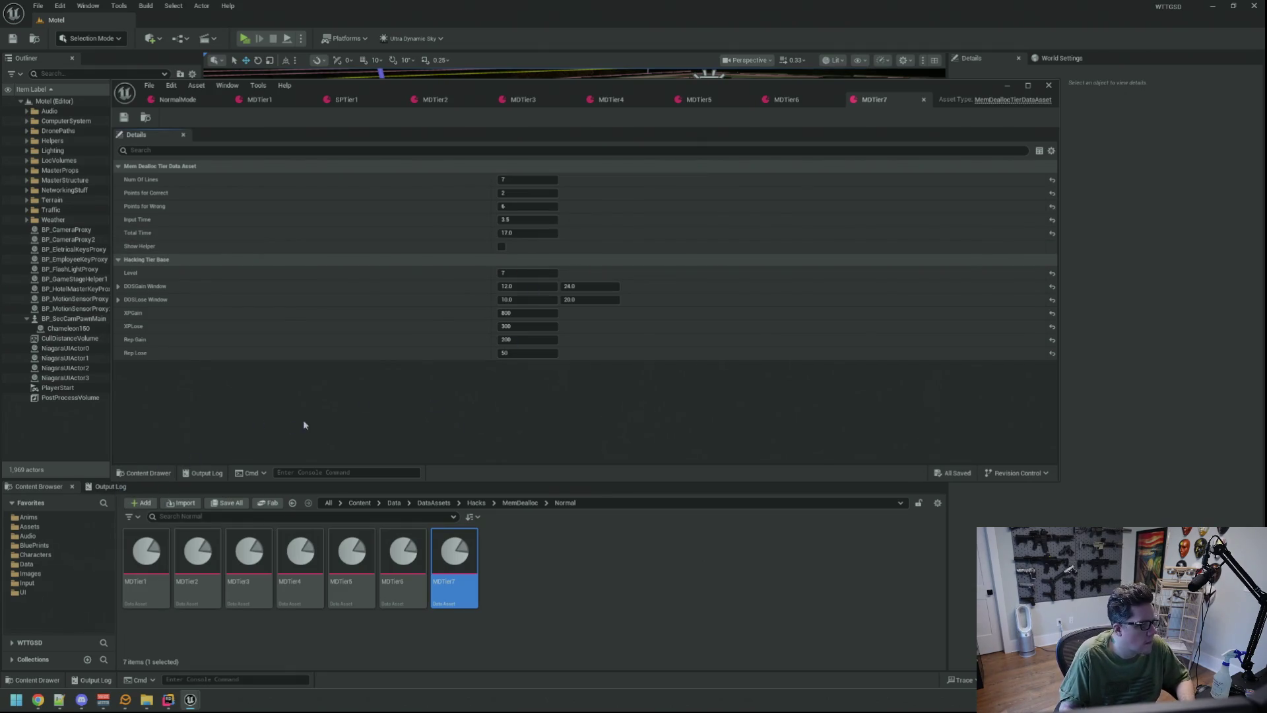
pyautogui.hotkey('alt', 'p')
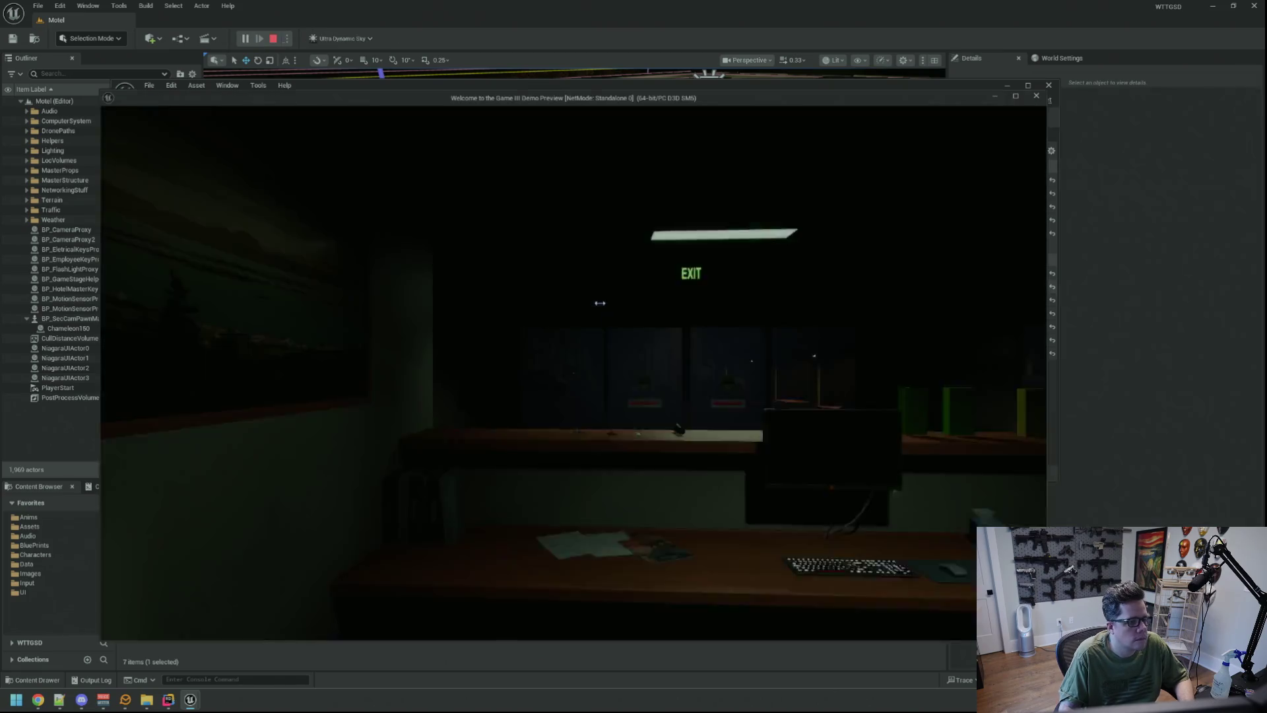
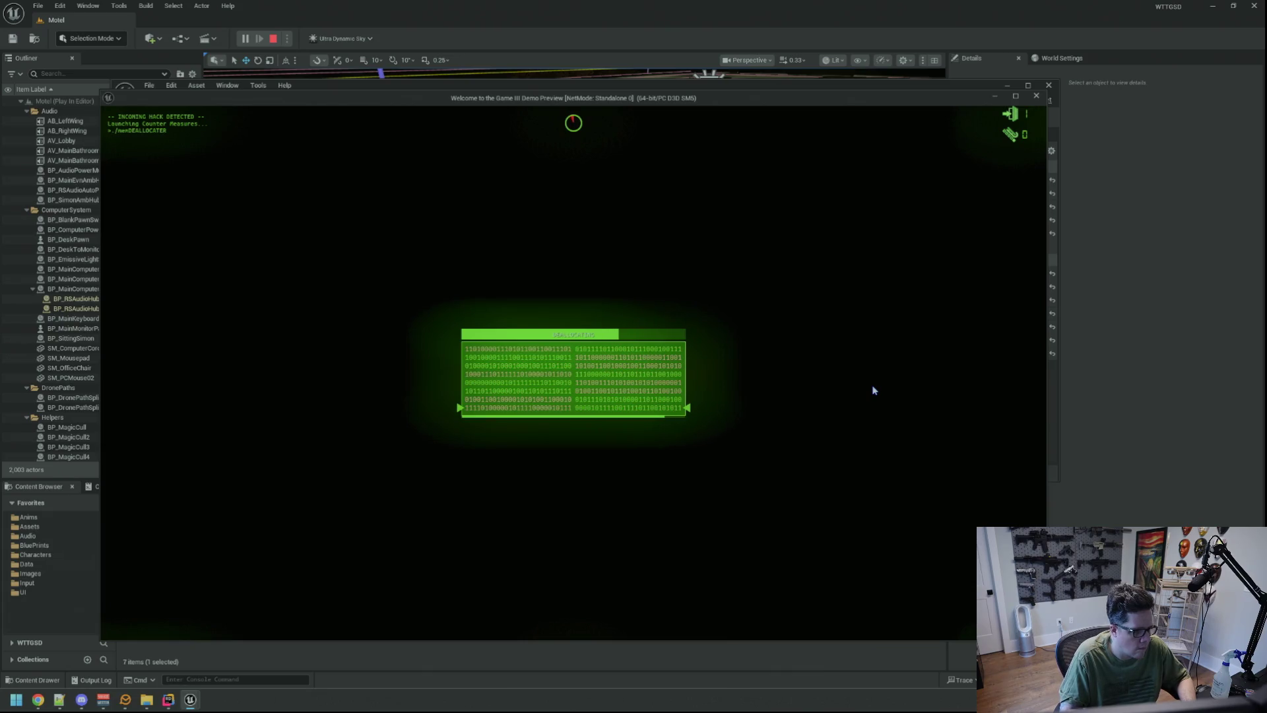
# - Stop the test and set MDTier7's Points for Correct to 3 and Points for Wrong to 6, then save
pyautogui.press('Escape')
pyautogui.press('Escape')
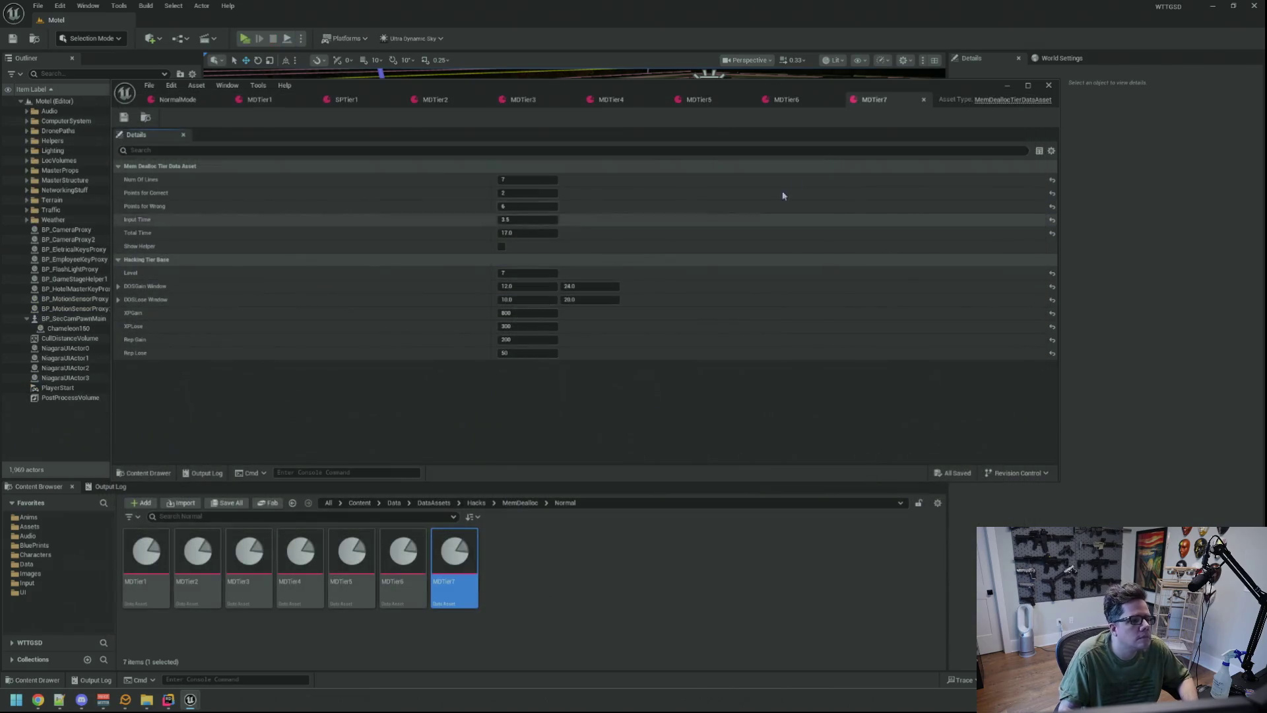
pyautogui.click(528, 206)
pyautogui.press('Return')
pyautogui.click(781, 100)
pyautogui.click(861, 98)
pyautogui.click(533, 194)
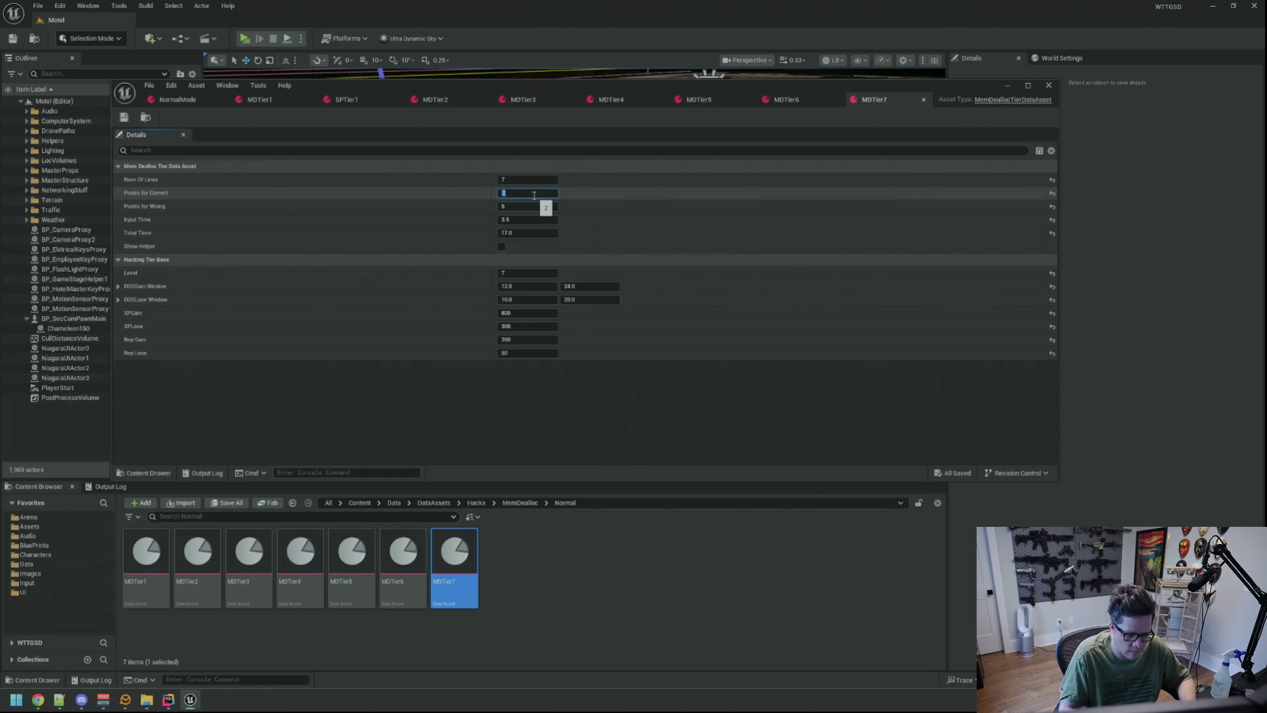
pyautogui.press('Tab')
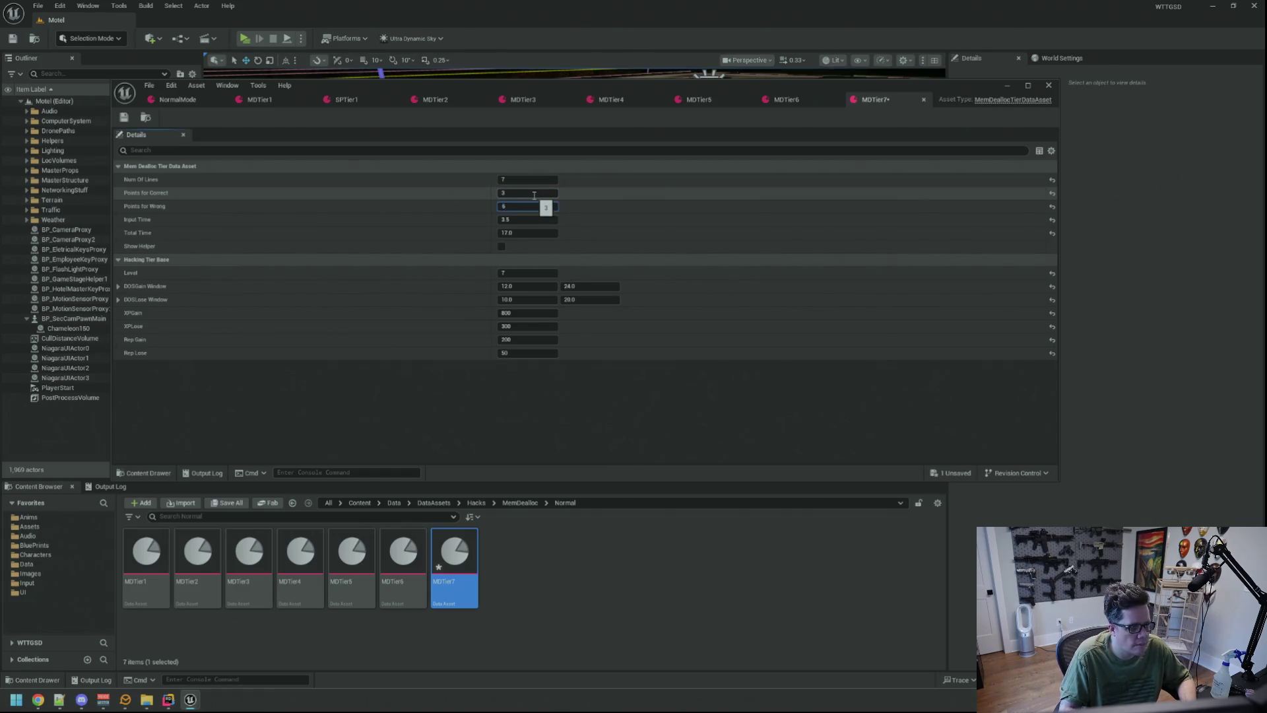
pyautogui.write('6')
pyautogui.press('Return')
pyautogui.hotkey('ctrl', 's')
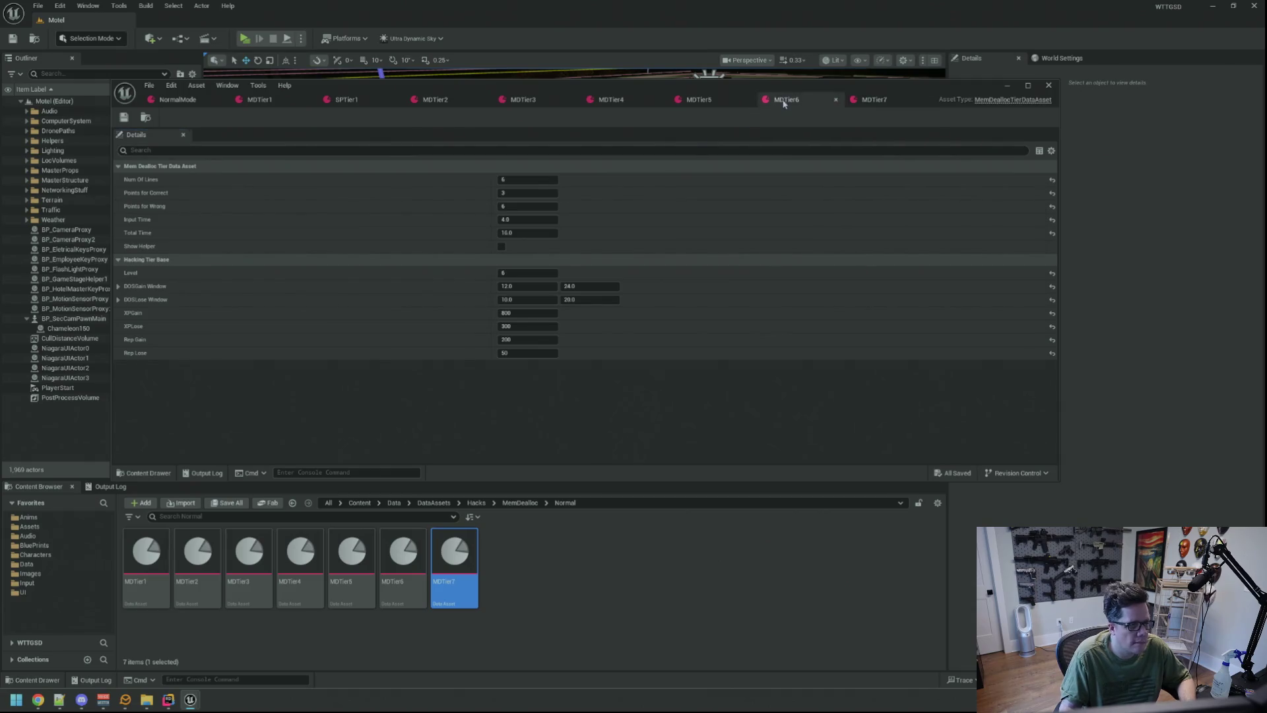
# - Raise MDTier7's Points for Wrong to 8 and launch a play test
pyautogui.click(534, 206)
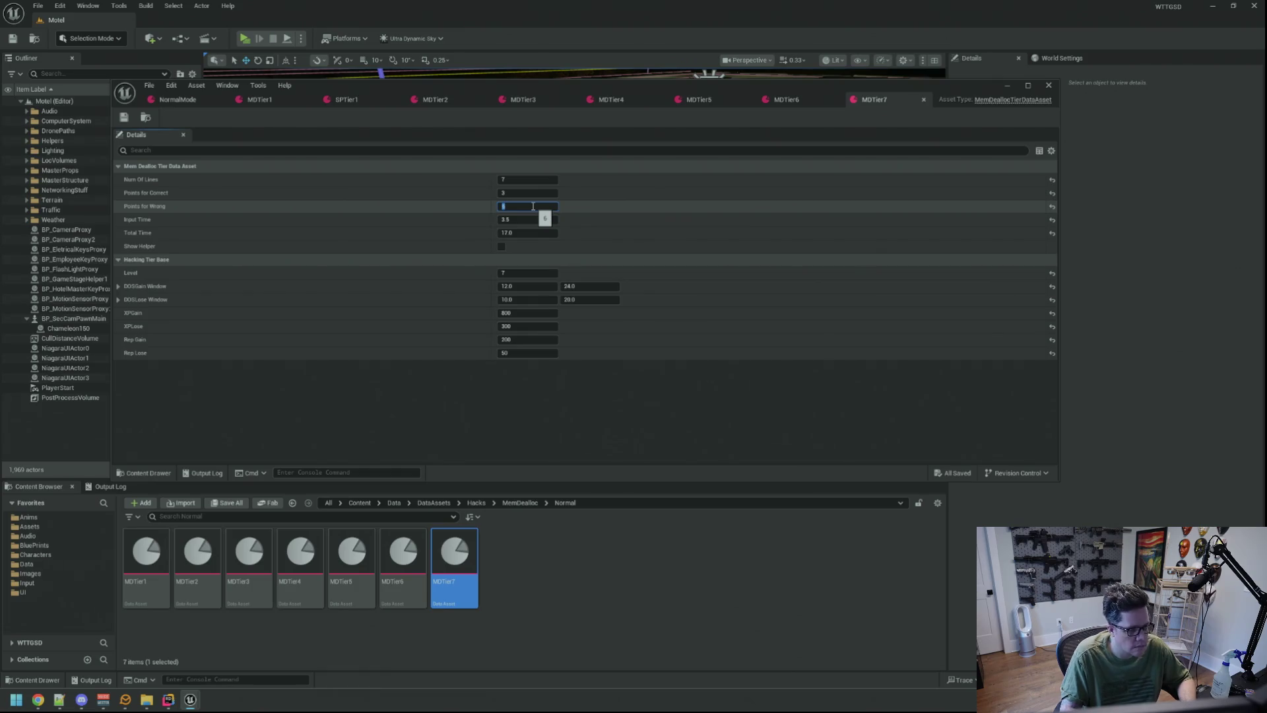
pyautogui.press('Return')
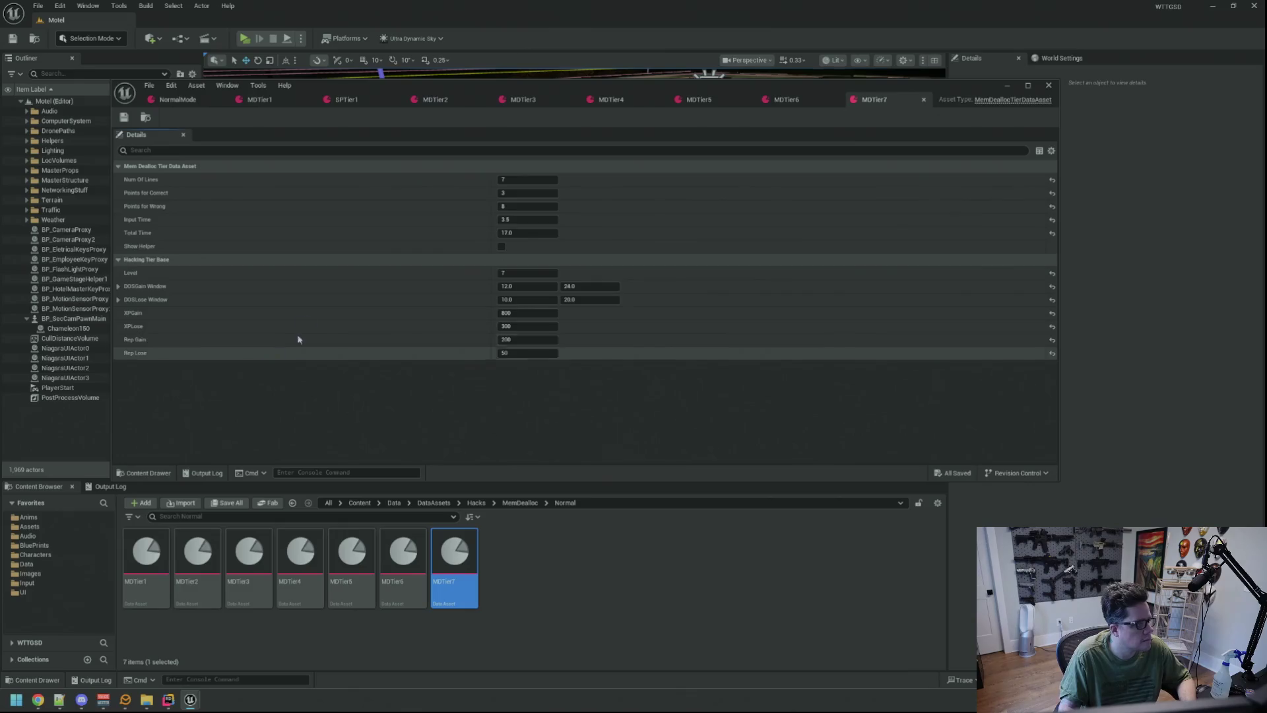
pyautogui.click(244, 39)
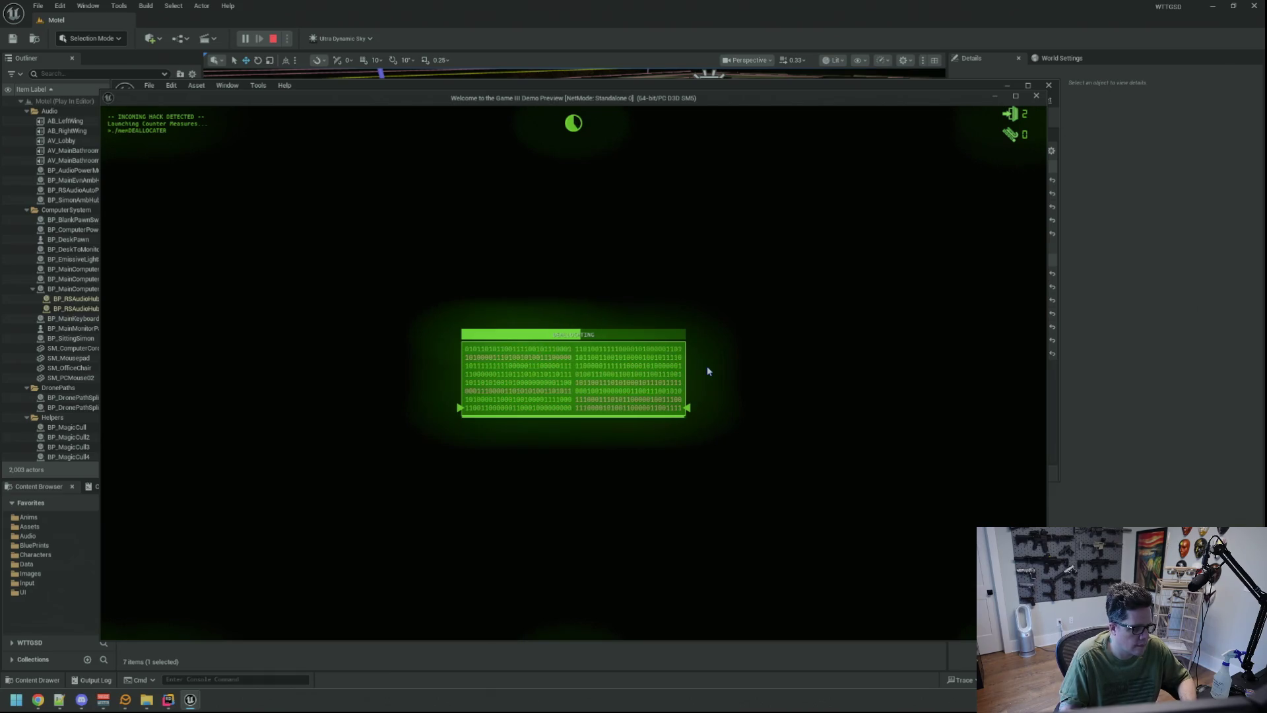
# - Run TriggerHack 1 from the in-game console, play the hack until it fails, then stop playing
pyautogui.press('`')
pyautogui.press('Up')
pyautogui.press('Return')
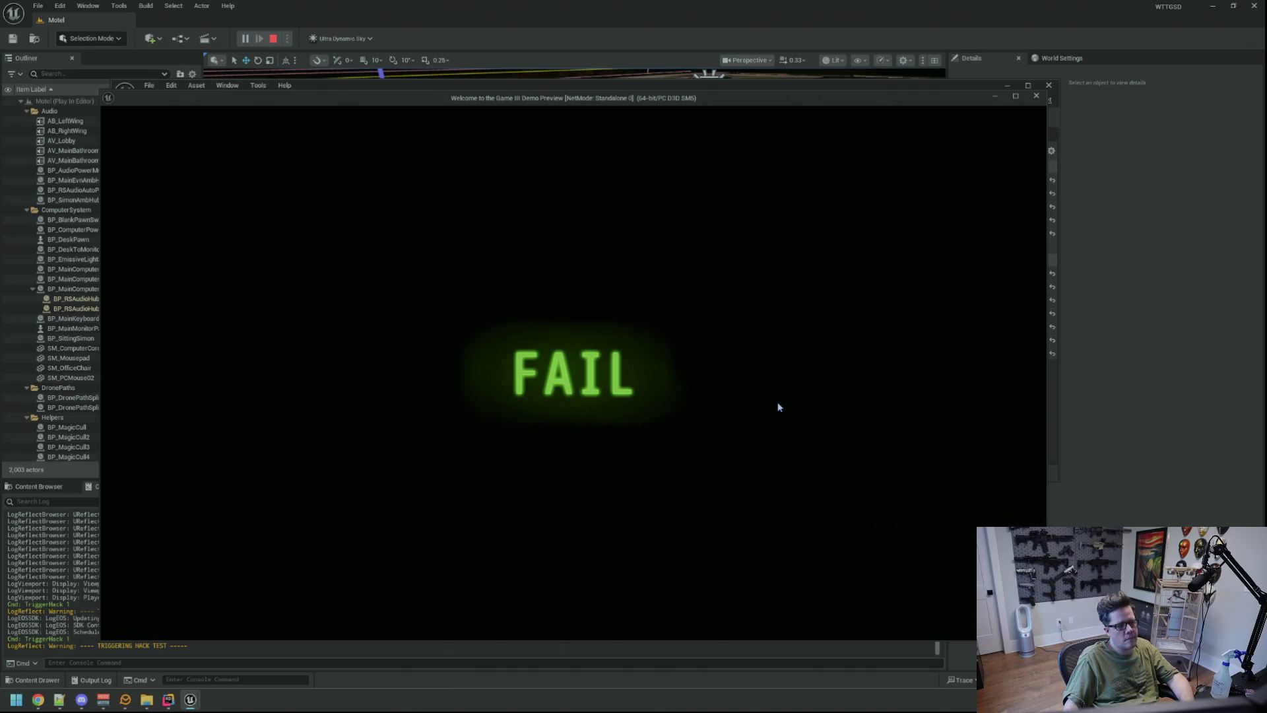
pyautogui.press('Escape')
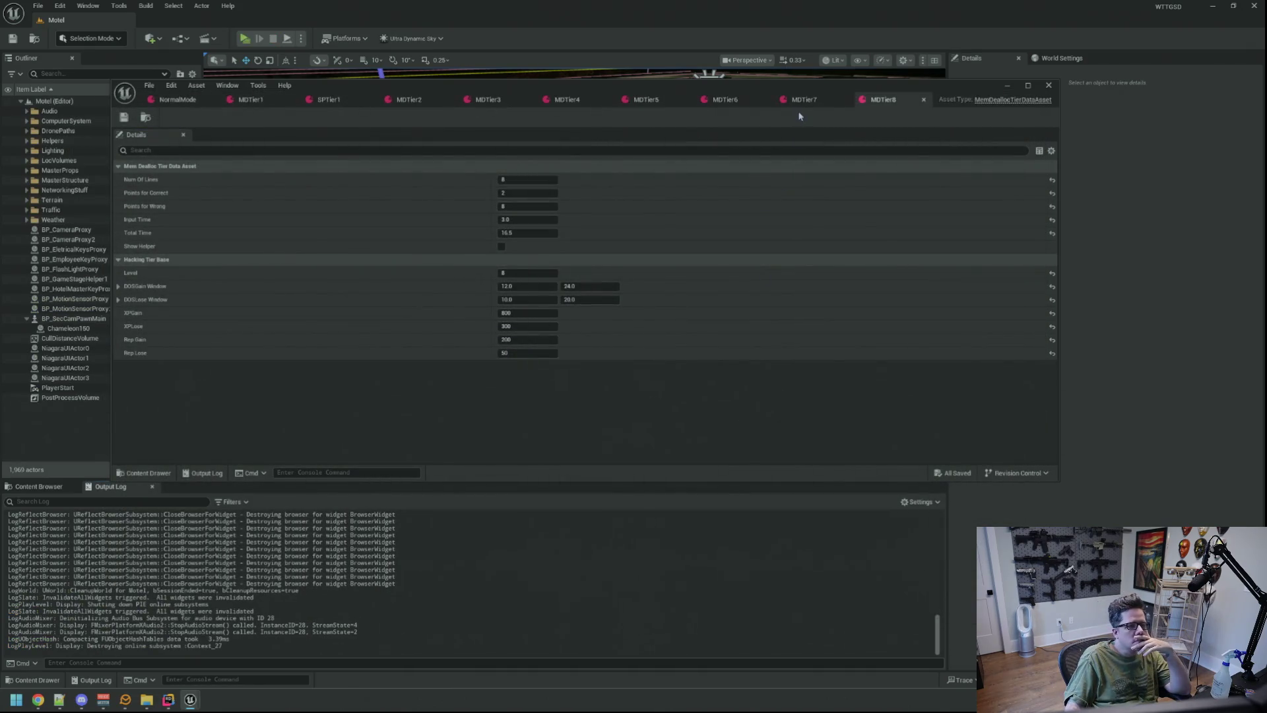
# - Change MDTier8's Points for Wrong to 7, save it, and start a new play test
pyautogui.click(552, 207)
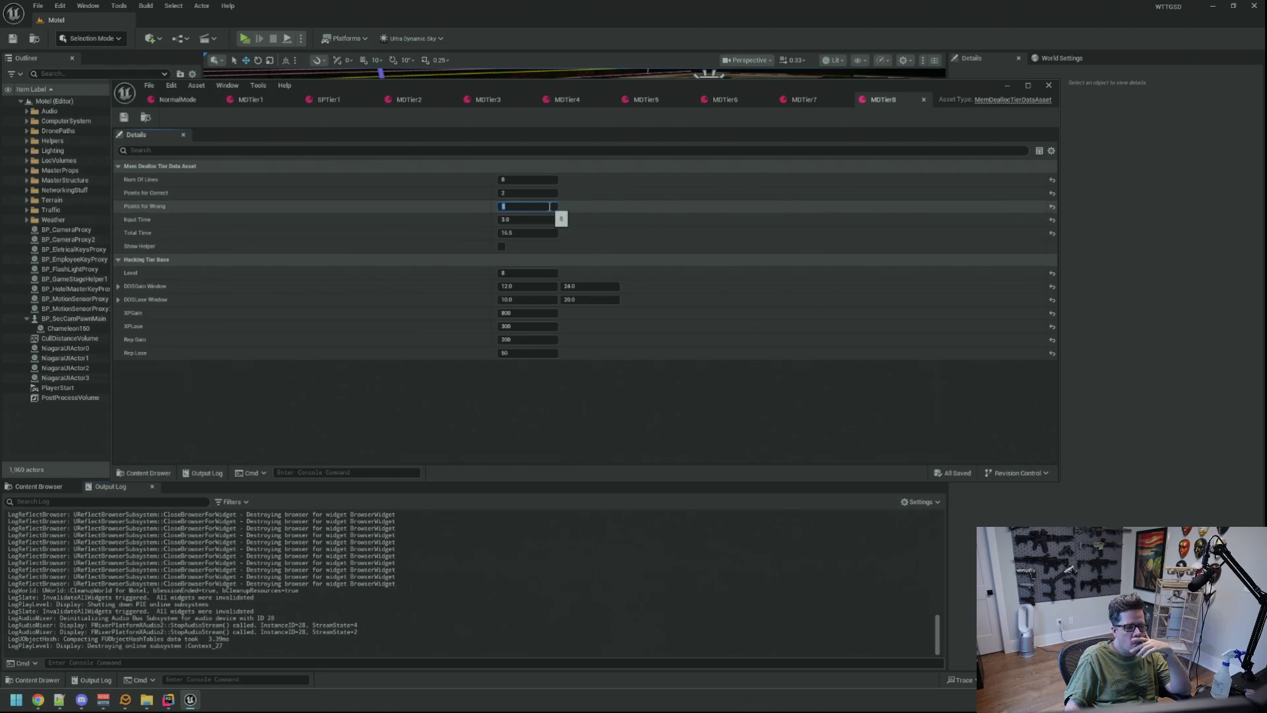
pyautogui.press('BackSpace')
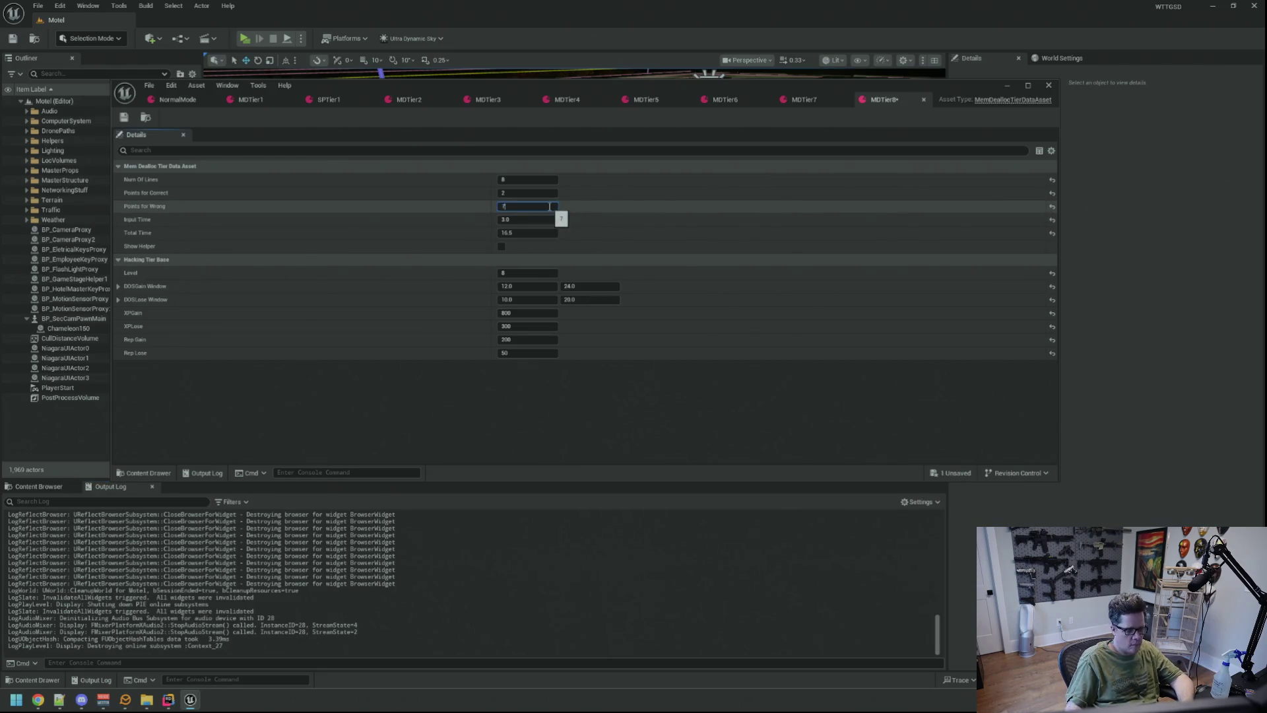
pyautogui.write('7')
pyautogui.press('Return')
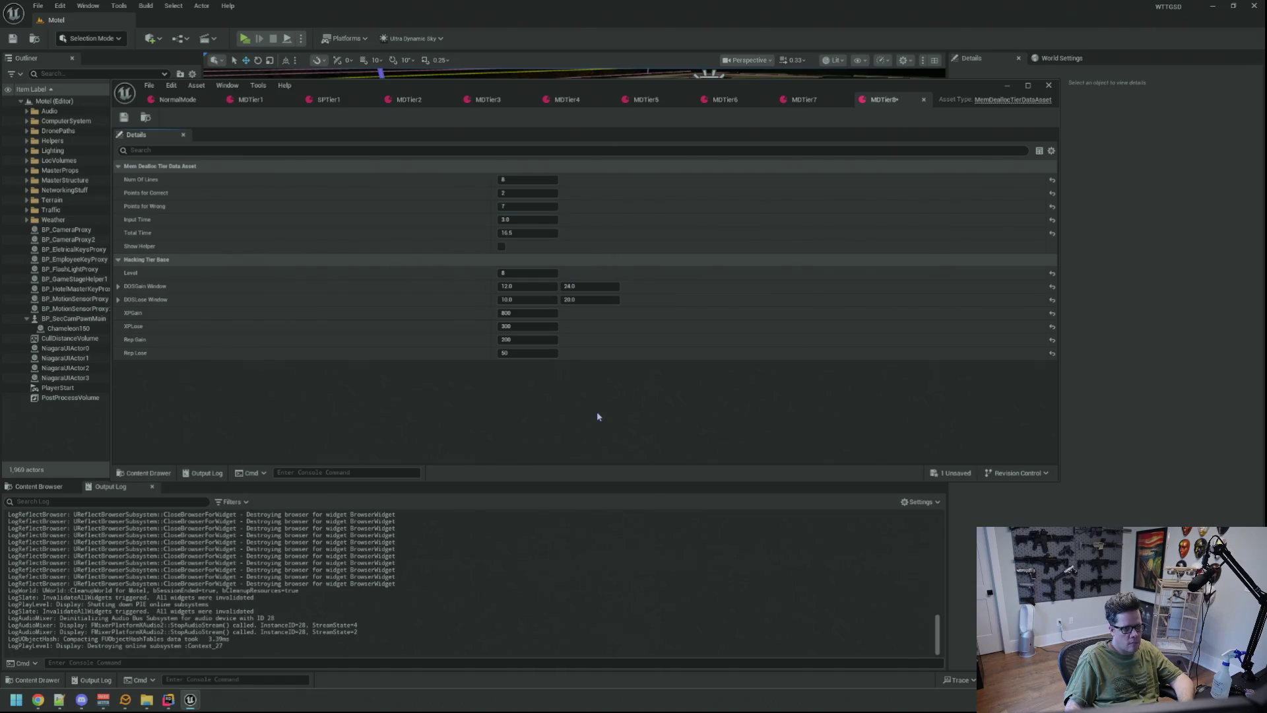
pyautogui.hotkey('ctrl', 's')
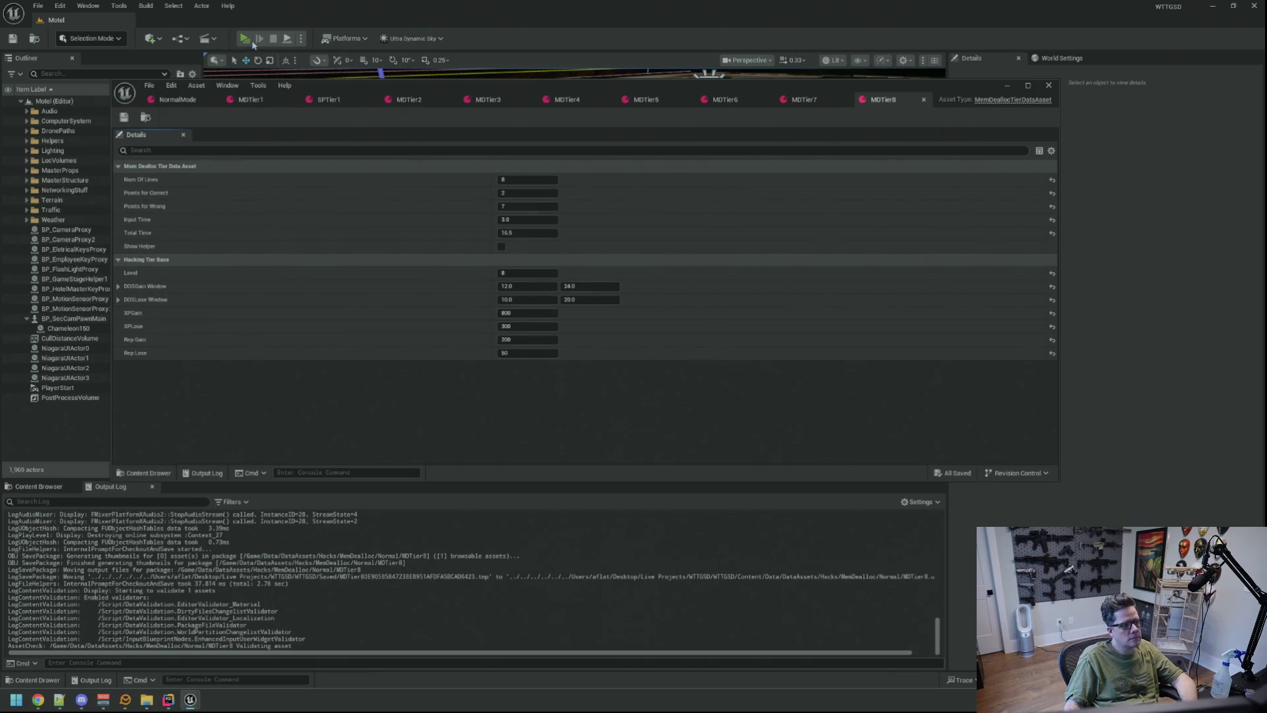
pyautogui.hotkey('alt', 'p')
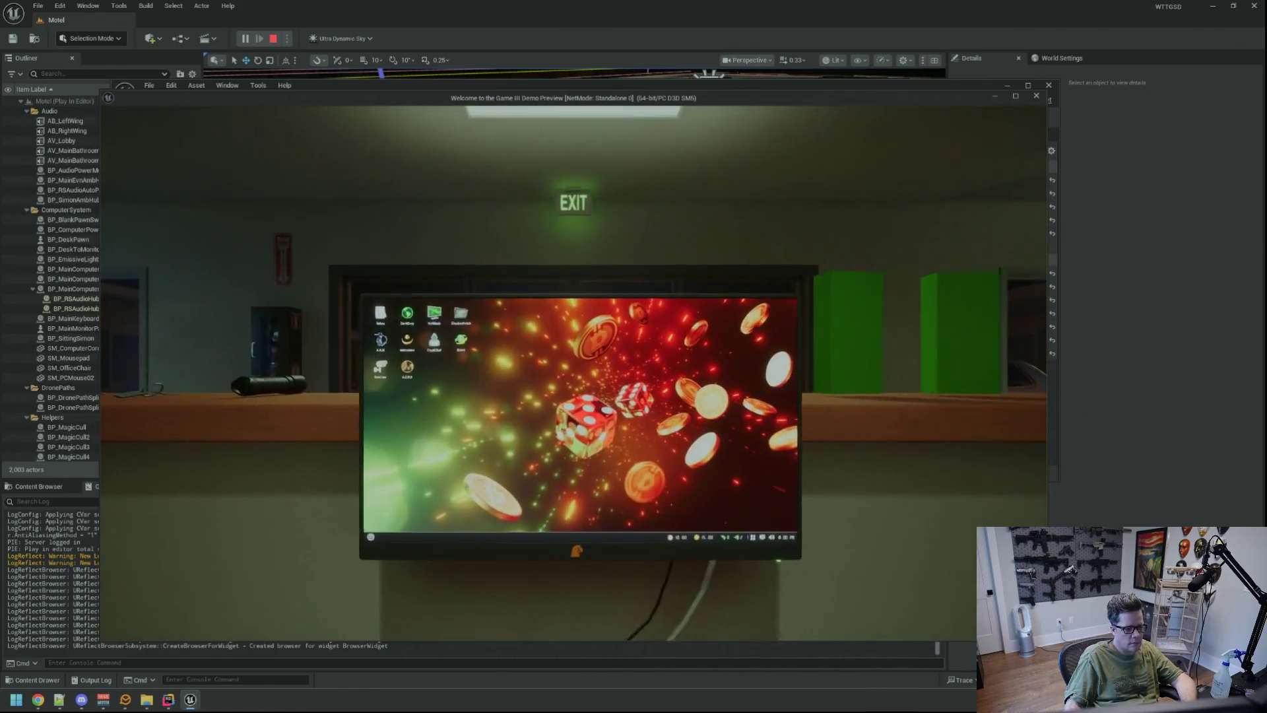
# - Trigger the hack twice with the console command TriggerHack 1, then end the play session
pyautogui.press('`')
pyautogui.write('TriggerHack 1')
pyautogui.press('Return')
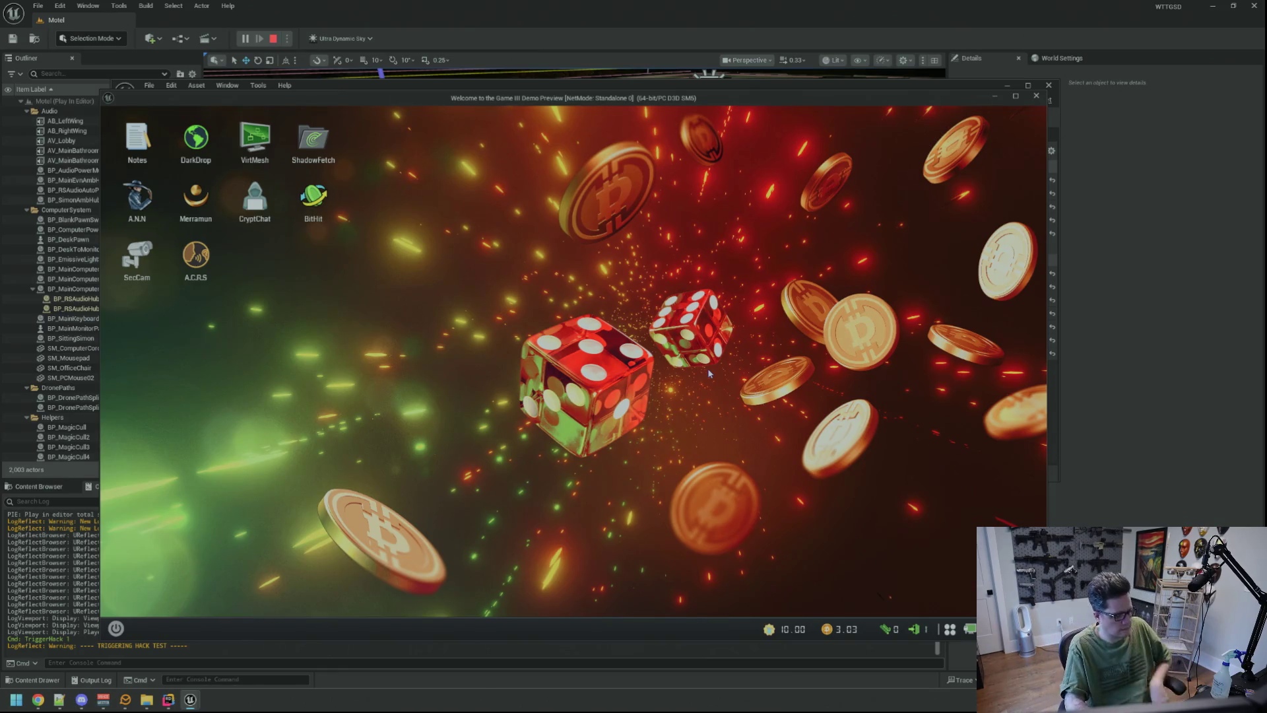
pyautogui.press('Up')
pyautogui.press('Return')
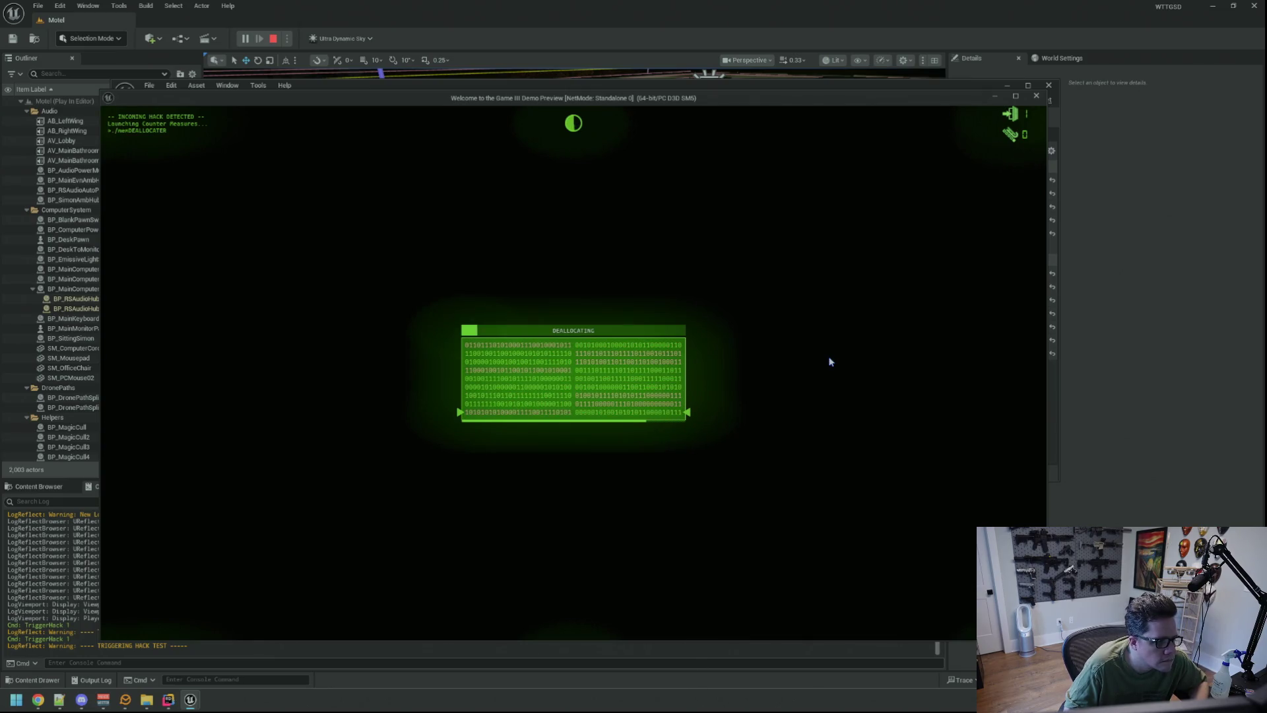
pyautogui.hotkey('alt', 'Tab')
pyautogui.press('Escape')
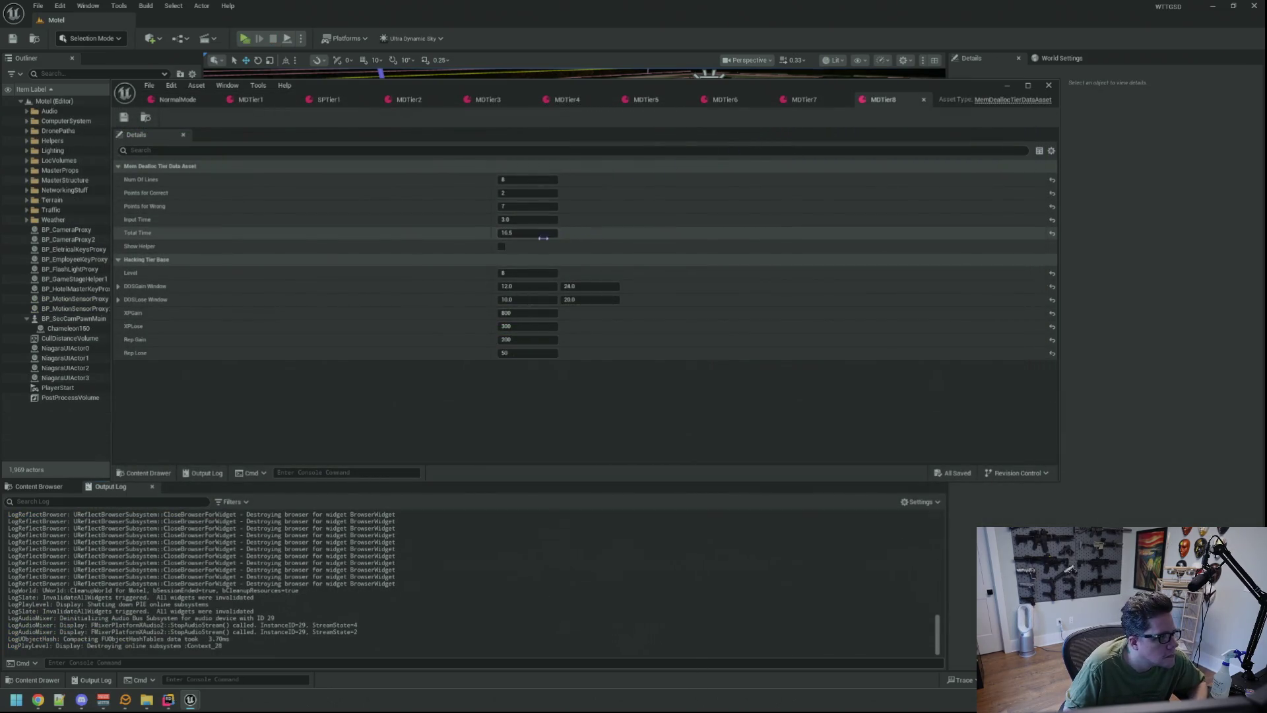
# - Give MDTier8 Total Time 20, Points for Wrong 8 and Input Time 2.5, and save it
pyautogui.click(546, 231)
pyautogui.write('20')
pyautogui.press('Return')
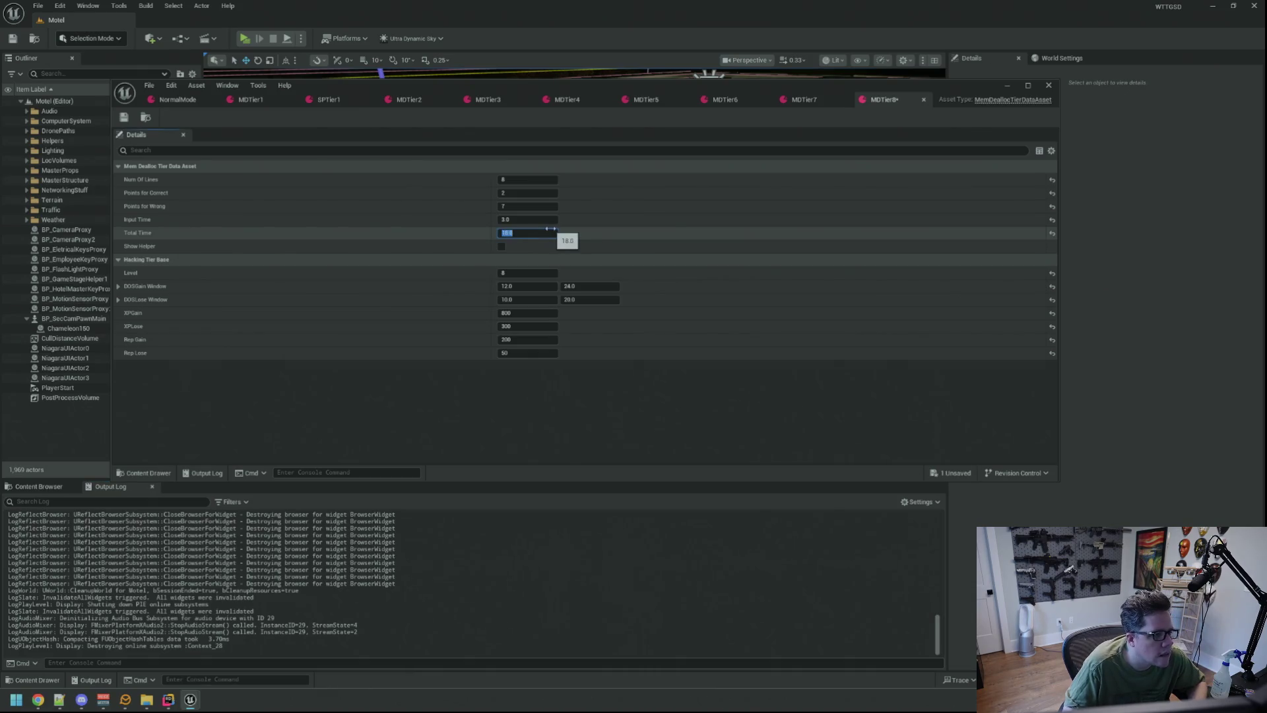
pyautogui.click(546, 206)
pyautogui.write('8')
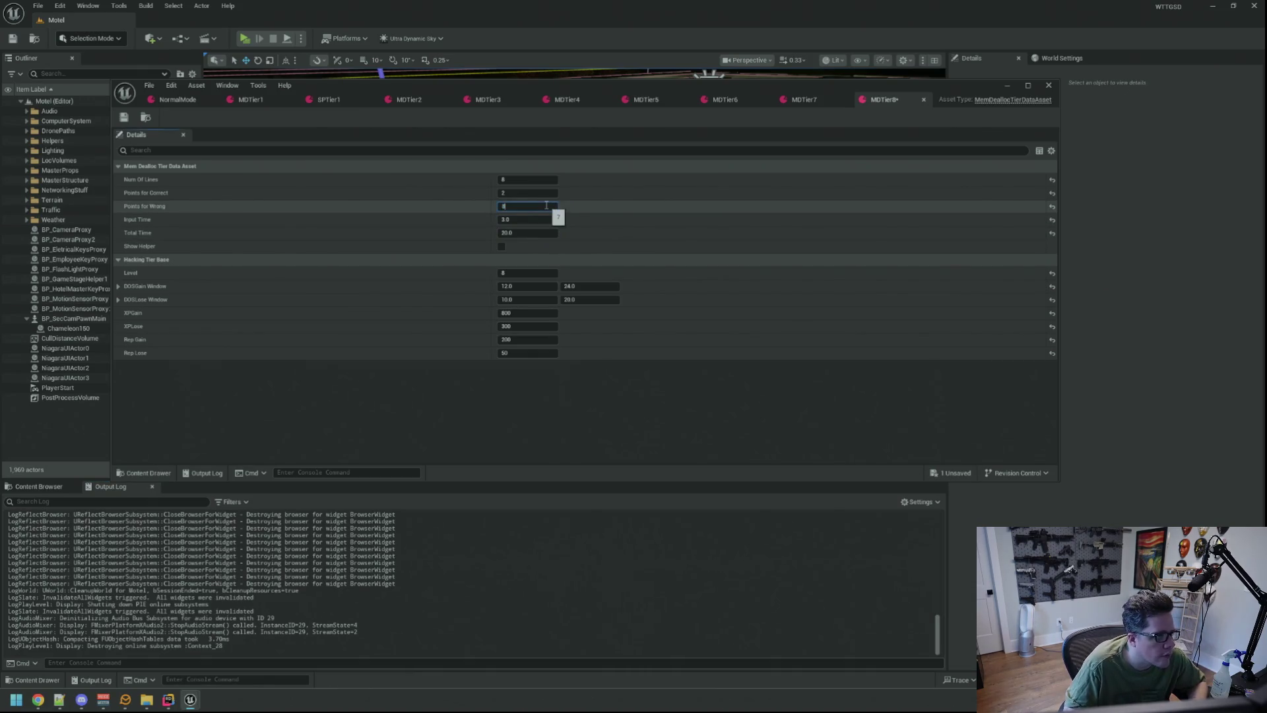
pyautogui.click(536, 217)
pyautogui.write('2.5')
pyautogui.press('Return')
pyautogui.hotkey('ctrl', 's')
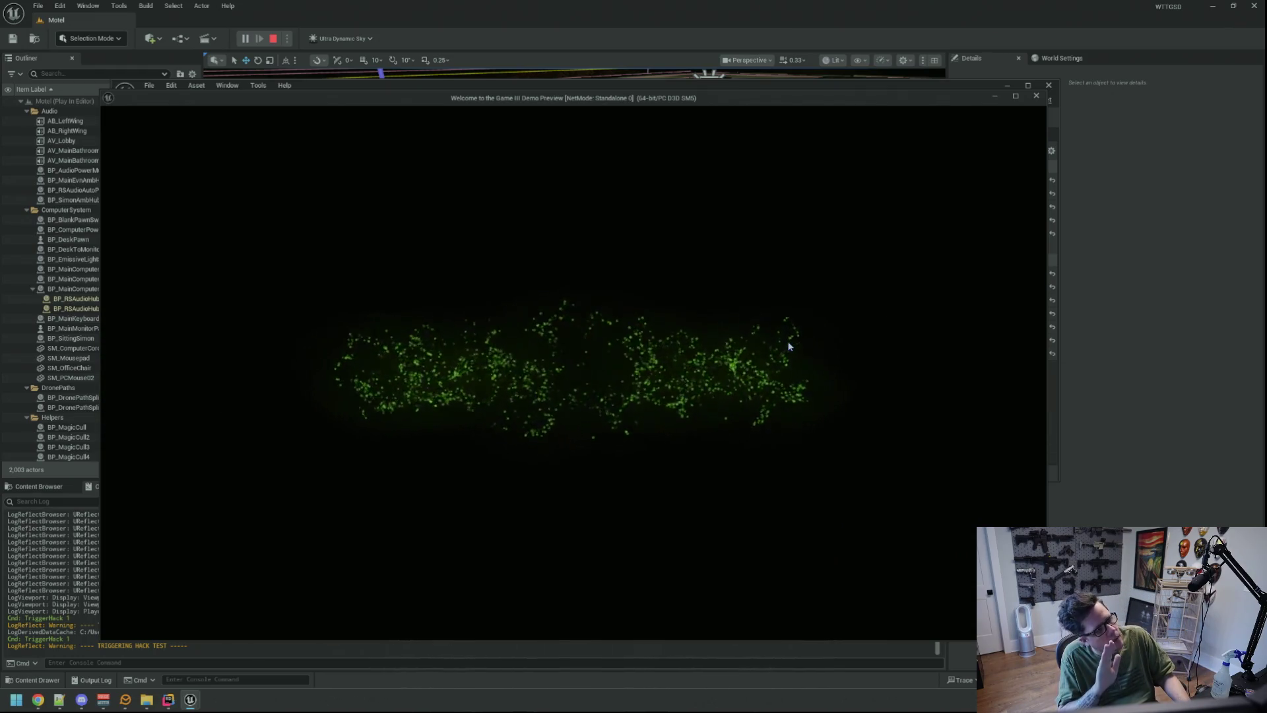
# - Recall TriggerHack 1 in the in-game console and run the hack again
pyautogui.press('Up')
pyautogui.press('Return')
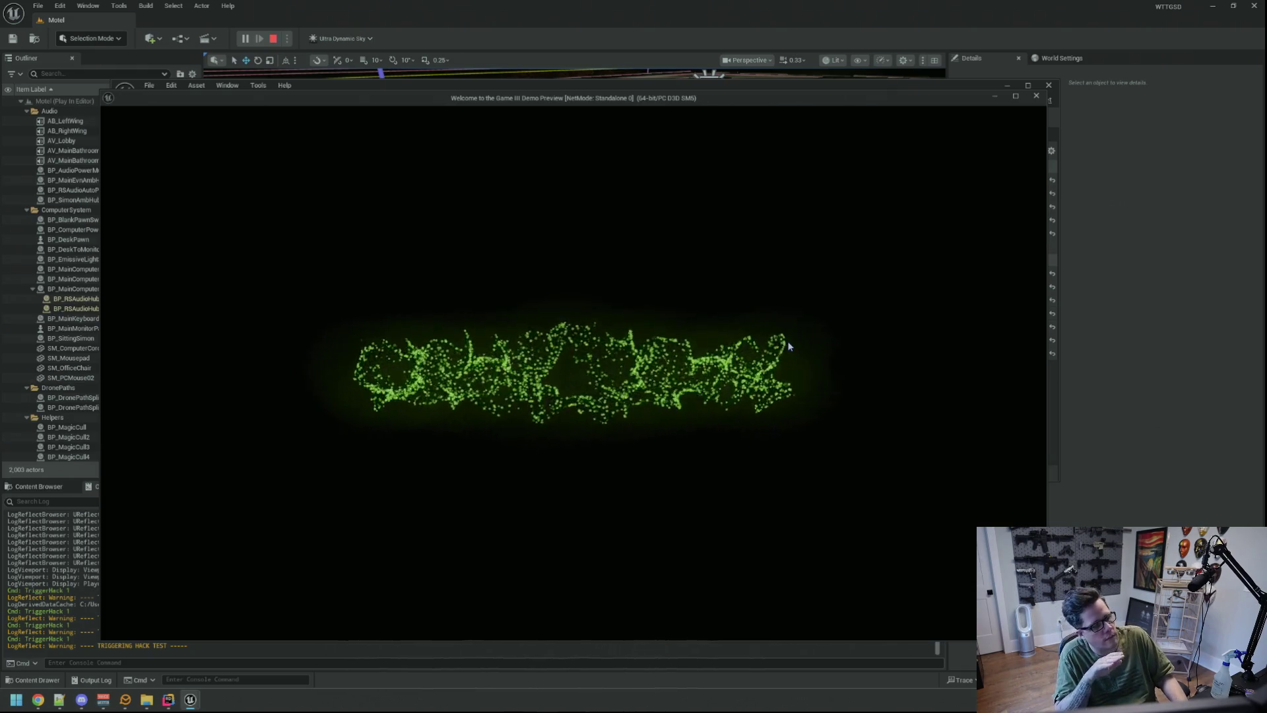
# - Stop the play session to return to the MDTier8 asset
pyautogui.press('Escape')
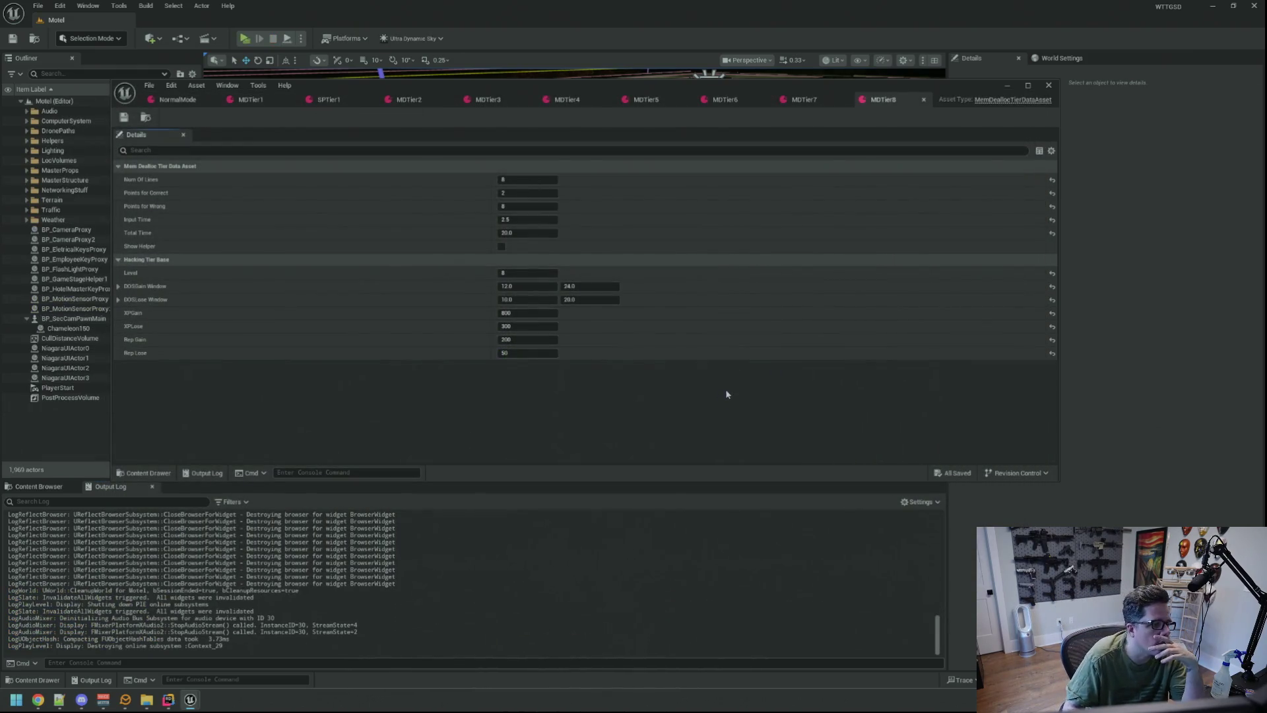
# - Create and open MDTier9, setting Num Of Lines 9, Points for Wrong 9 and Input Time 2.0
pyautogui.click(78, 488)
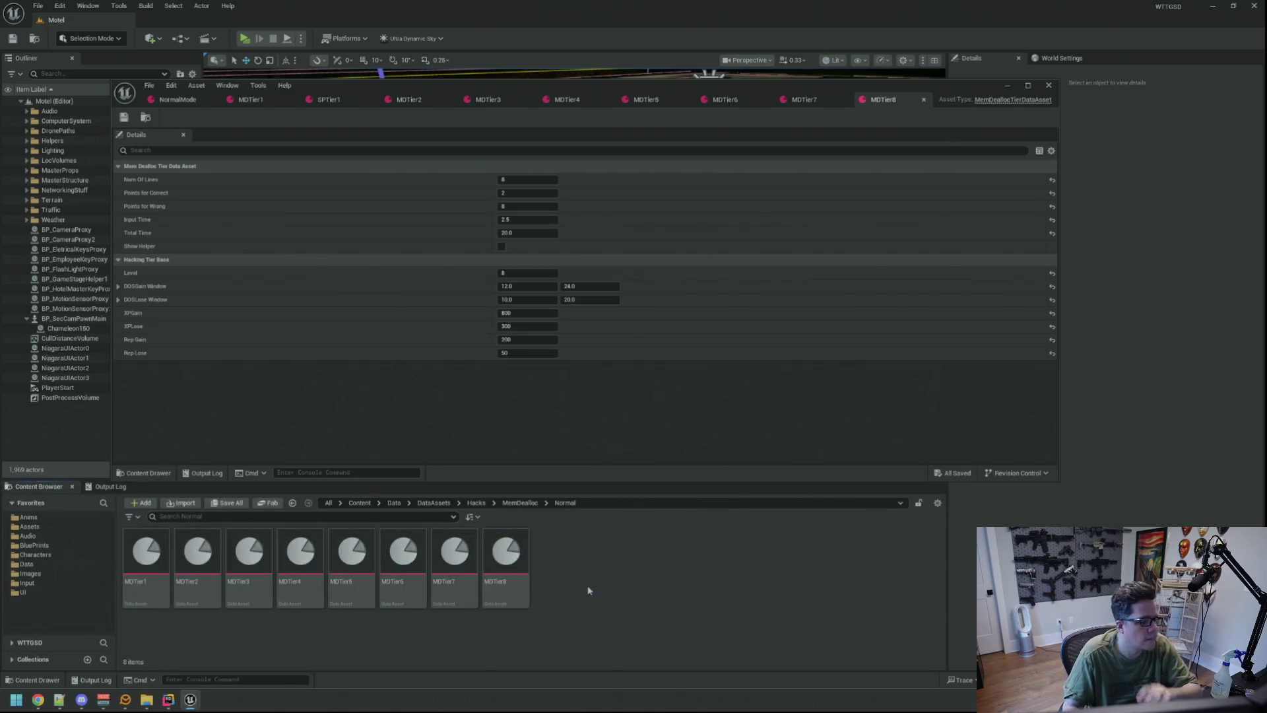
pyautogui.press('Return')
pyautogui.press('Return')
pyautogui.click(522, 178)
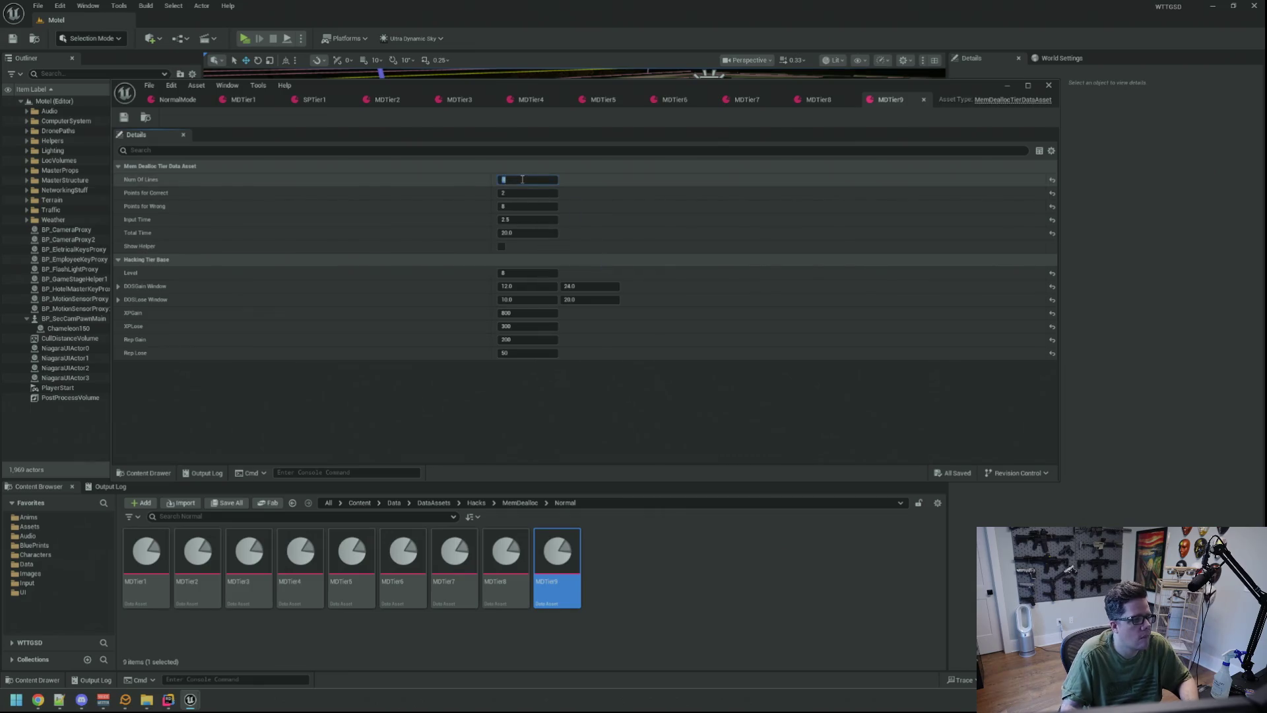
pyautogui.press('Tab')
pyautogui.press('Tab')
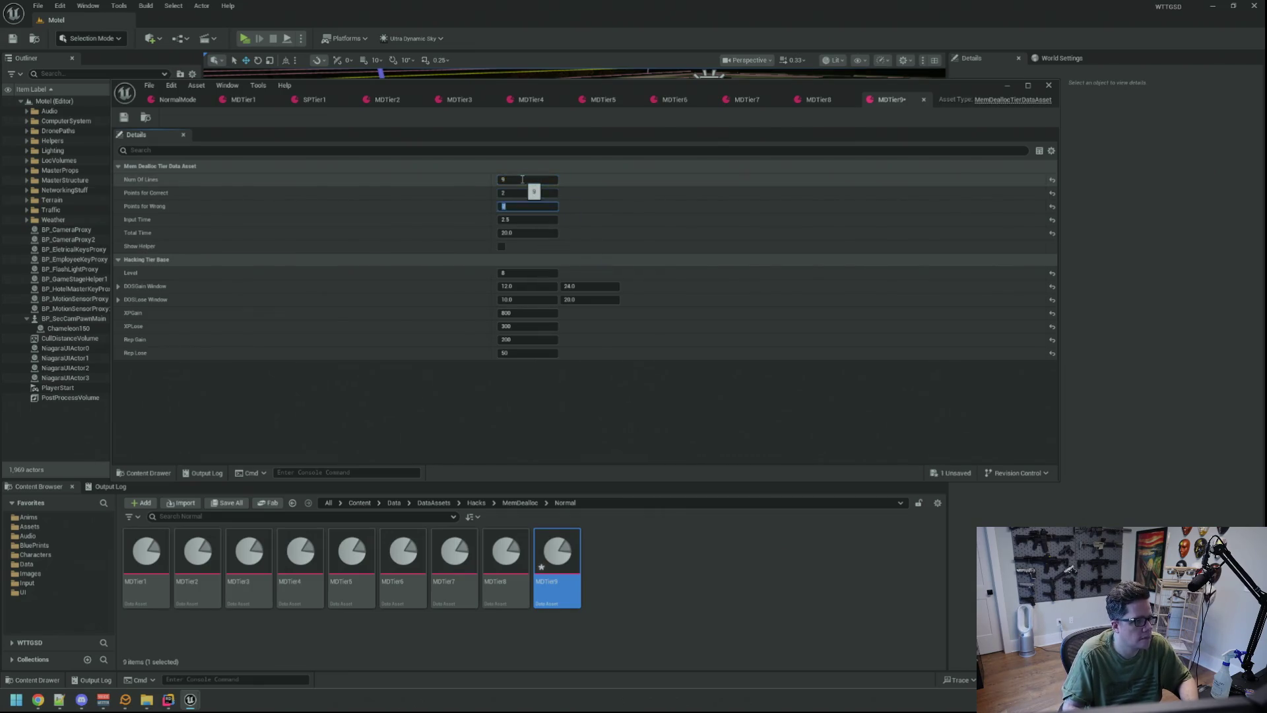
pyautogui.press('Tab')
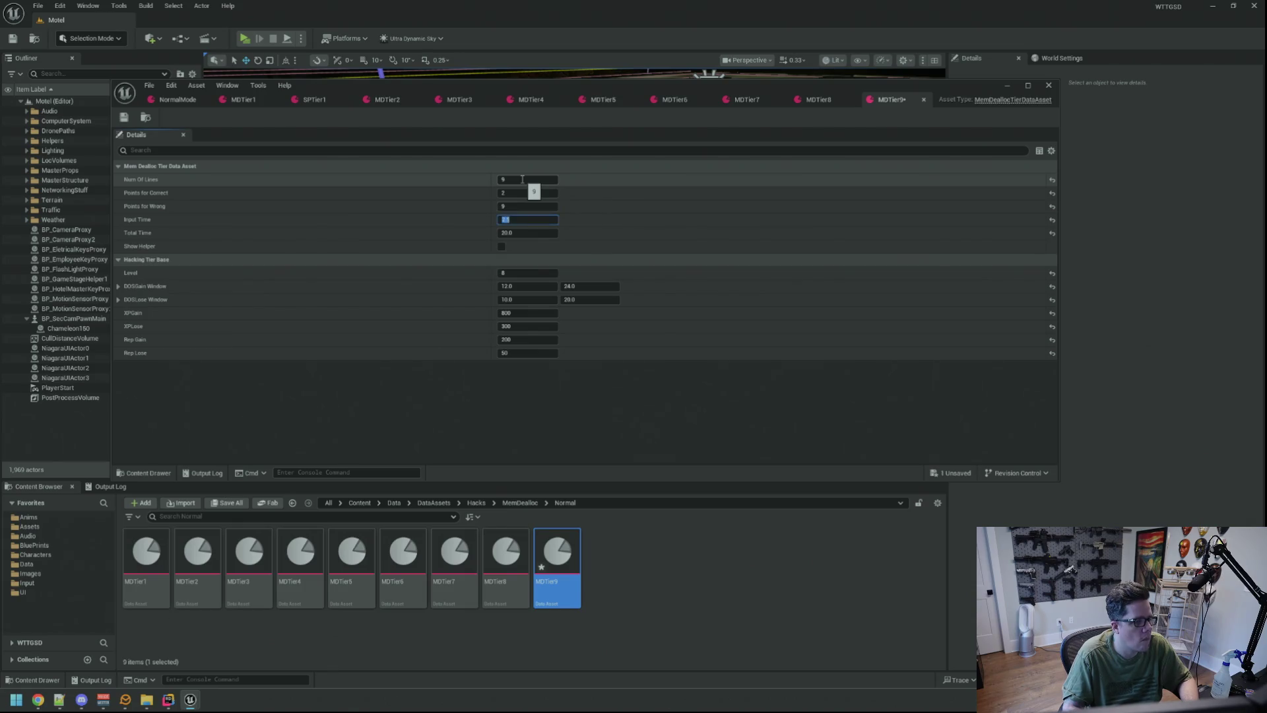
pyautogui.press('Tab')
# - Set MDTier9's Total Time to 22 and Level to 9, and save the asset
pyautogui.write('2')
pyautogui.hotkey('ctrl', 's')
pyautogui.click(528, 273)
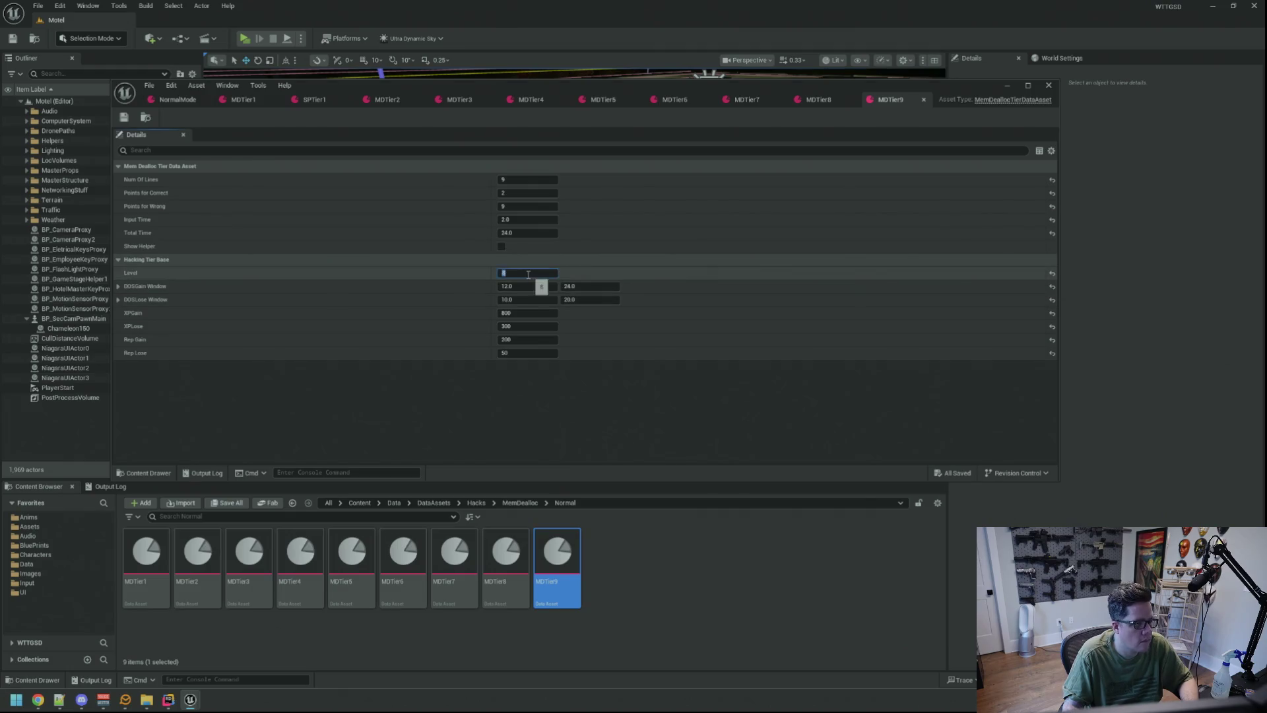
pyautogui.click(526, 233)
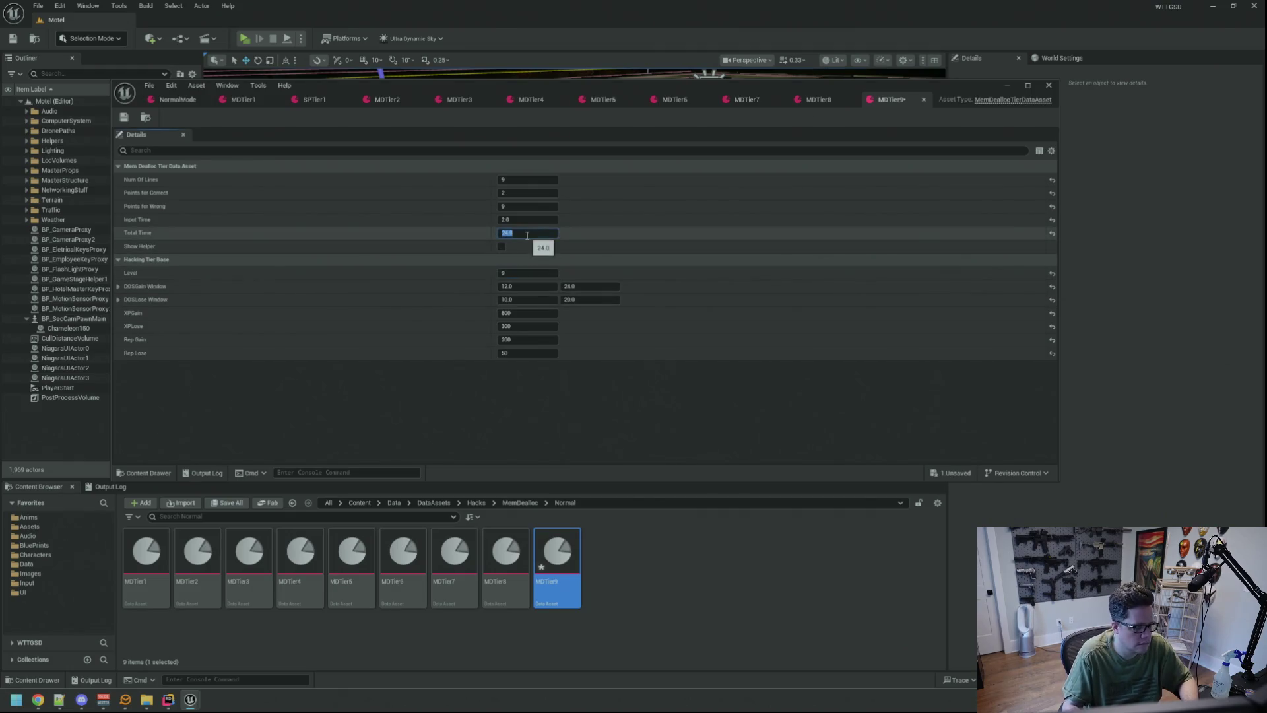
pyautogui.hotkey('ctrl', 's')
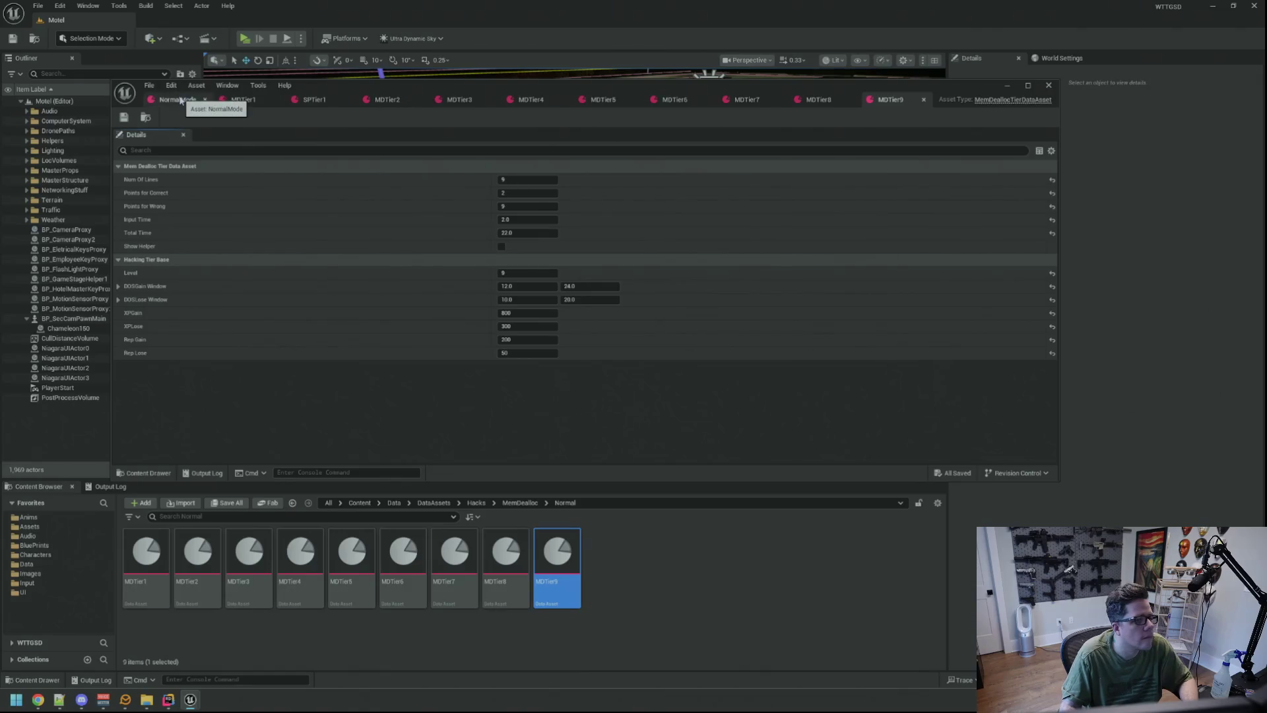
# - Replace MDTier8 with MDTier9 in NormalMode's first Memory Dealloc level slot and save
pyautogui.click(180, 100)
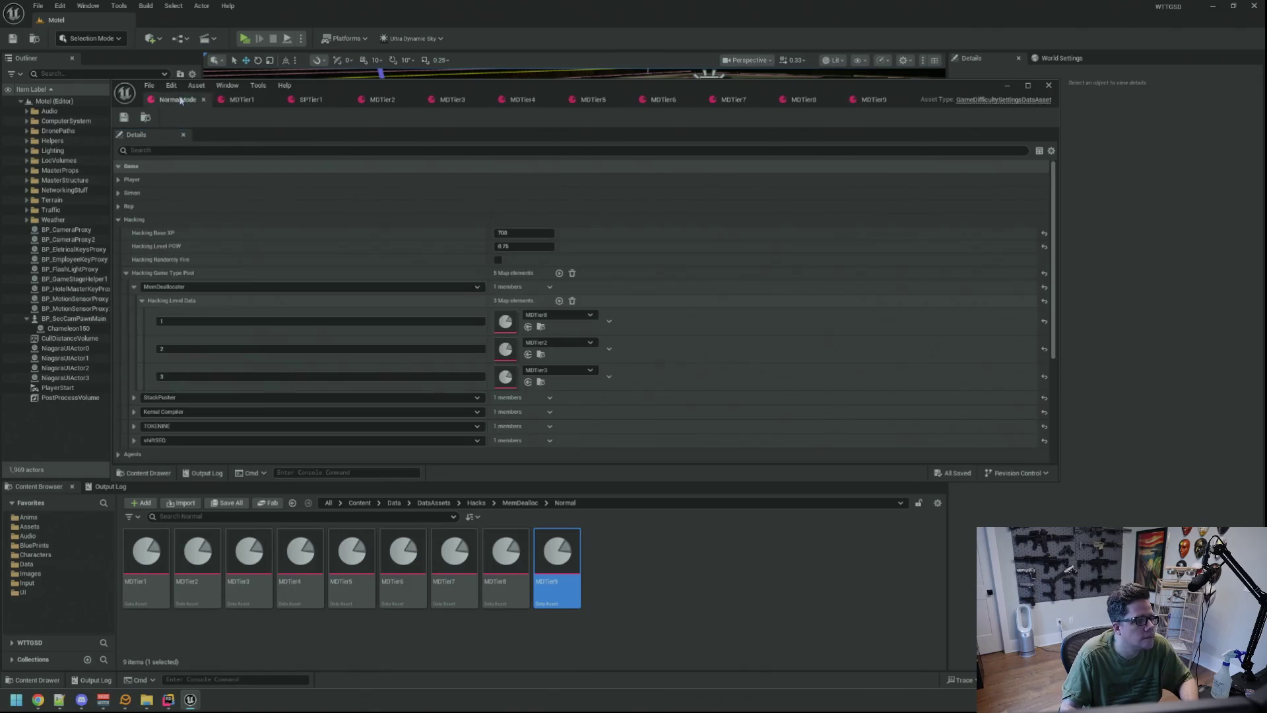
pyautogui.click(528, 326)
pyautogui.hotkey('ctrl', 's')
pyautogui.click(107, 487)
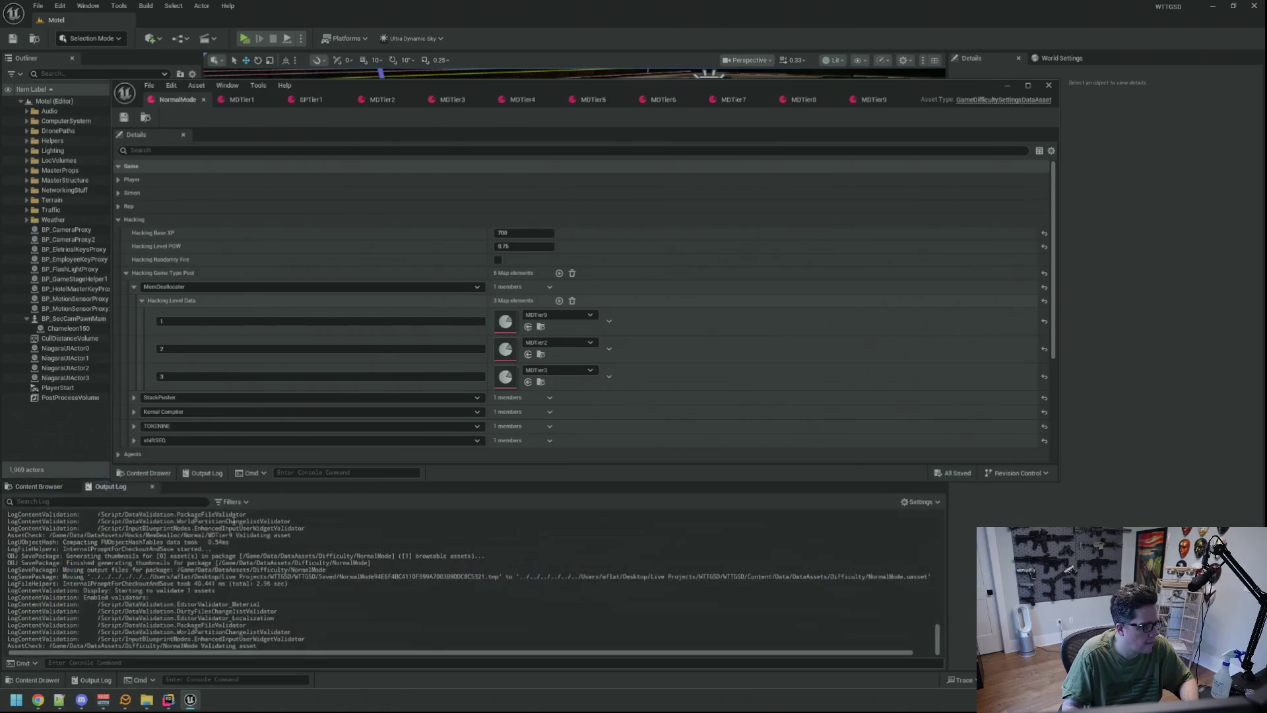